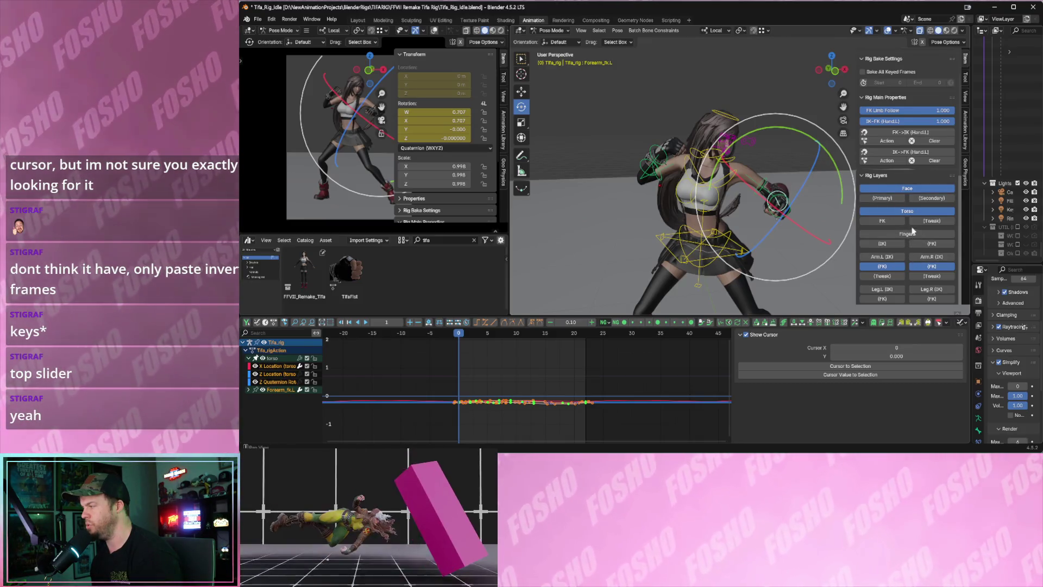
Select every rig bone, copy its keyframes, paste them flipped and preview the playback.
click(637, 126)
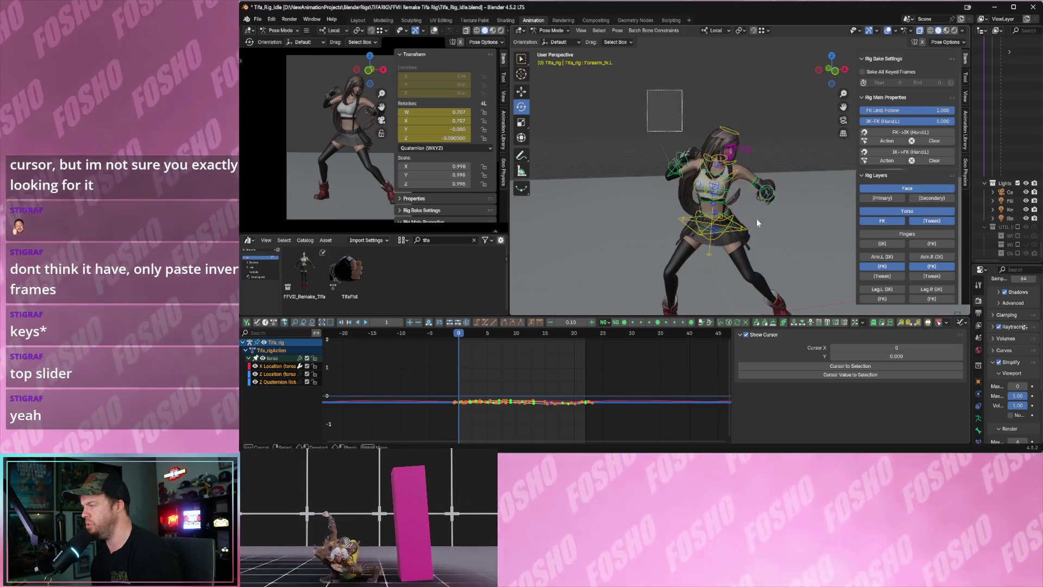
key(a)
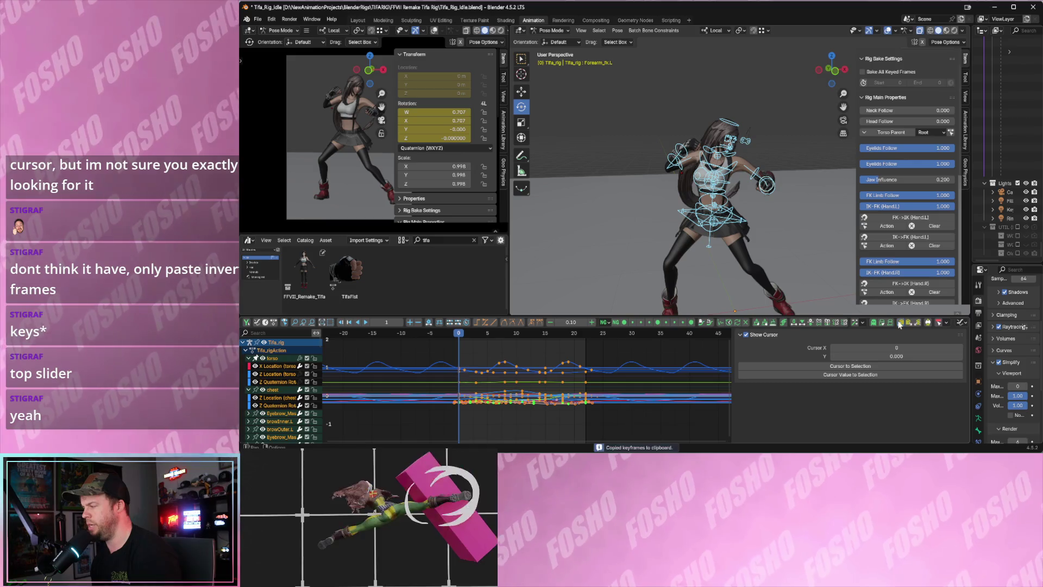
click(916, 325)
click(917, 323)
key(space)
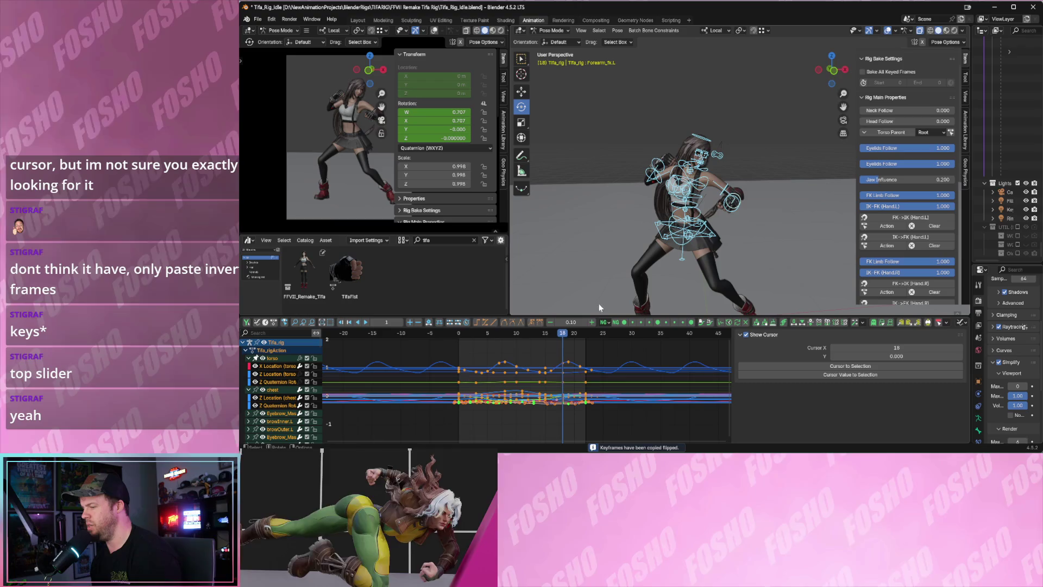
key(Escape)
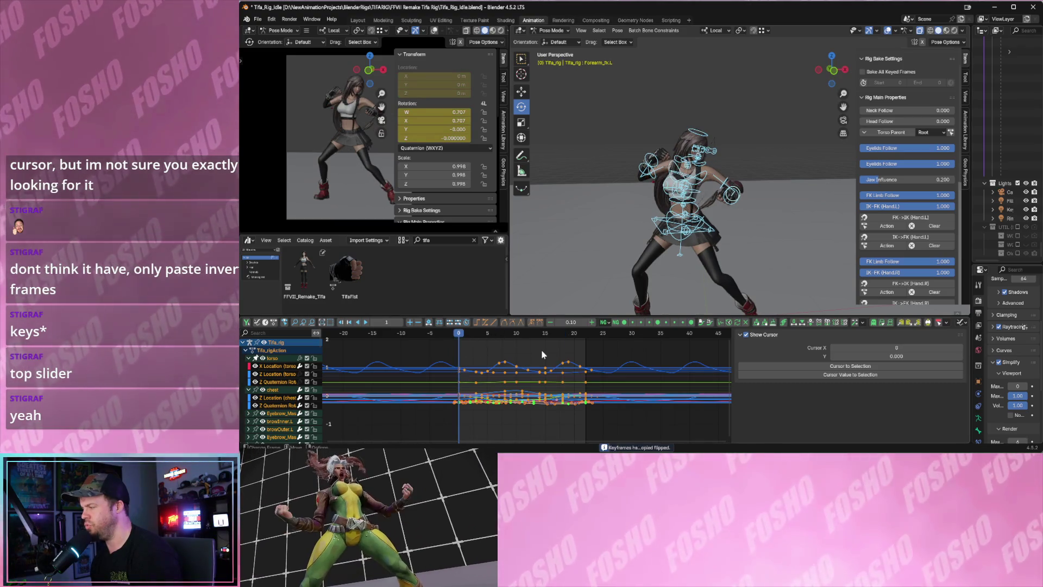
Box-select the keys from frame 0 to about 24, paste them flipped, play back and hide overlays.
drag(426, 351, 631, 452)
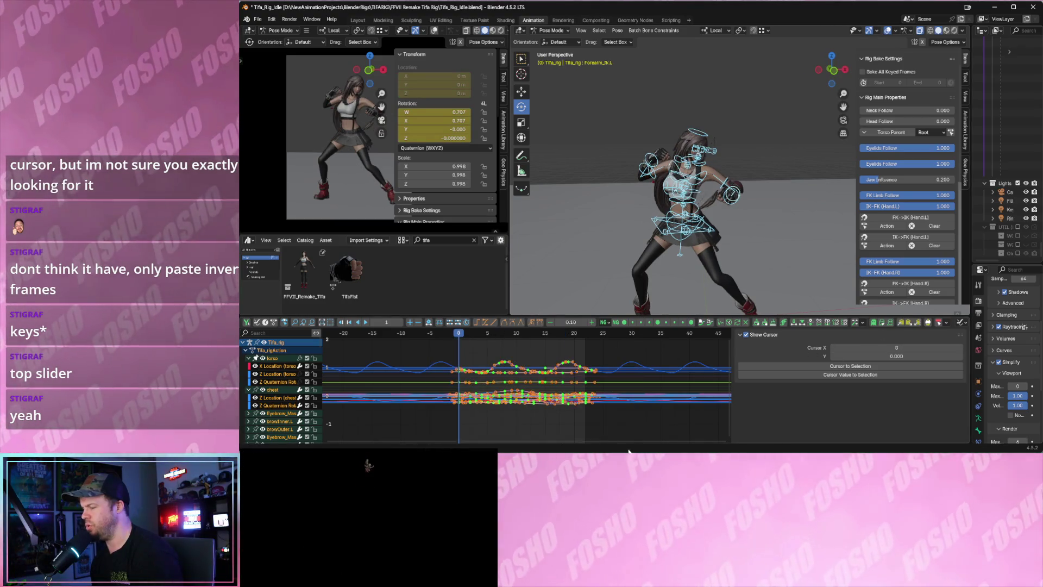
key(ctrl+shift+v)
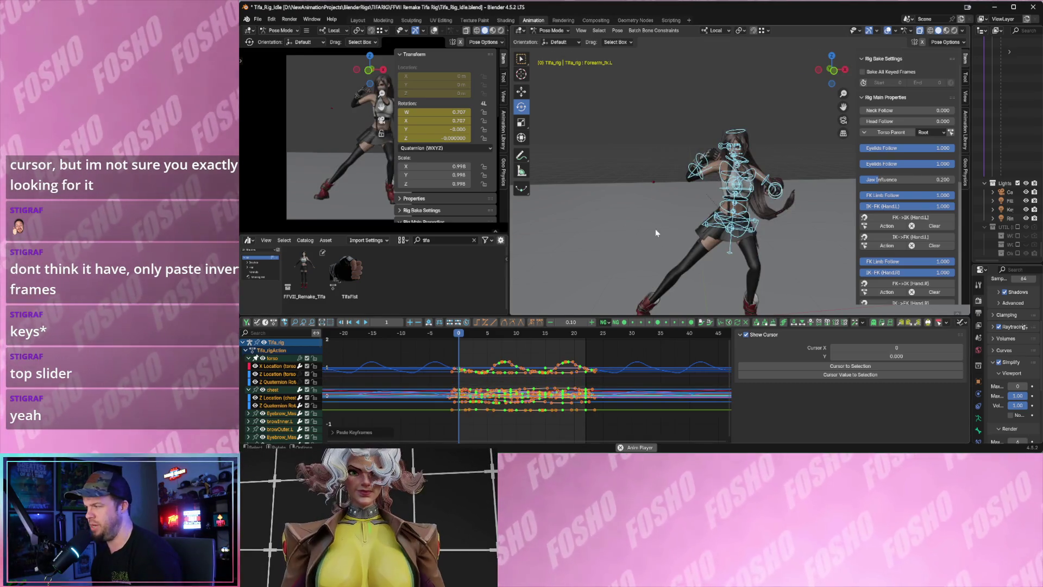
key(space)
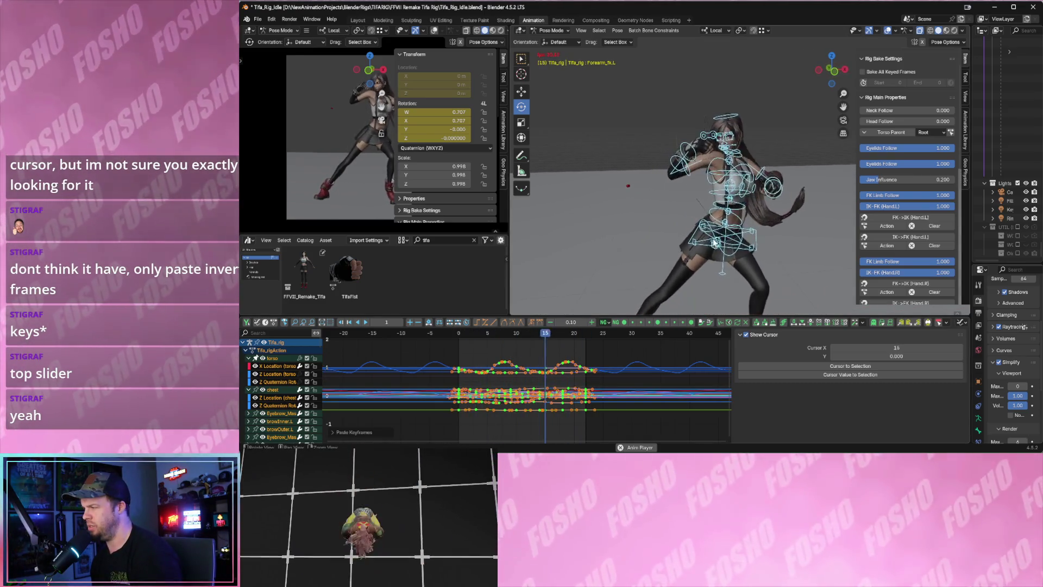
click(888, 32)
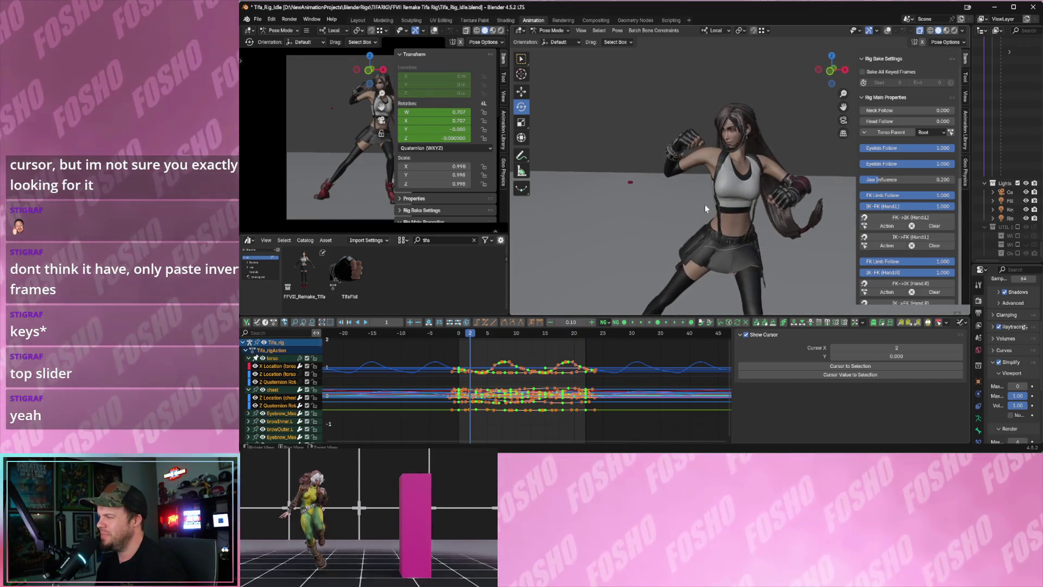
Zoom and orbit to watch the mirrored idle on the bare character, then restore the bone overlays.
scroll(740, 217, up, 2)
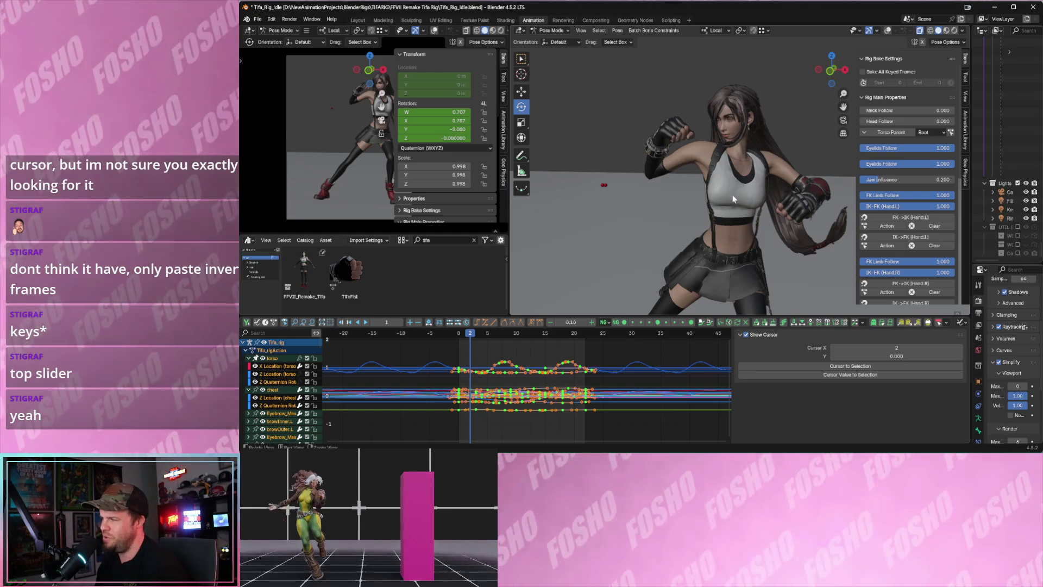
mouse_move(730, 199)
middle_down()
mouse_move(742, 201)
mouse_move(728, 191)
middle_up()
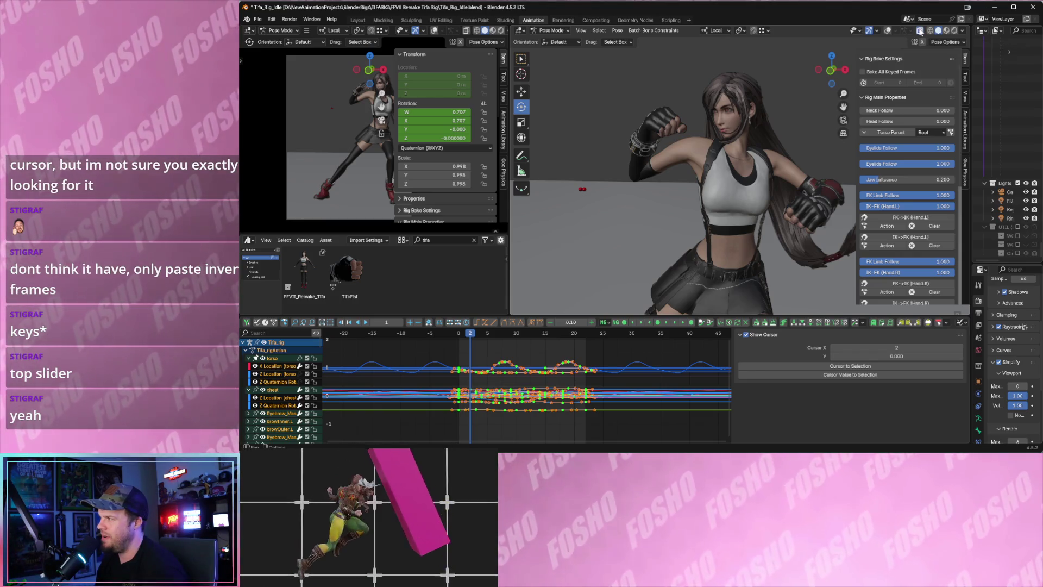
click(887, 32)
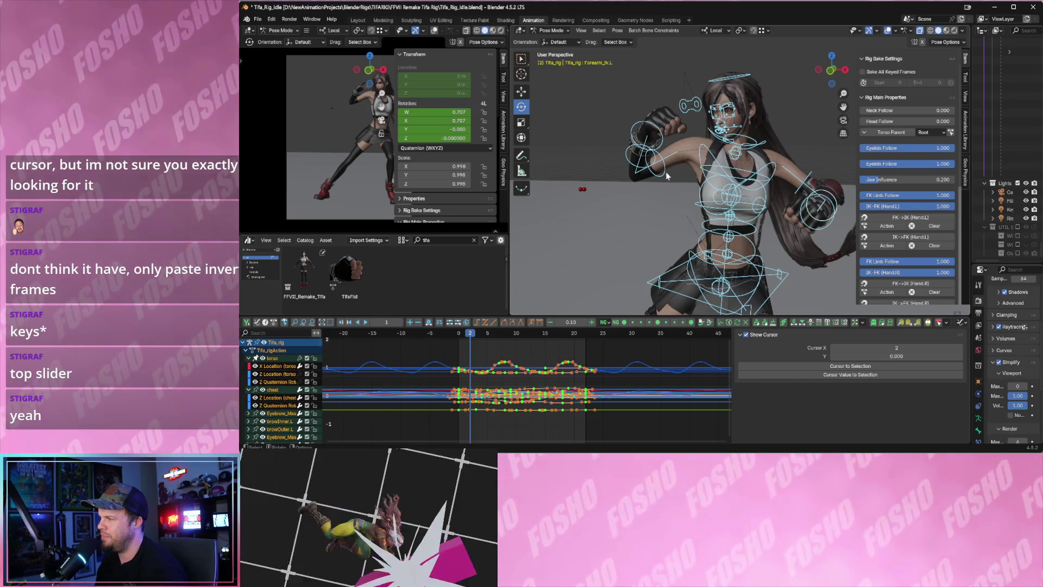
Select Upperarm_fk, Forearm_fk and Hand_fk on both the right and left arms.
click(665, 177)
shift+click(629, 166)
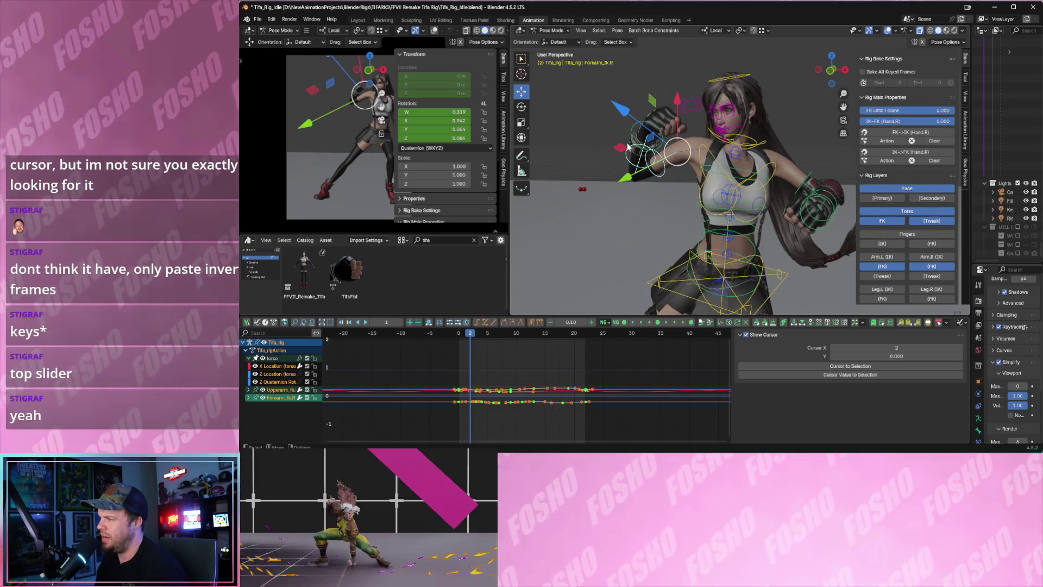
shift+click(634, 130)
middle_drag(708, 166, 765, 179)
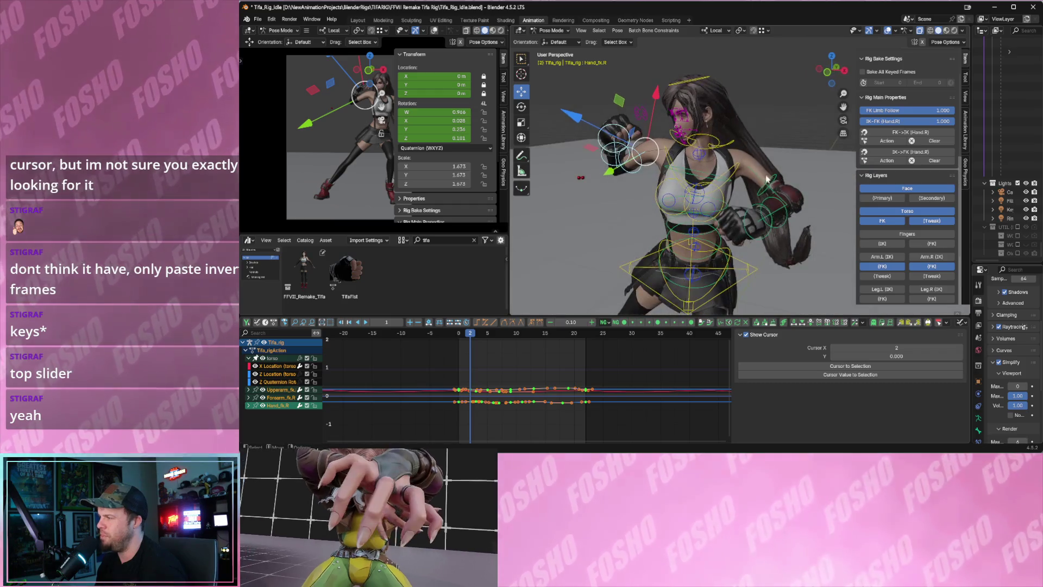
shift+click(781, 215)
shift+click(786, 222)
shift+click(769, 235)
middle_drag(769, 234, 706, 233)
Return to frame 0 and try a flipped paste, then swap the curves back.
key(Left)
key(Left)
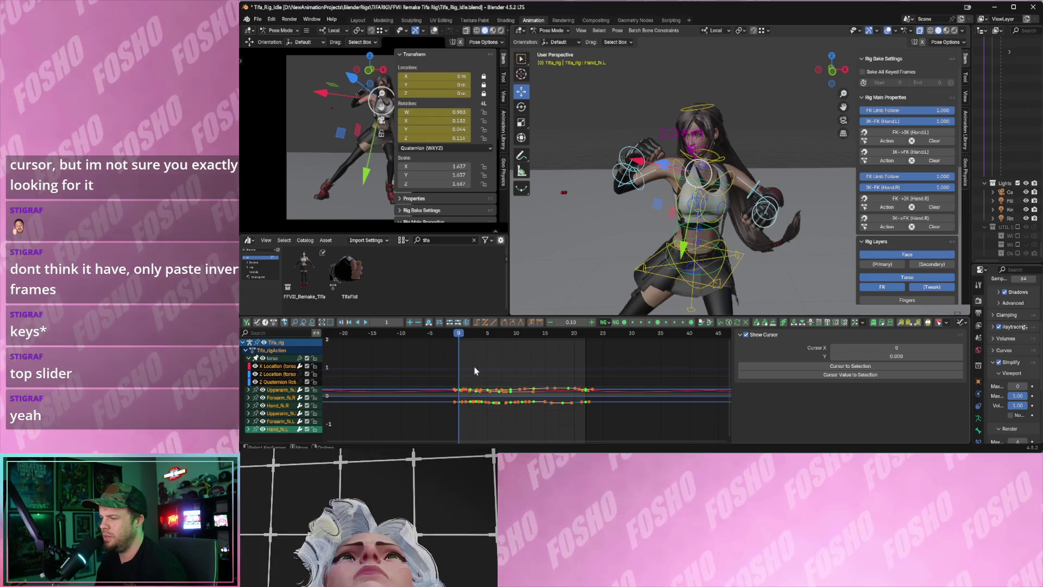
middle_drag(569, 389, 587, 385)
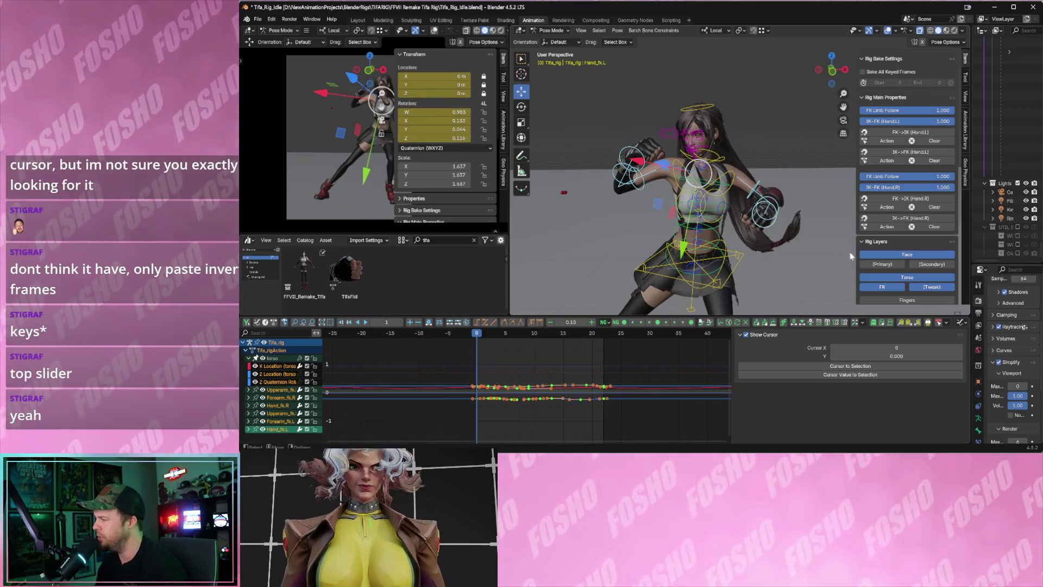
click(820, 324)
click(820, 325)
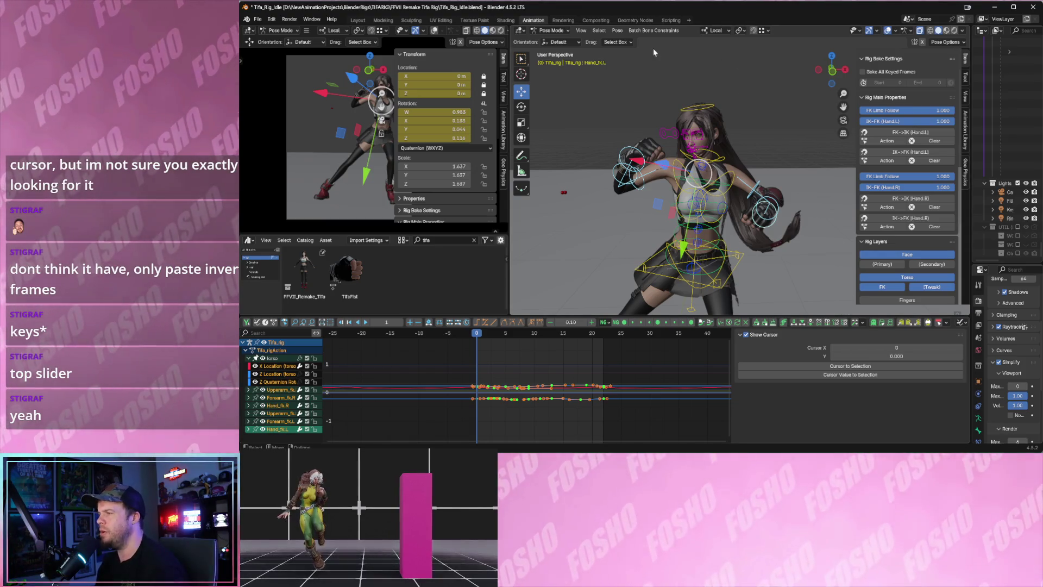
Copy the arm pose, paste it flipped onto the opposite sides, and review the playback.
key(ctrl+c)
key(ctrl+shift+v)
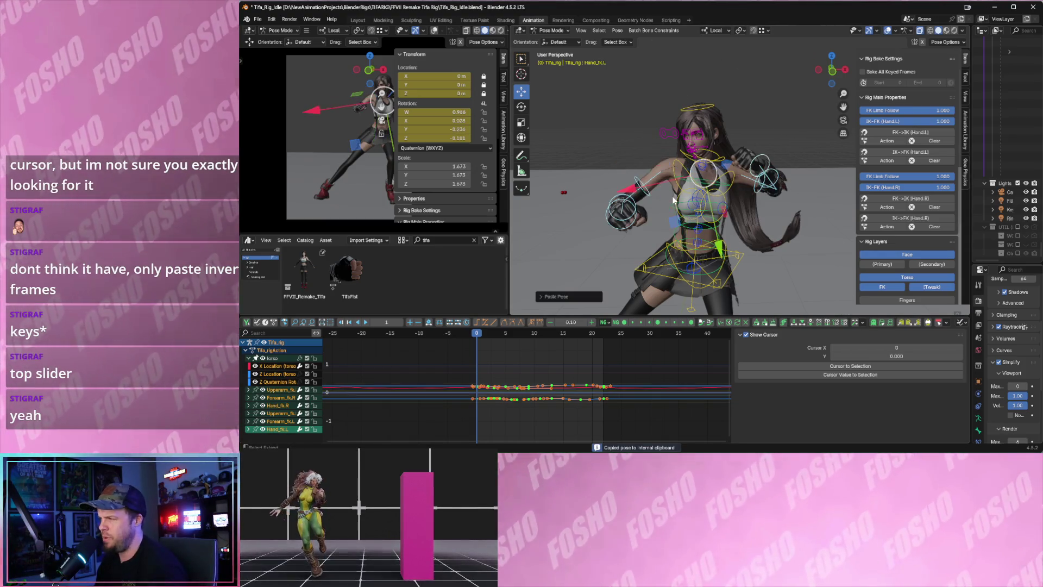
key(space)
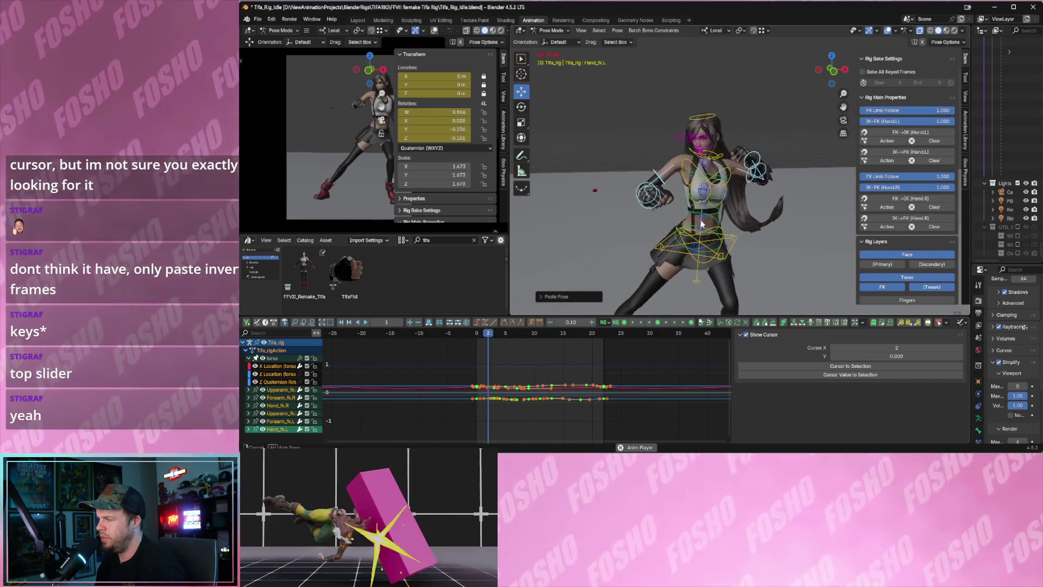
key(space)
key(space)
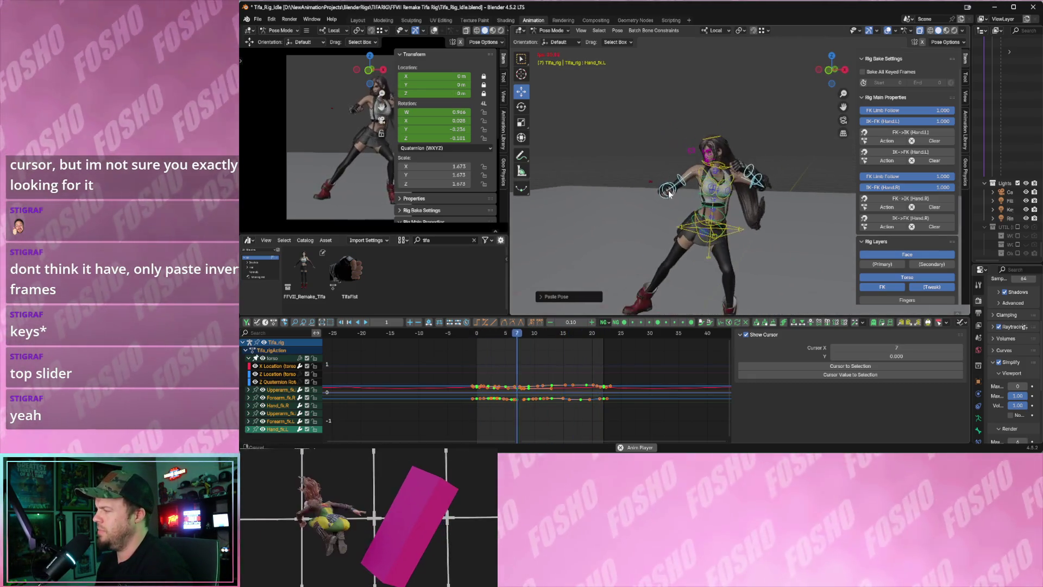
key(space)
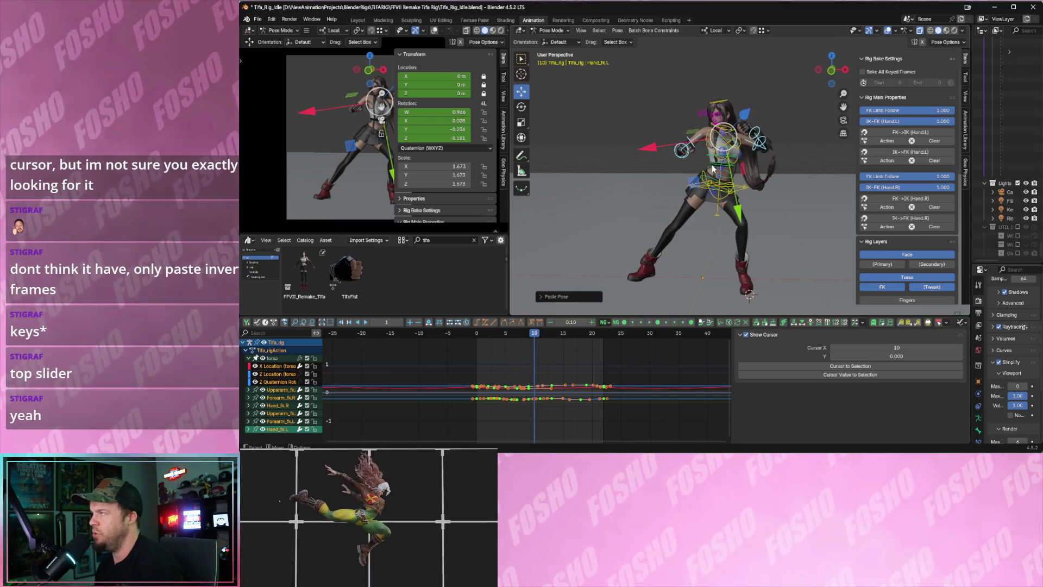
key(space)
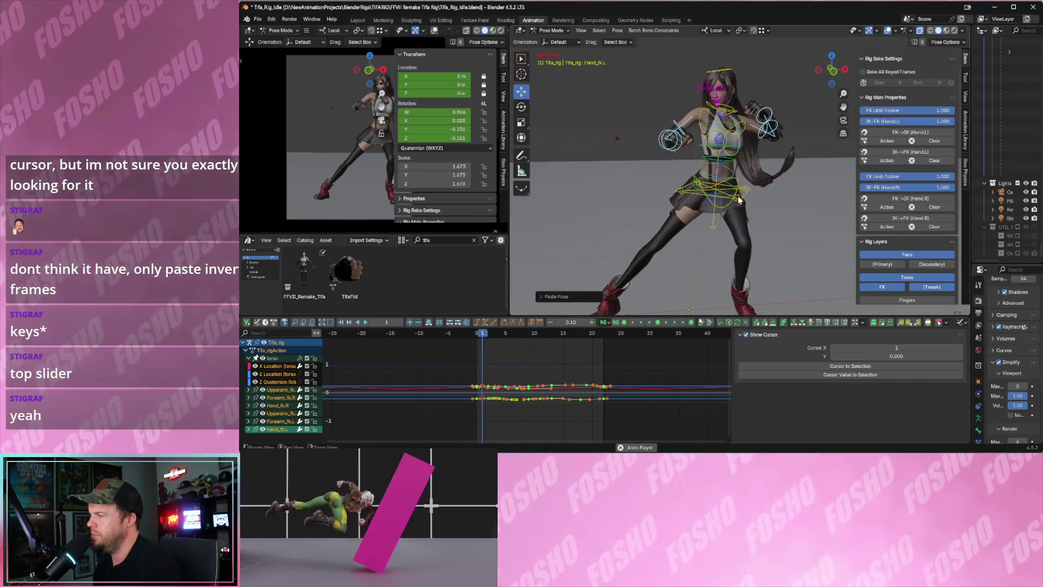
key(space)
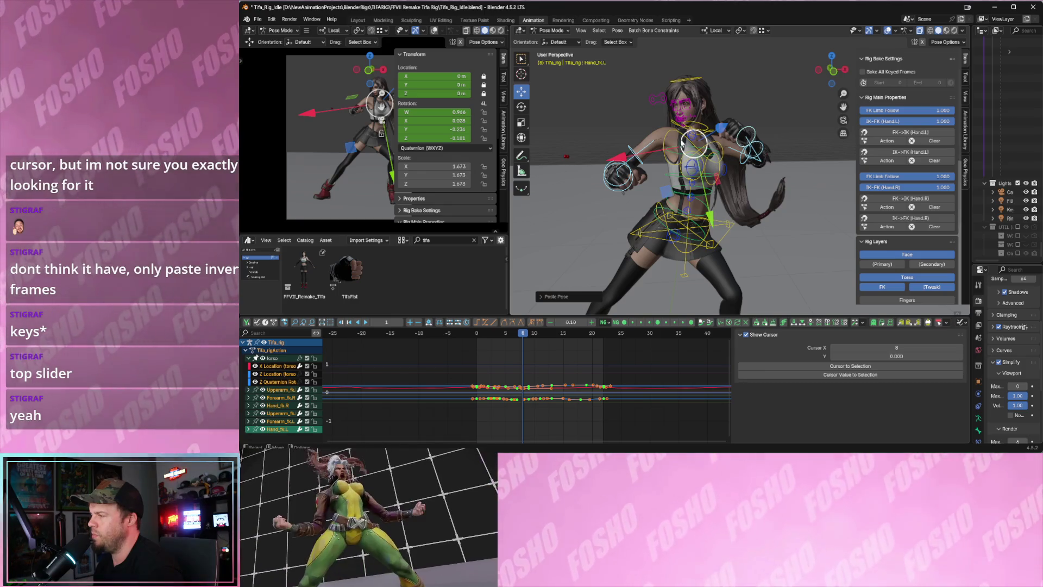
Select the chest bone, paste its keyframes flipped at frame 0 and preview the result.
click(674, 133)
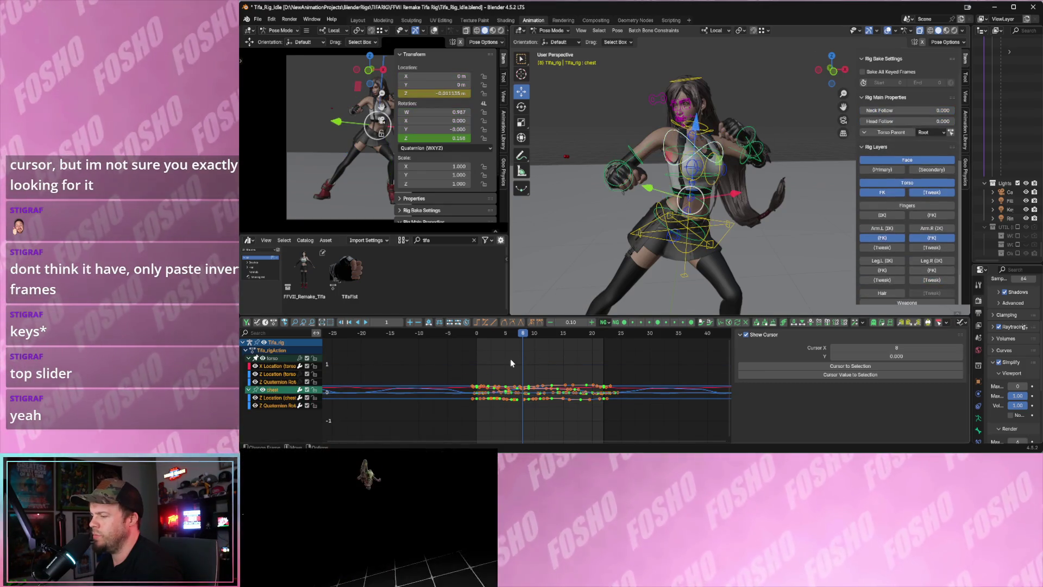
key(shift+Left)
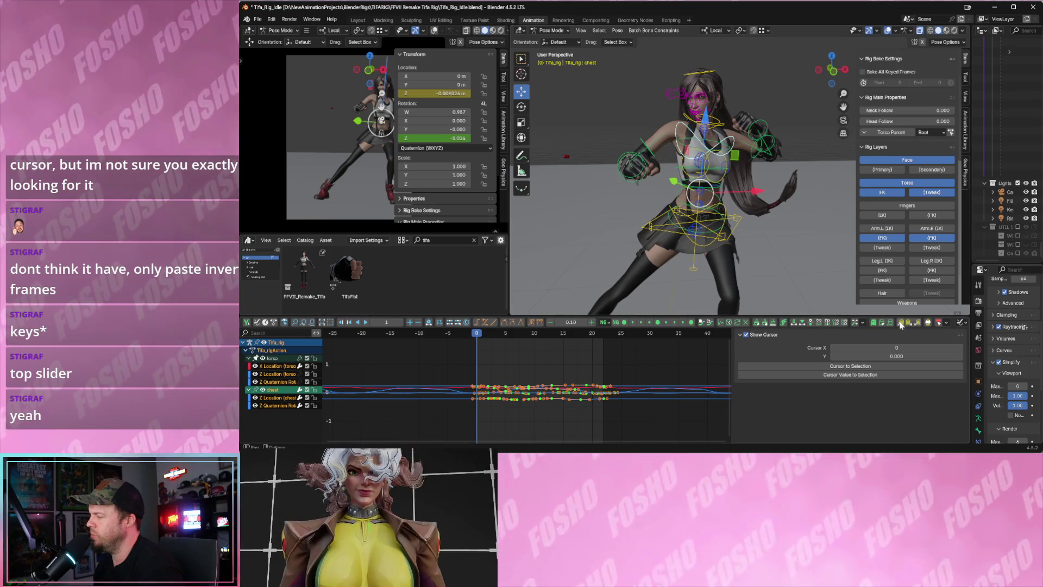
click(917, 325)
key(space)
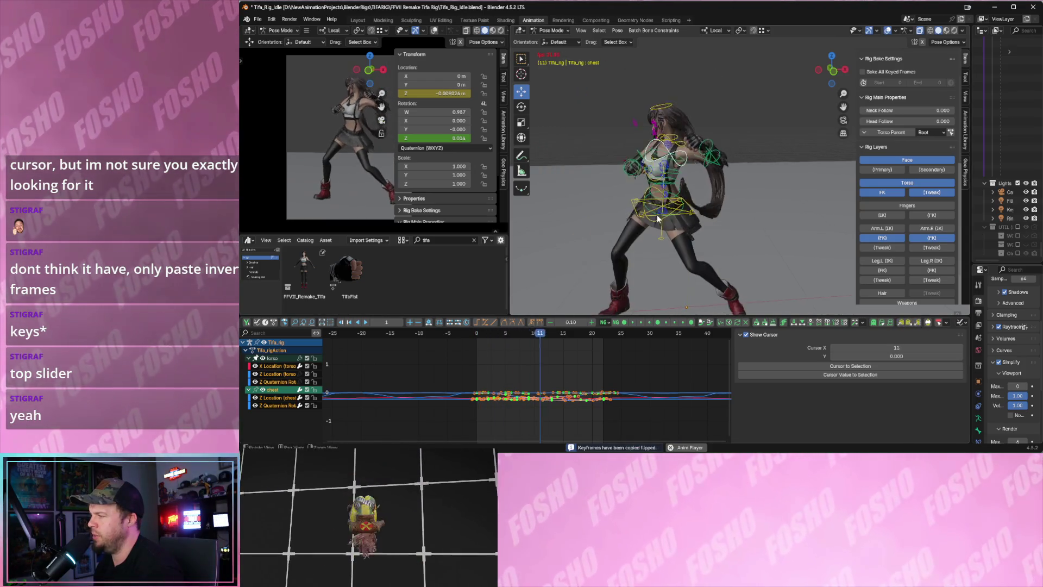
key(space)
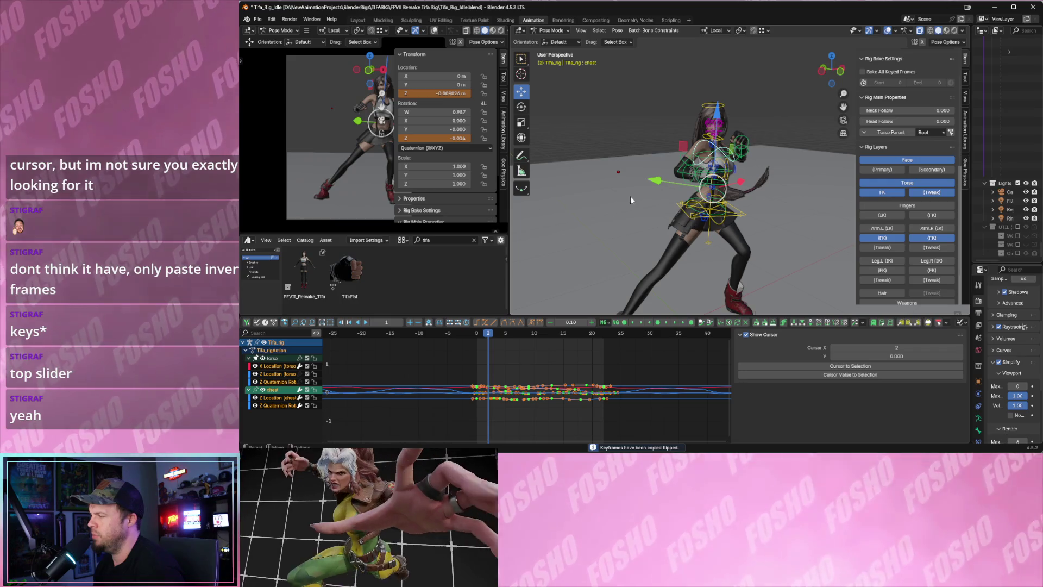
scroll(713, 220, up, 6)
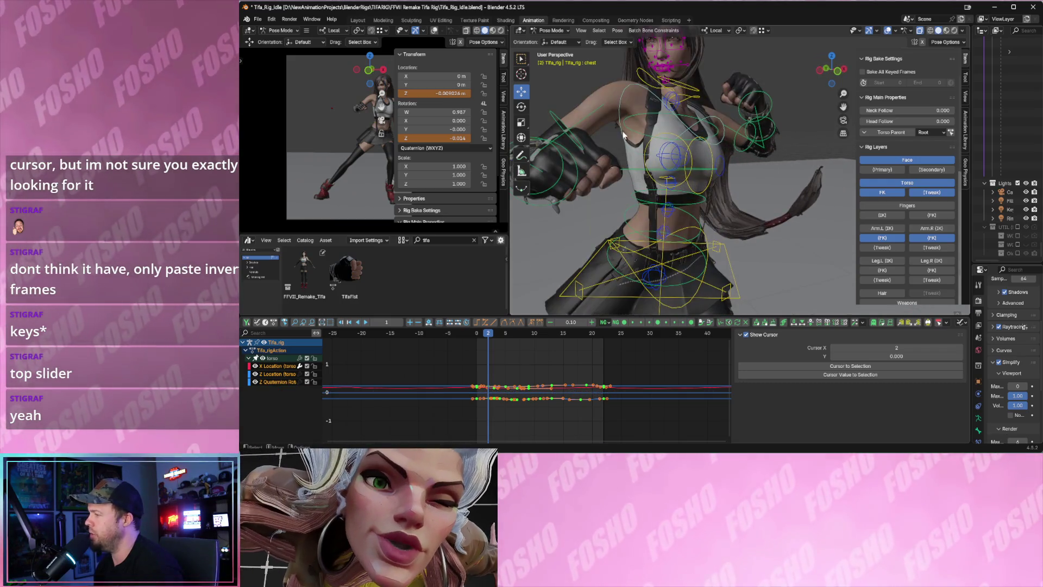
Show the torso curve, box-select its keys from frames 0–22, start a move and cancel it.
click(619, 100)
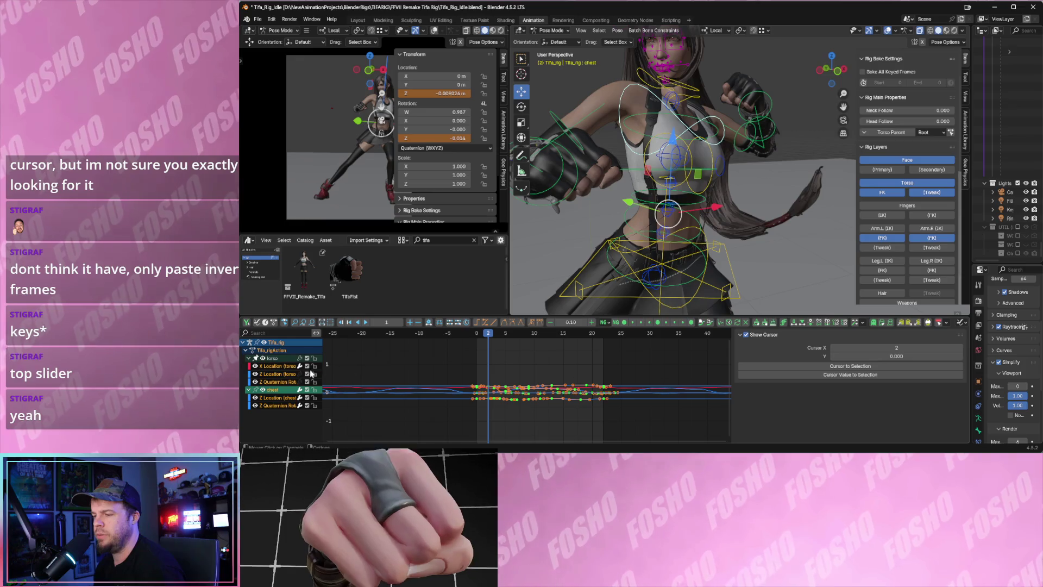
click(274, 390)
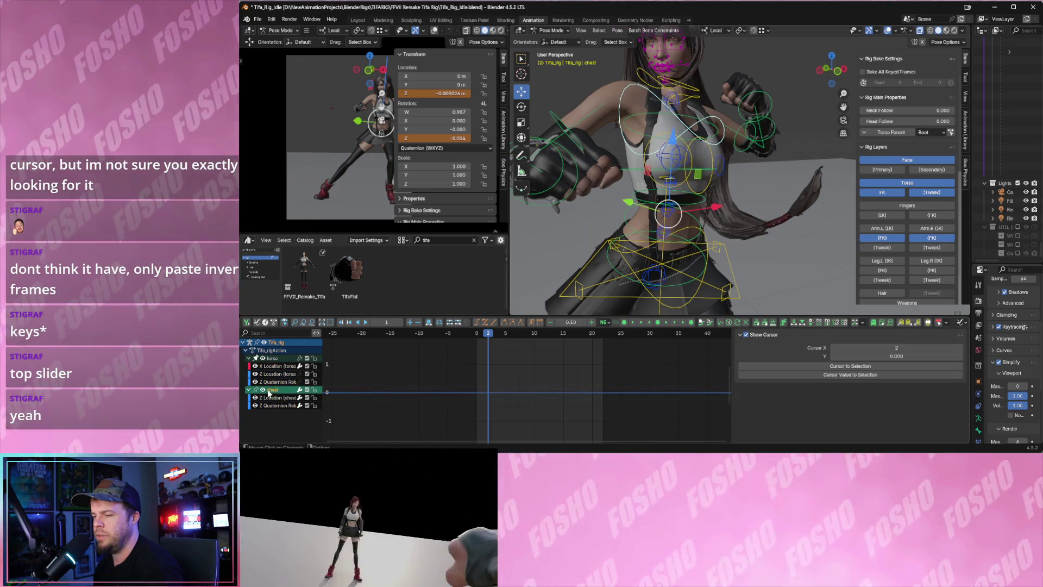
click(271, 358)
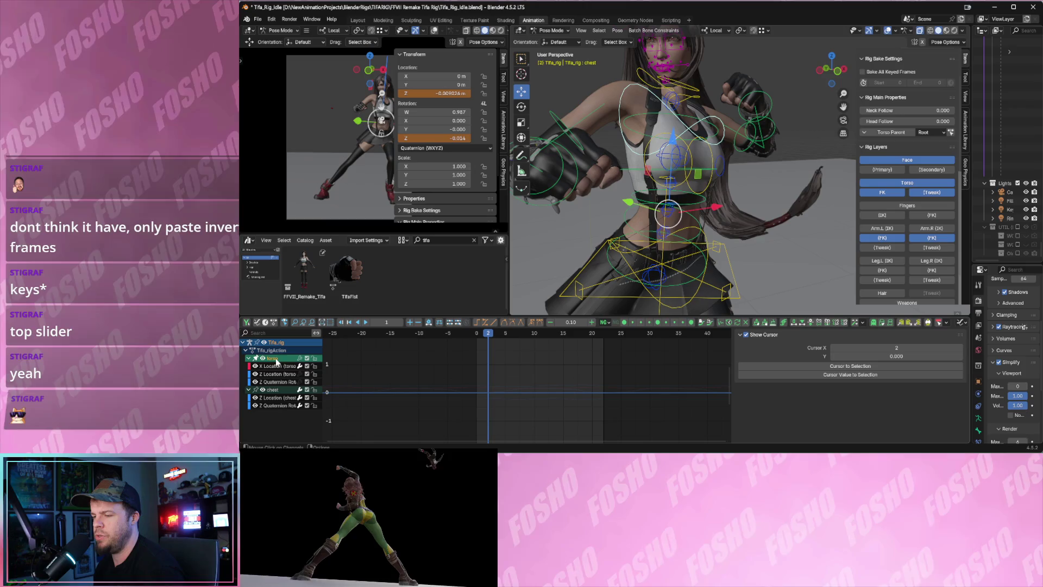
drag(370, 376, 563, 421)
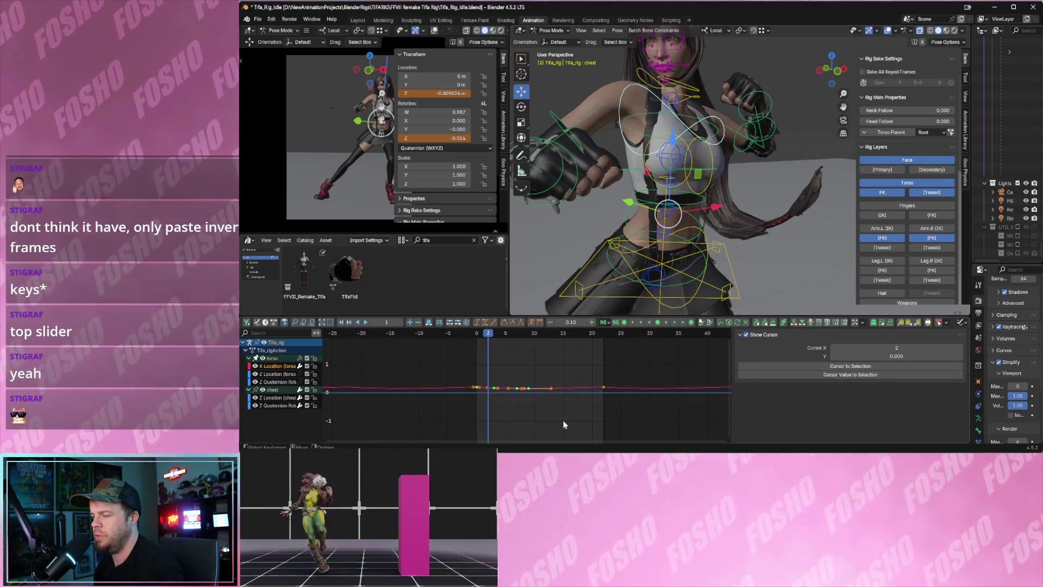
key(g)
key(Escape)
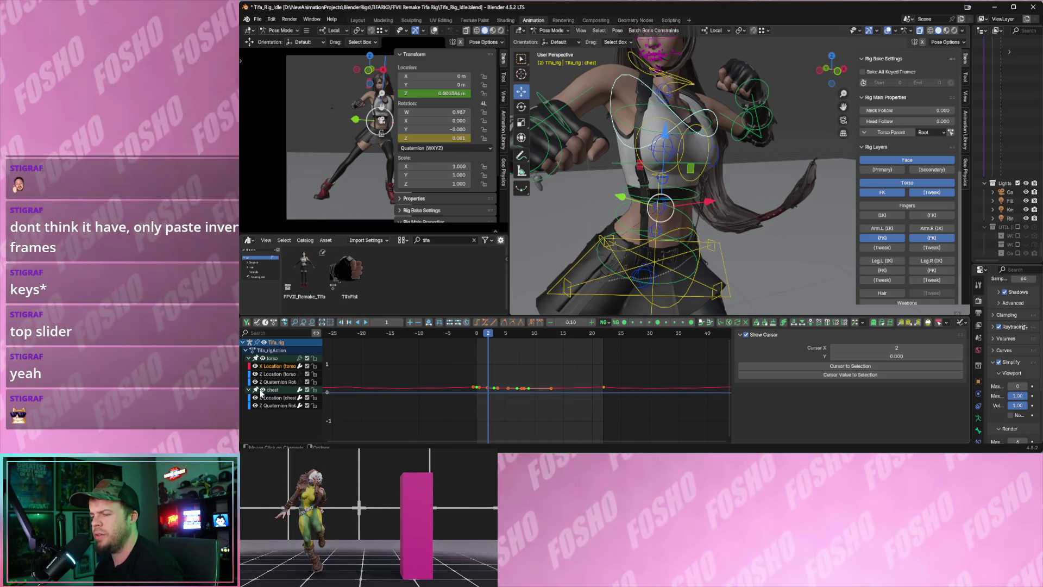
Show only the chest bone's Z Location and Z Quaternion channels.
click(259, 388)
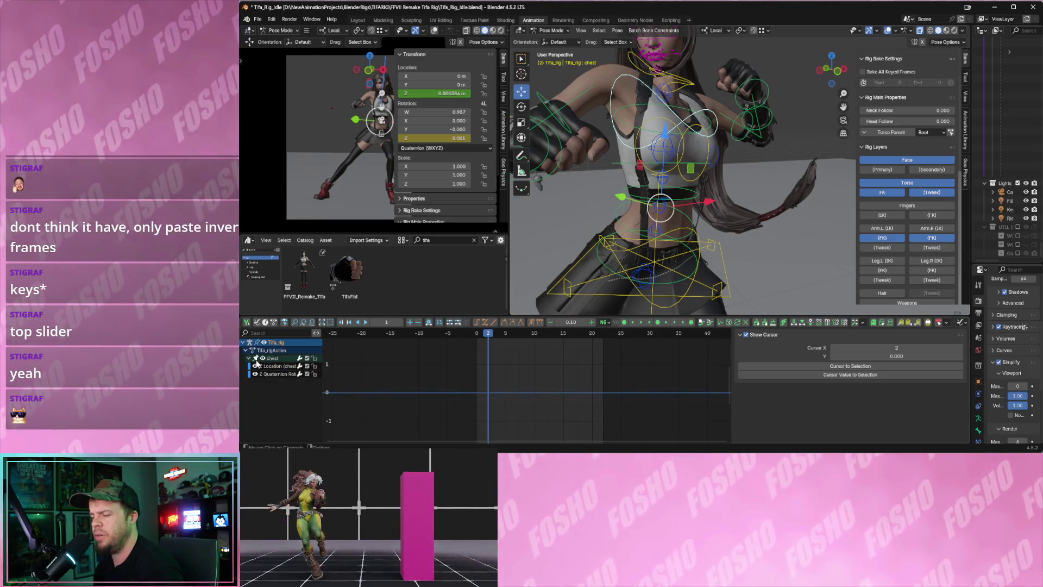
click(271, 368)
shift+click(269, 373)
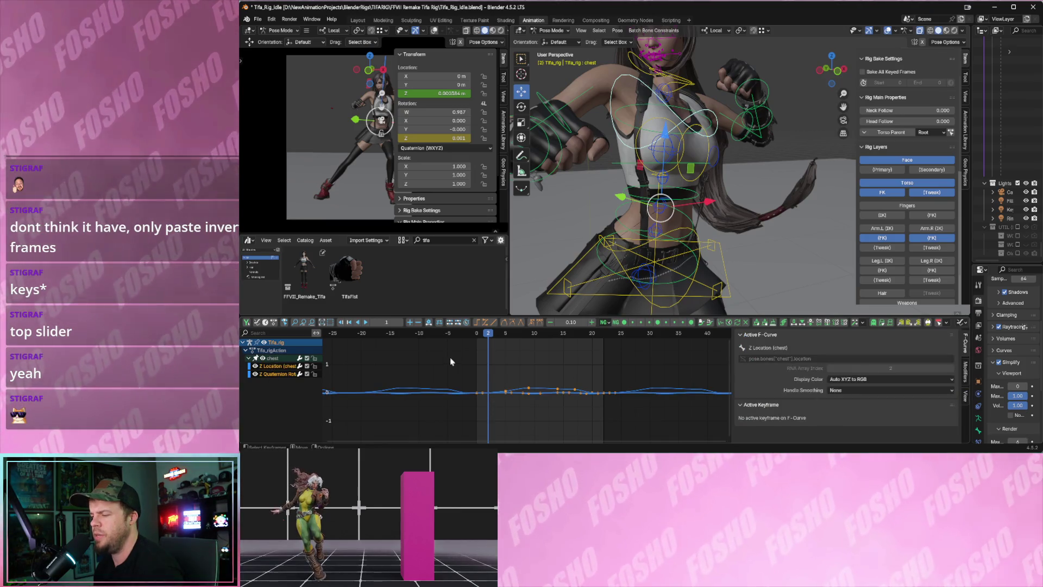
Paste the chest keys mirrored at frame 0 and play back to check the flip.
key(Left)
key(Left)
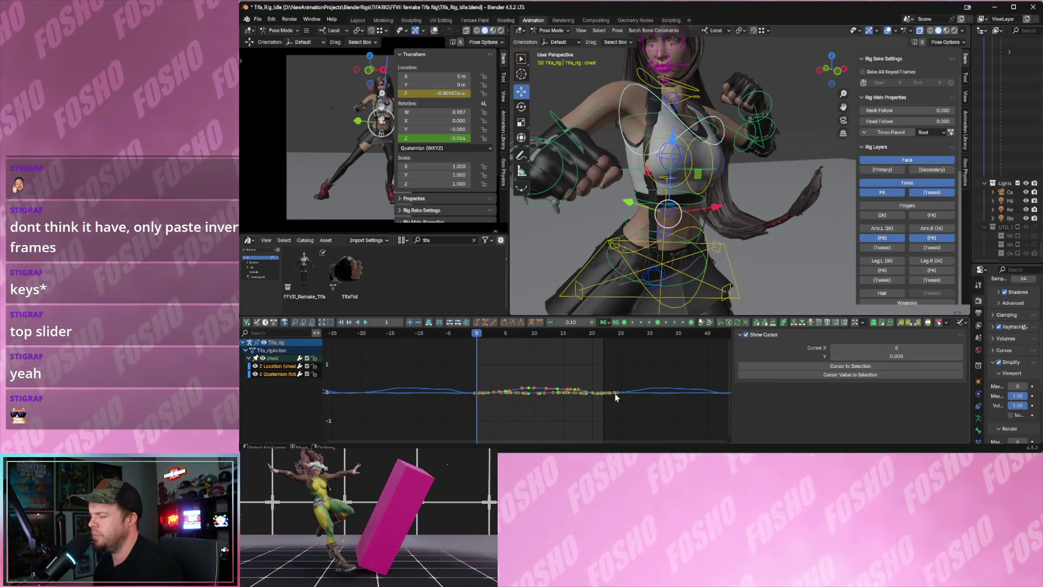
key(ctrl+shift+v)
key(space)
scroll(695, 240, down, 4)
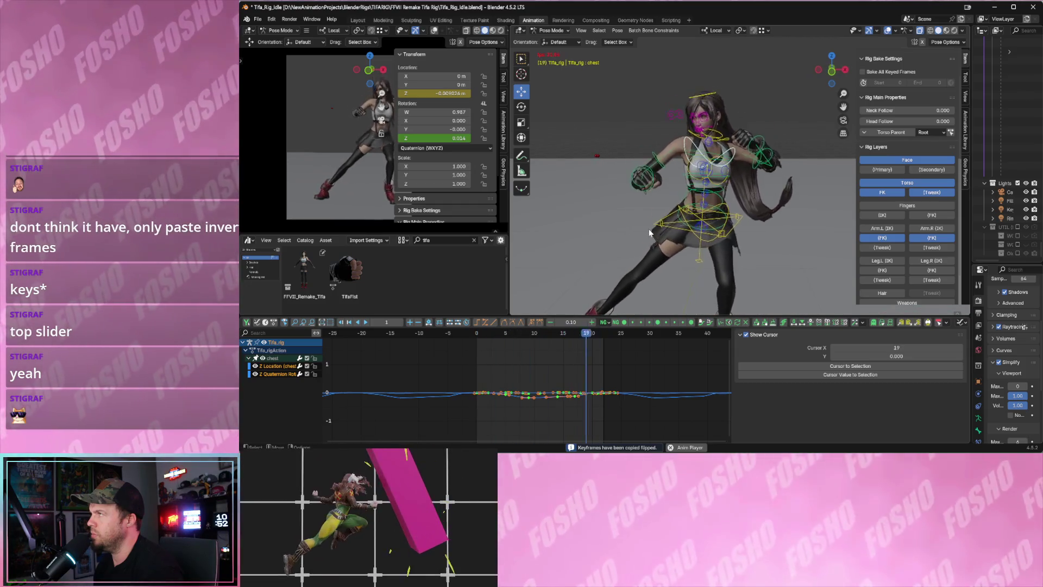
key(space)
key(space)
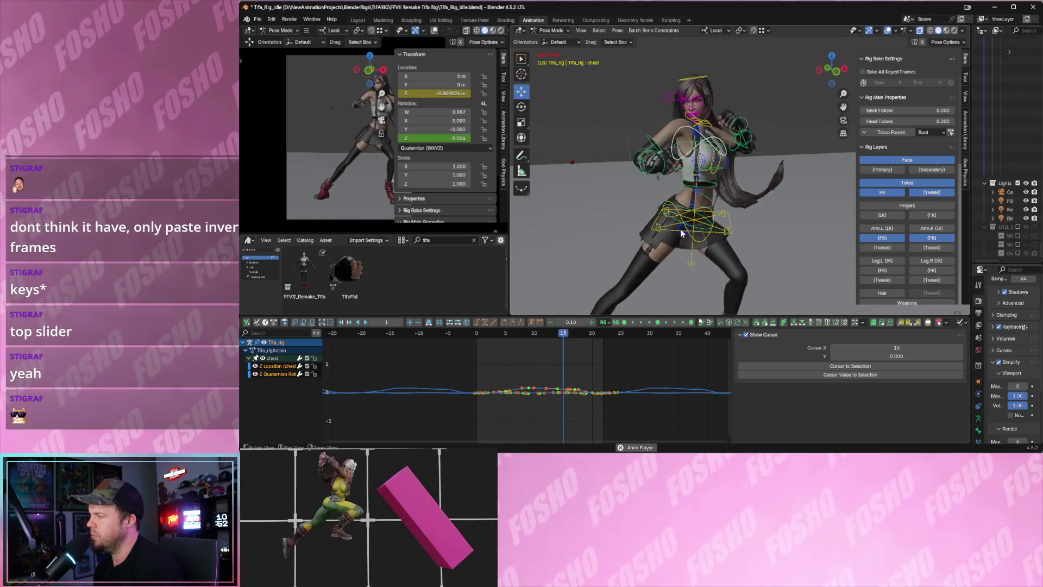
key(Escape)
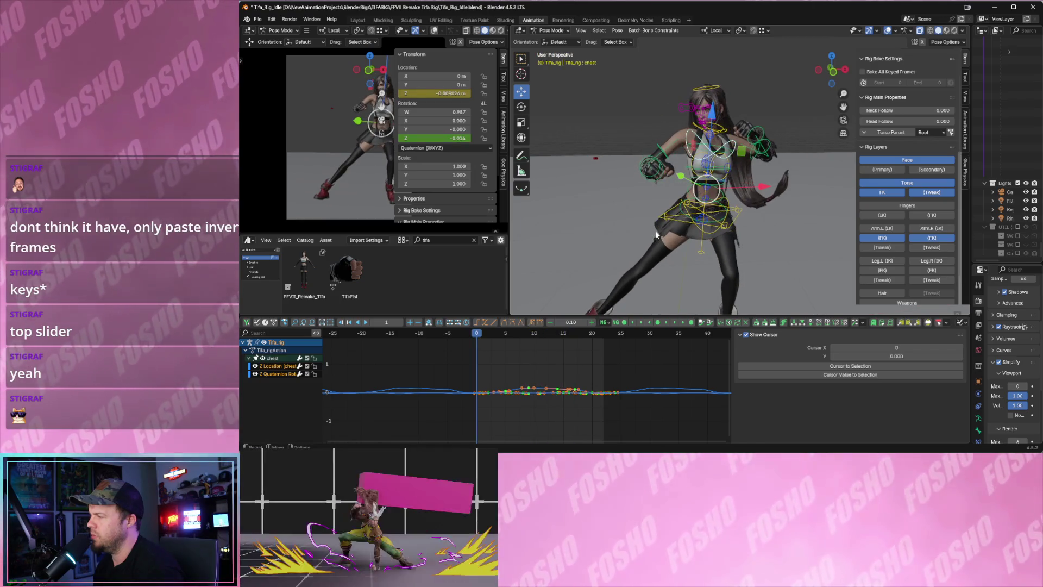
Isolate the Z Quaternion channel, try lowering its keys, cancel, and replay the animation.
click(269, 372)
key(b)
mouse_move(612, 403)
mouse_down()
mouse_move(610, 413)
mouse_move(603, 399)
mouse_move(608, 410)
mouse_up()
right_click(608, 409)
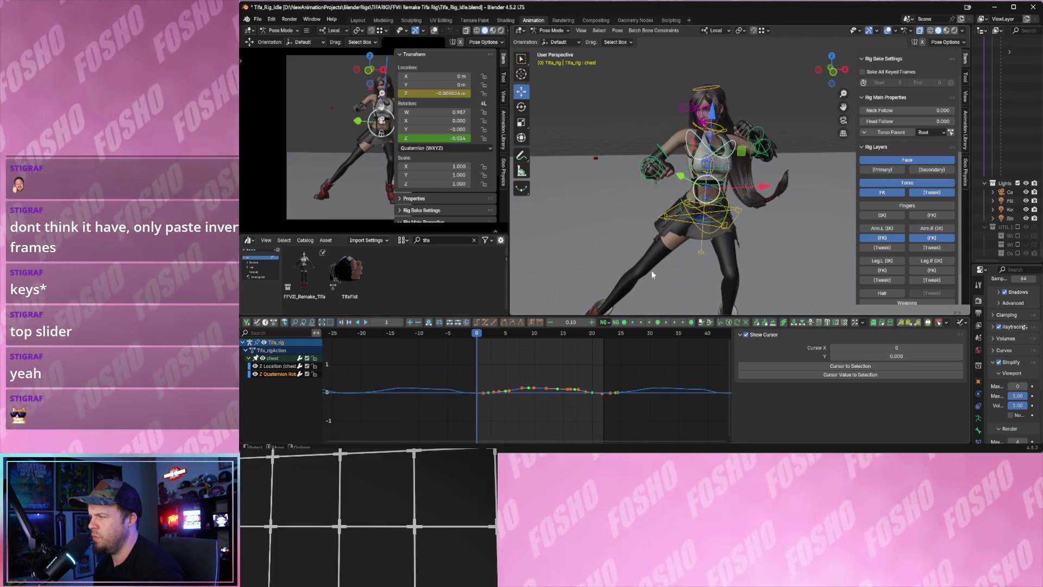
key(space)
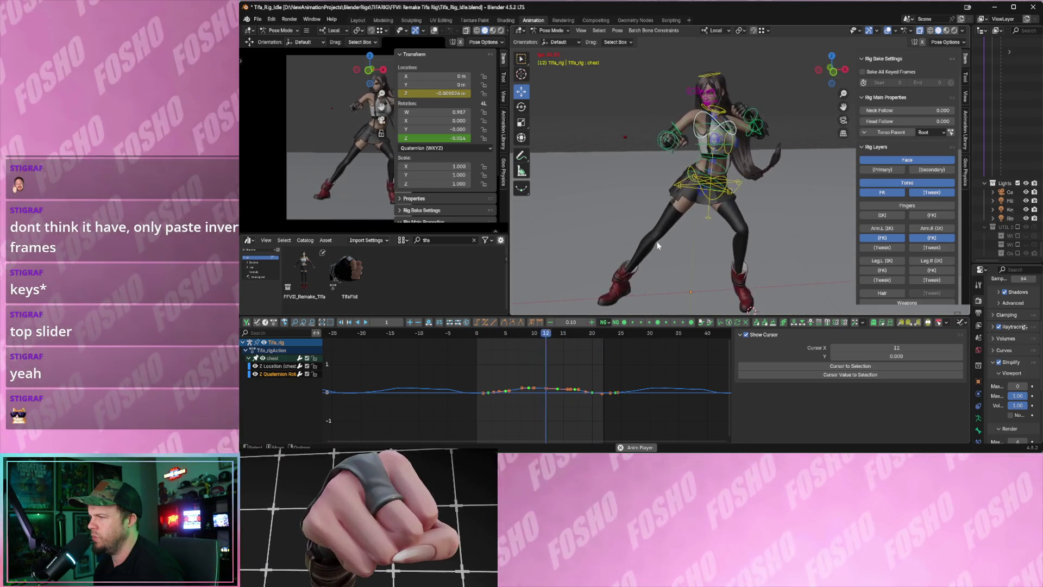
key(space)
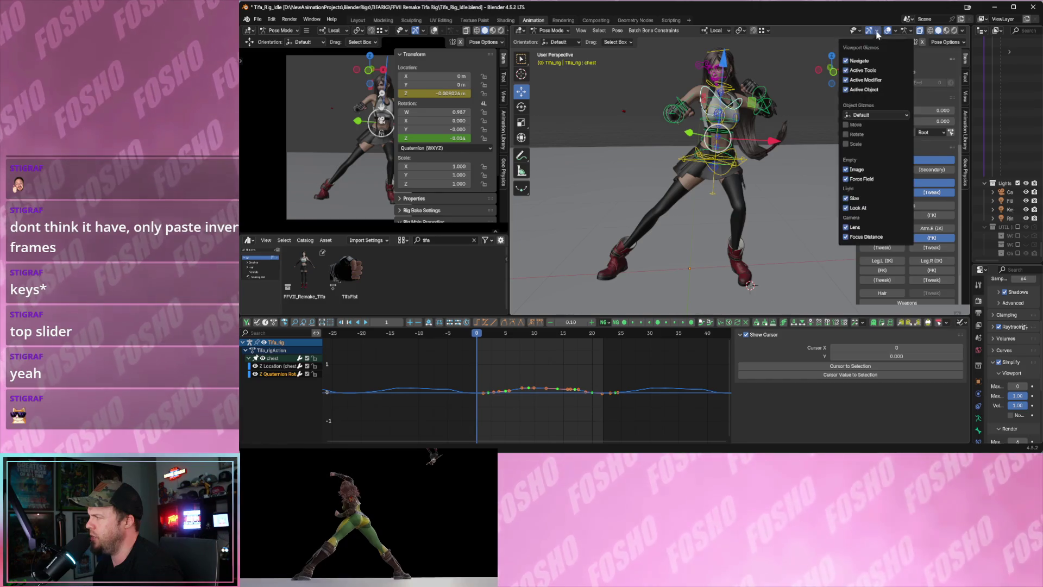
Hide the Torso rig layer, show the Hair layer and box-select all the hair bones.
mouse_move(787, 158)
middle_down()
mouse_move(770, 162)
mouse_move(714, 243)
mouse_move(869, 223)
middle_up()
scroll(886, 222, down, 1)
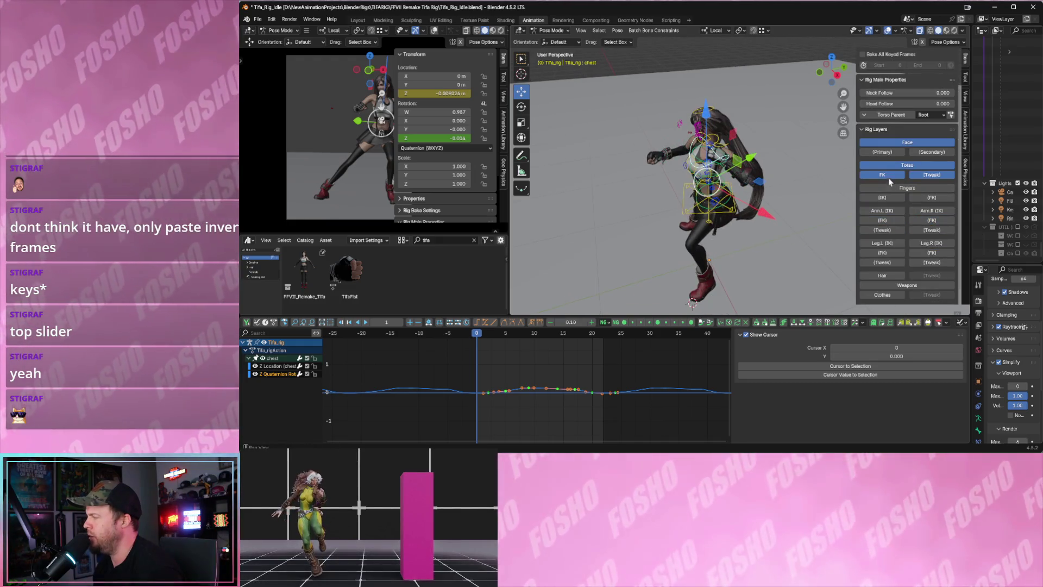
click(897, 167)
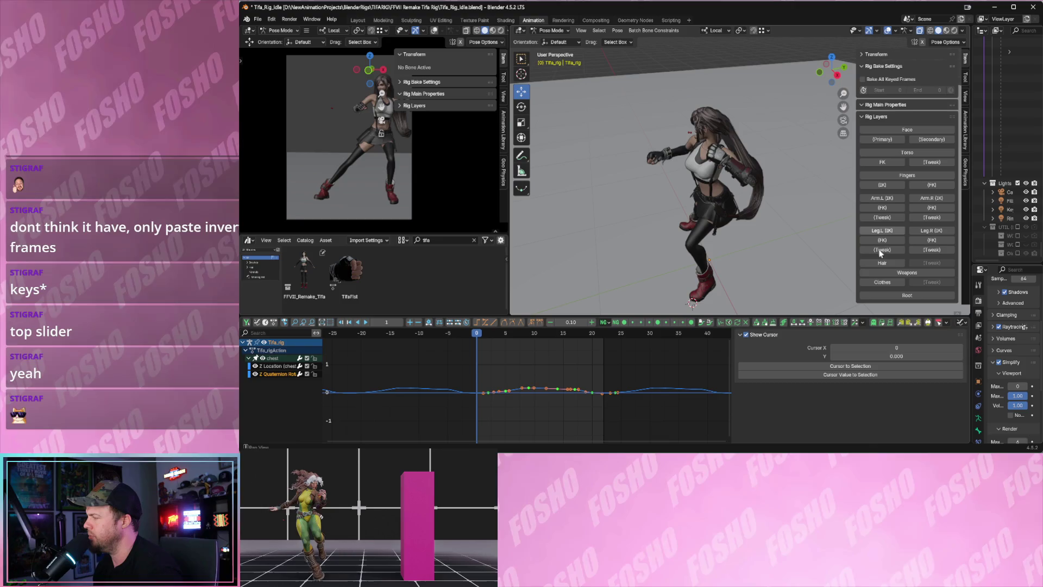
click(881, 263)
mouse_move(787, 228)
middle_down()
mouse_move(729, 184)
mouse_move(693, 117)
middle_up()
drag(693, 118, 789, 233)
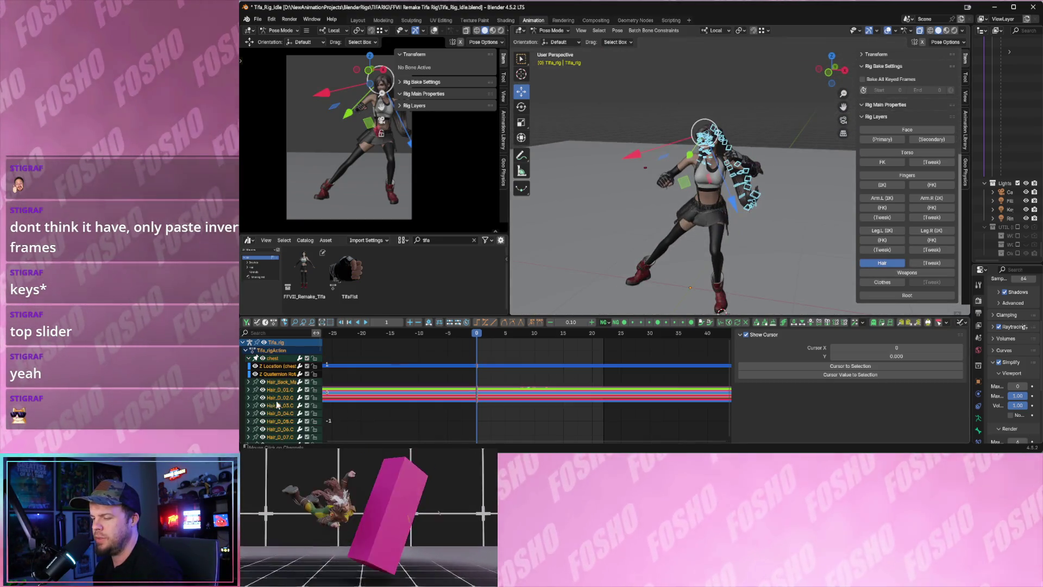
Frame the hair curves, delete all hair animation channels, and play back to check.
key(Home)
key(Delete)
scroll(514, 386, down, 3)
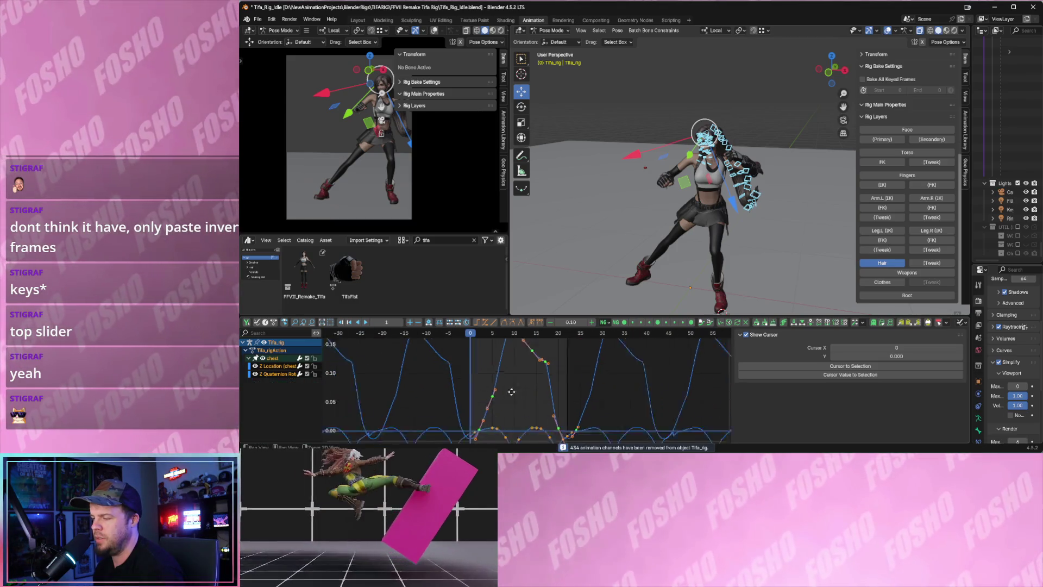
scroll(513, 401, up, 1)
key(space)
scroll(699, 241, up, 2)
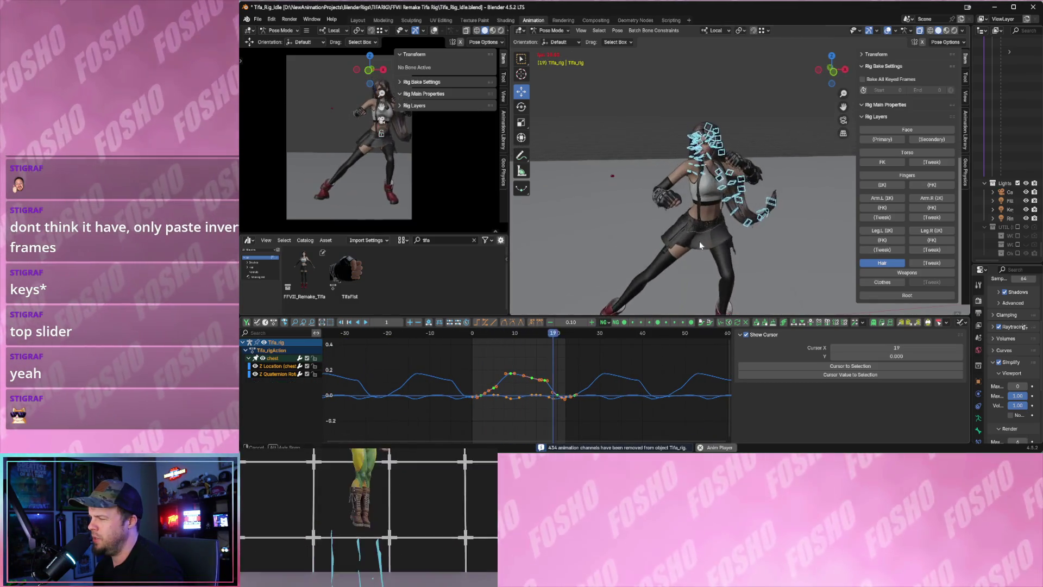
key(Escape)
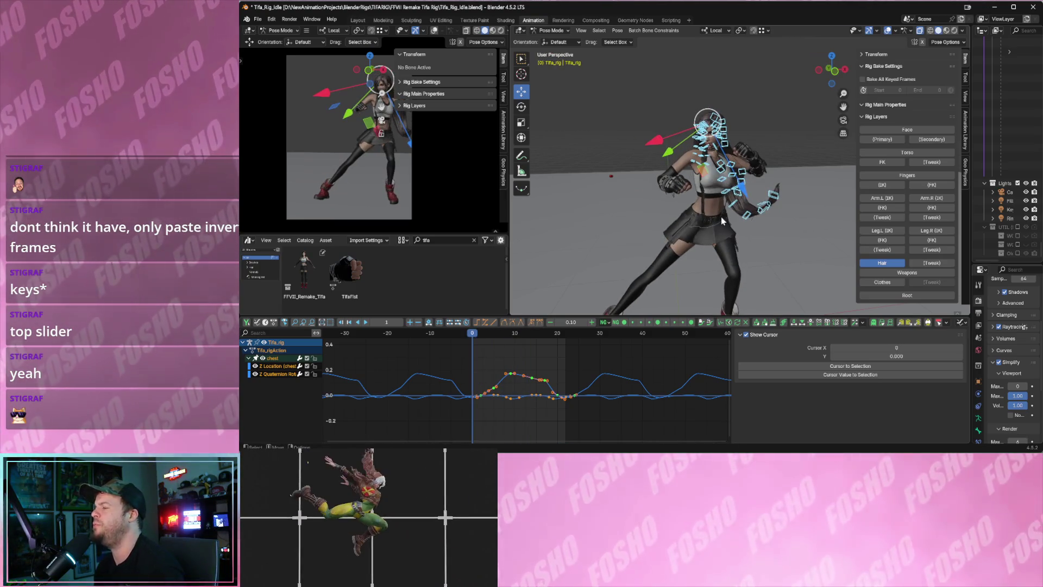
key(space)
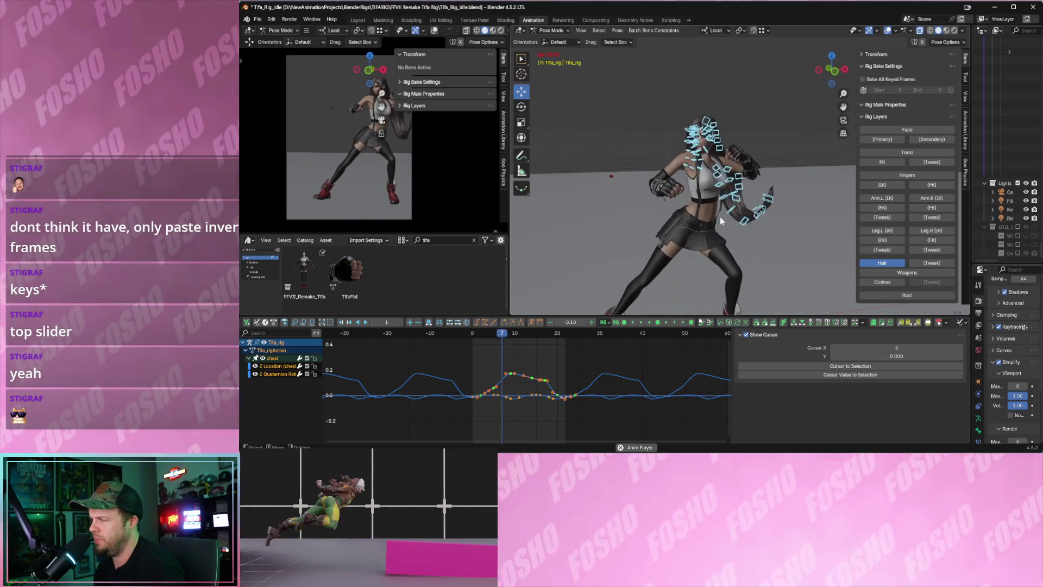
key(Escape)
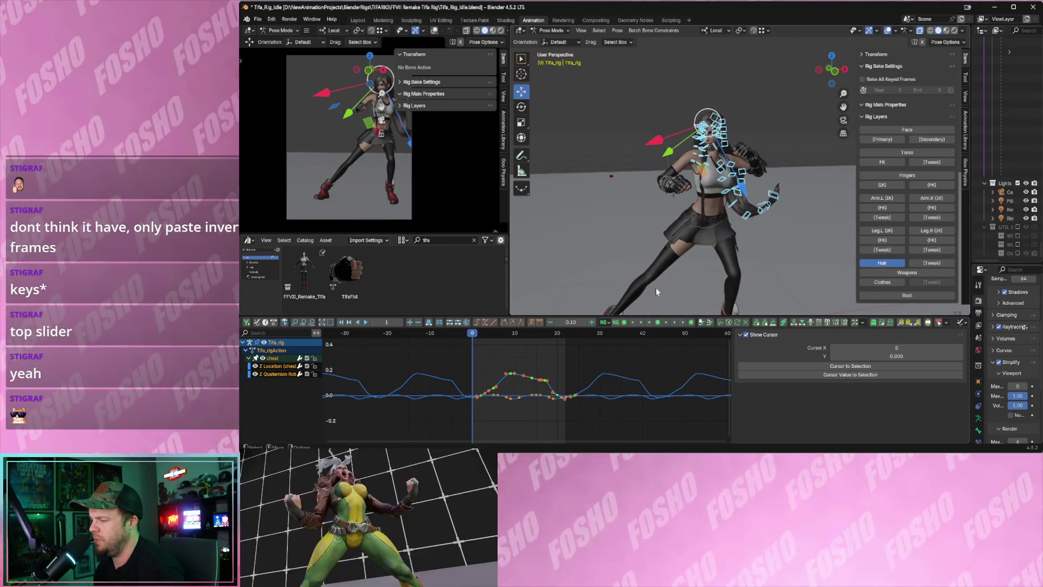
Paste the chest keys from frames 0–25 flipped, preview, undo it, and view Tifa's feet.
drag(452, 352, 585, 419)
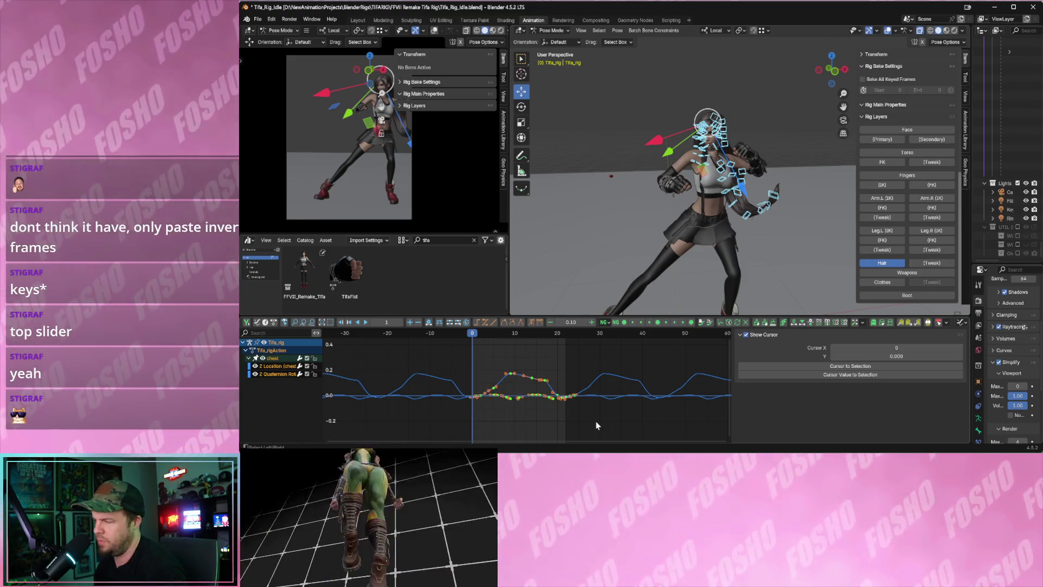
key(ctrl+shift+v)
key(space)
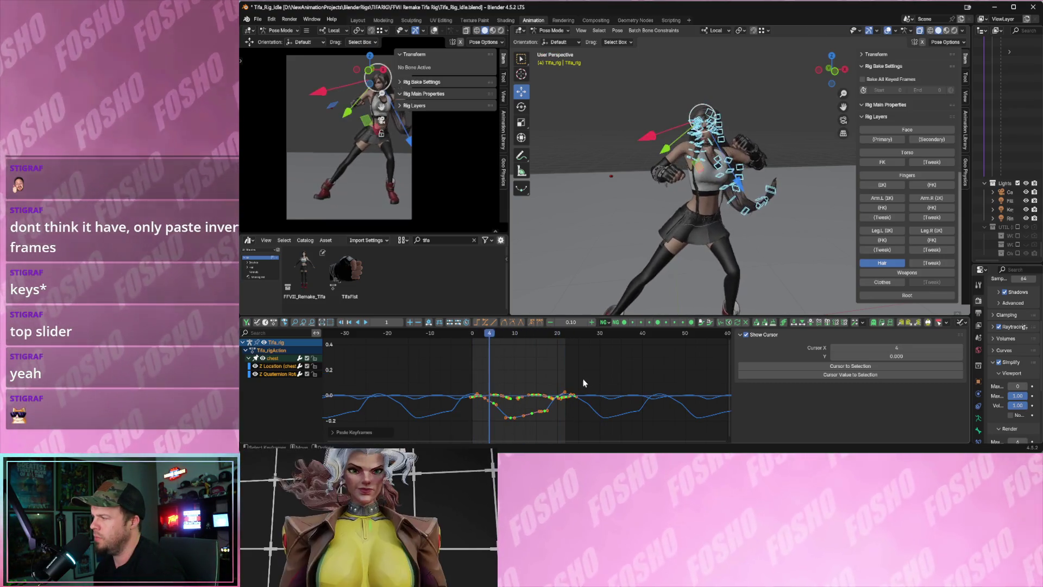
key(Escape)
key(ctrl+z)
middle_drag(649, 224, 680, 200)
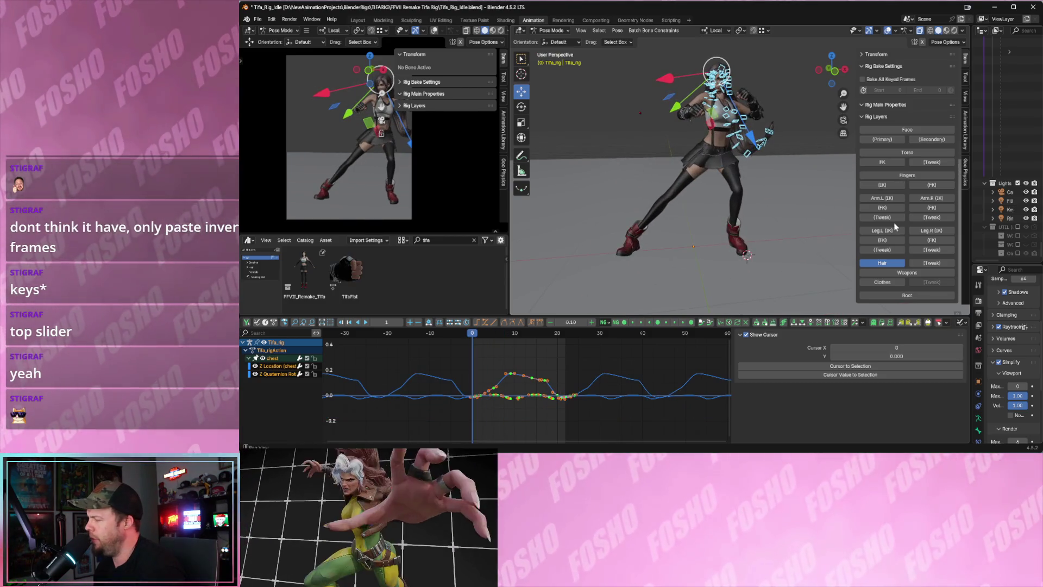
scroll(722, 232, up, 3)
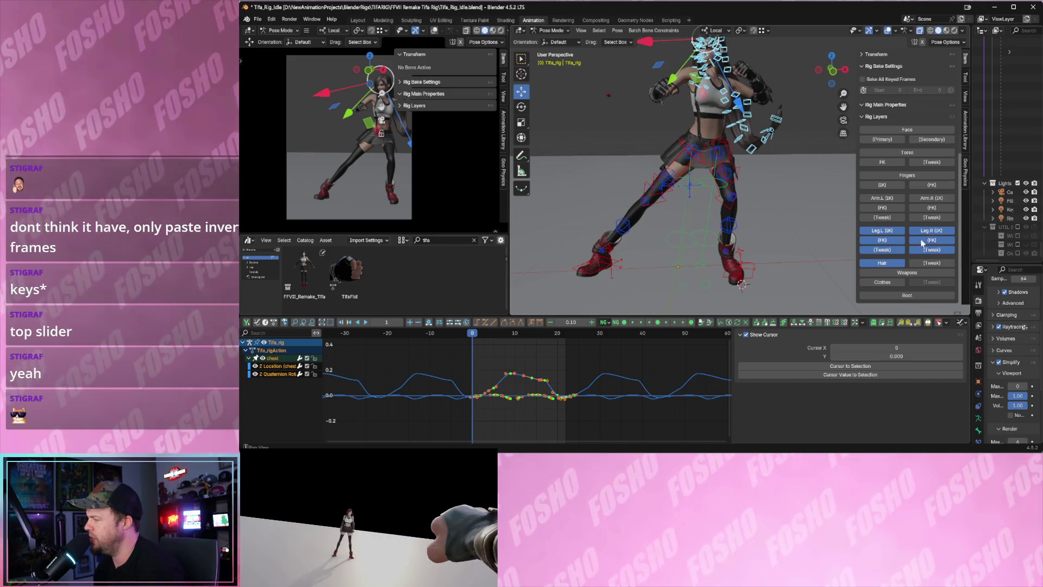
Hide the hair controls, select all leg and foot bones, and paste the copied keys onto them.
mouse_move(804, 217)
middle_down()
mouse_move(762, 200)
mouse_move(793, 202)
middle_up()
scroll(820, 203, down, 2)
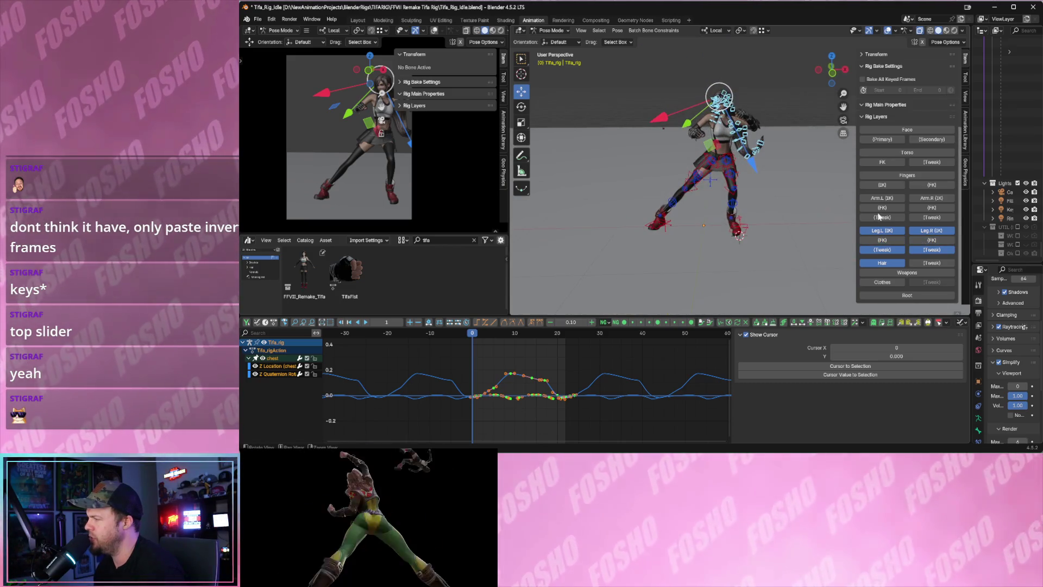
click(889, 265)
drag(648, 159, 754, 246)
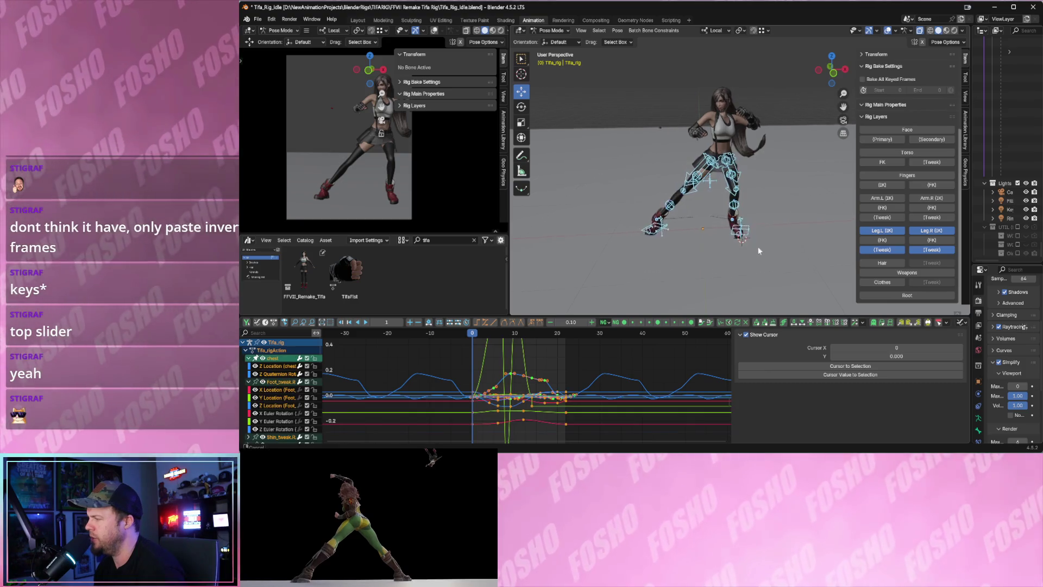
key(Home)
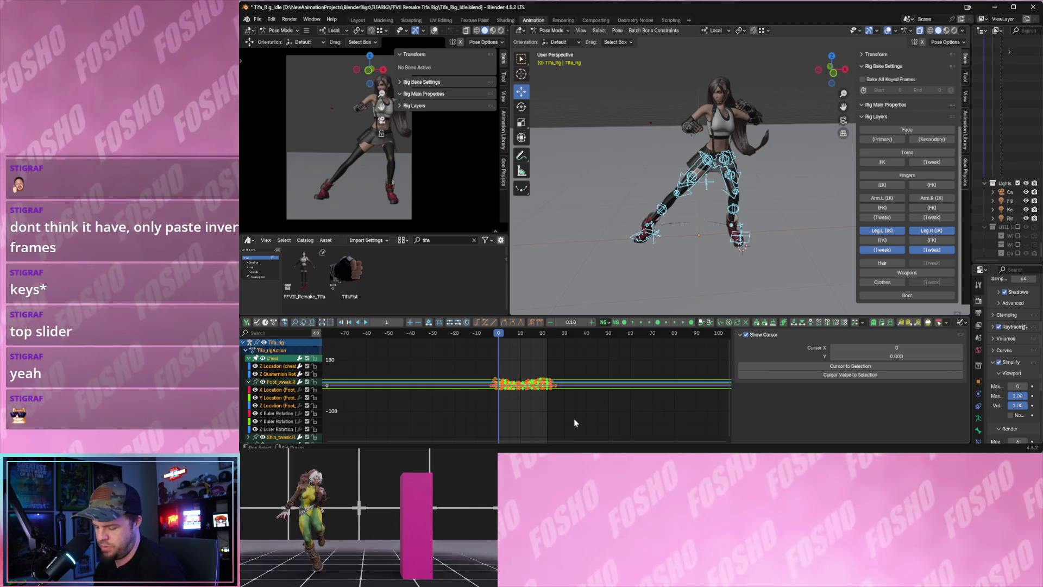
key(ctrl+v)
Play back, then copy the leg pose at frame 0 and paste it.
key(Up)
scroll(701, 247, up, 5)
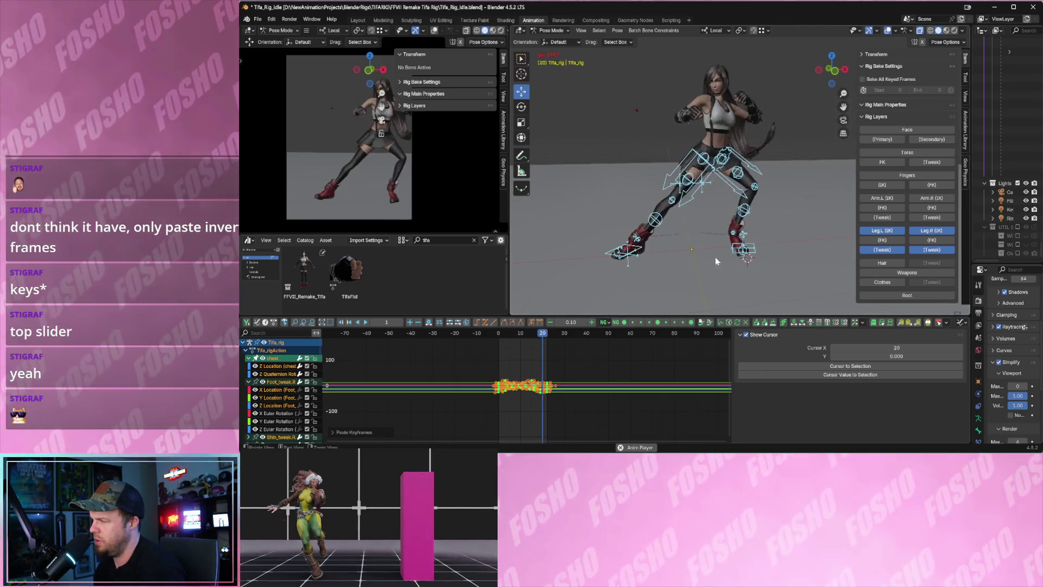
scroll(739, 252, down, 2)
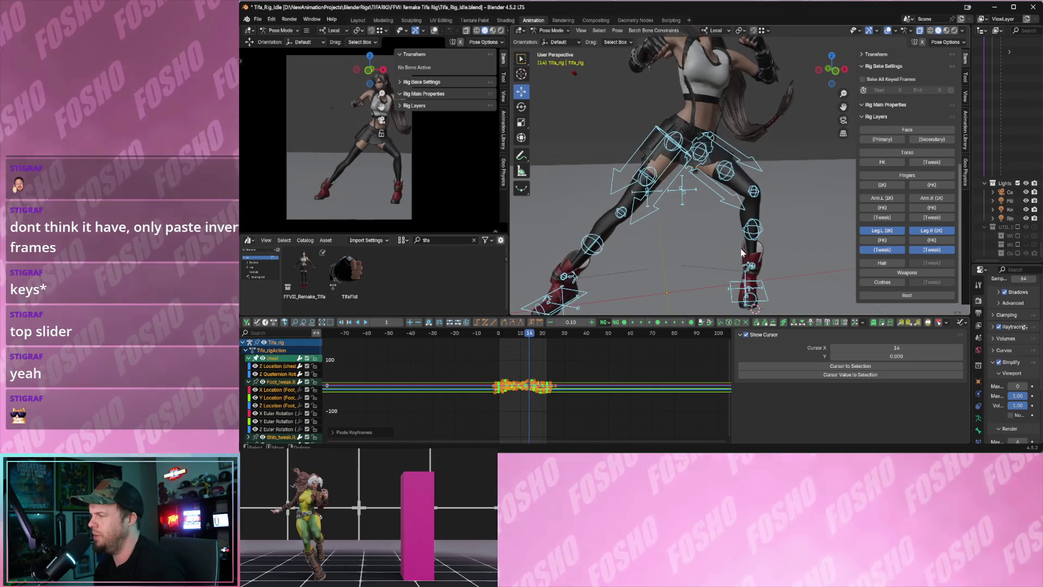
key(space)
key(ctrl+c)
key(shift+Left)
key(ctrl+v)
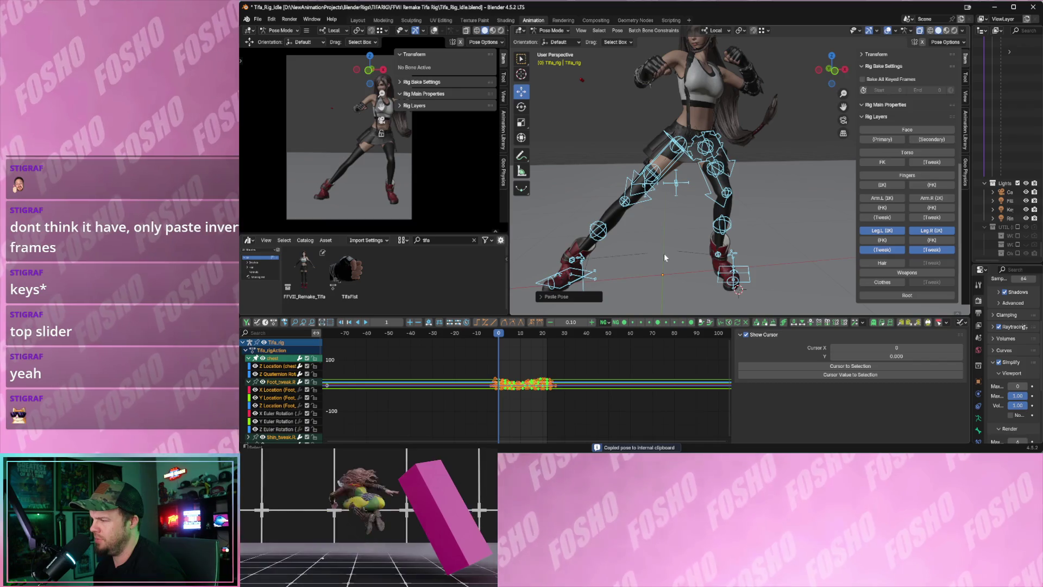
Paste the pose flipped at frame 1, play it back, then undo the misplaced paste.
key(Right)
key(ctrl+shift+v)
key(space)
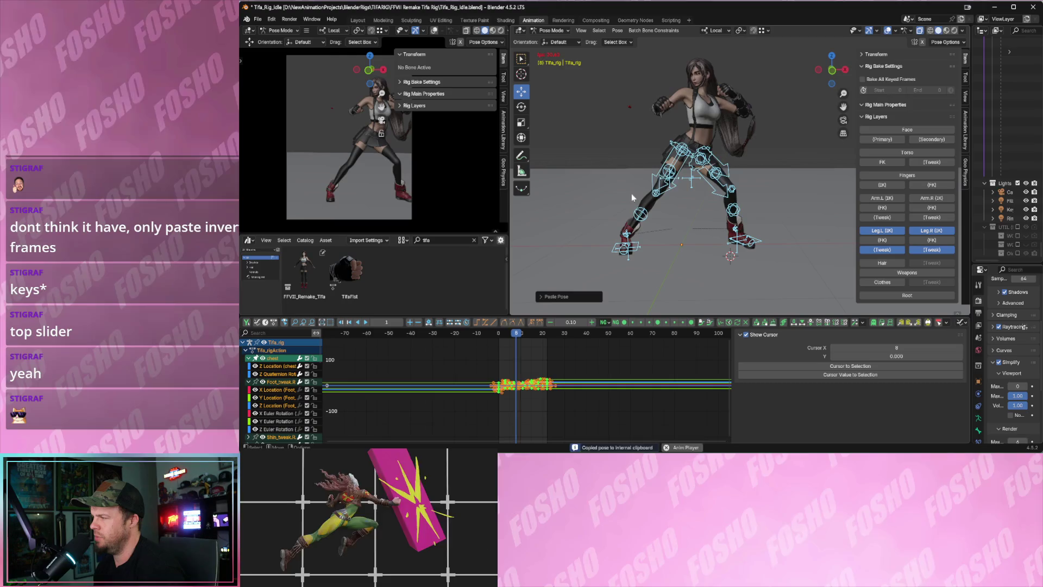
key(space)
key(shift+Left)
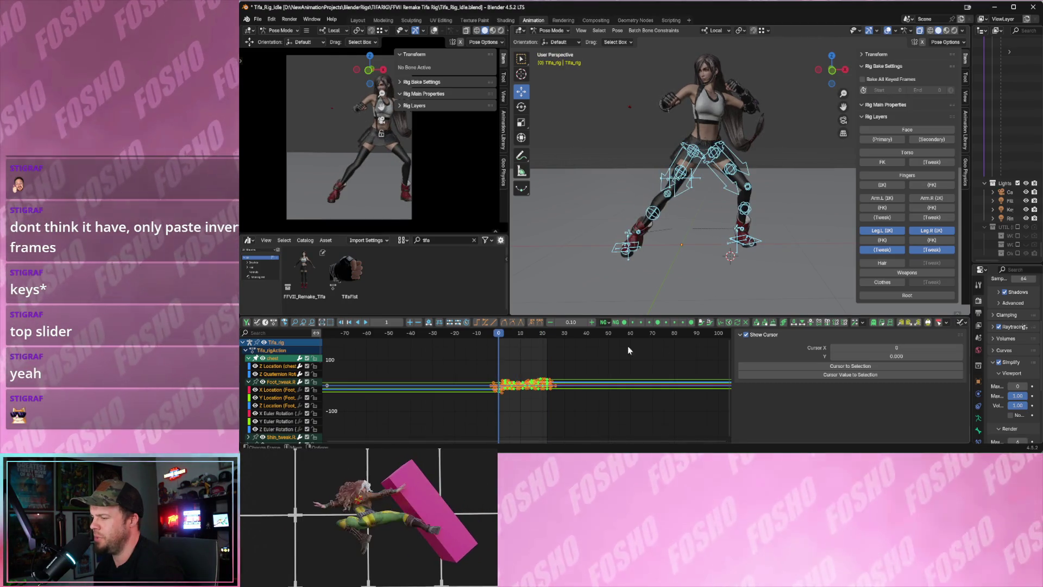
scroll(505, 386, up, 7)
key(ctrl+z)
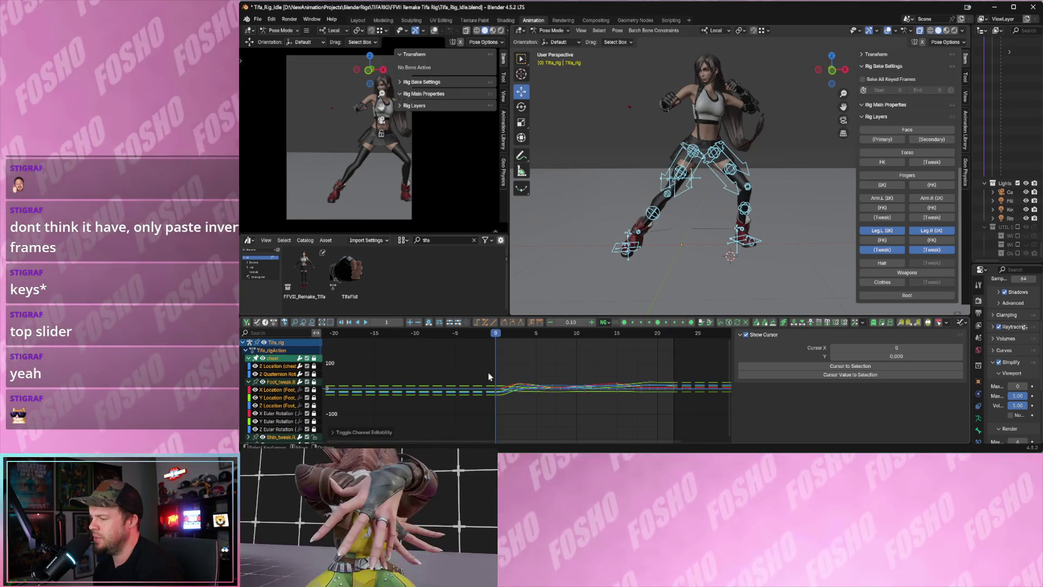
Paste the copied keyframes at frame 0, check playback to frame 20, and hide both Leg IK layers.
key(Tab)
key(ctrl+z)
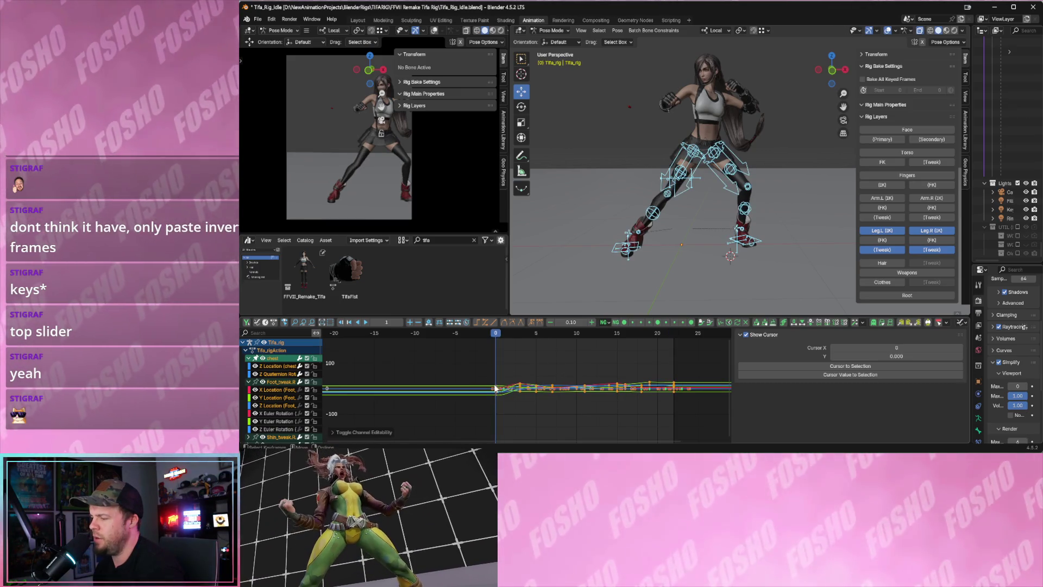
key(ctrl+v)
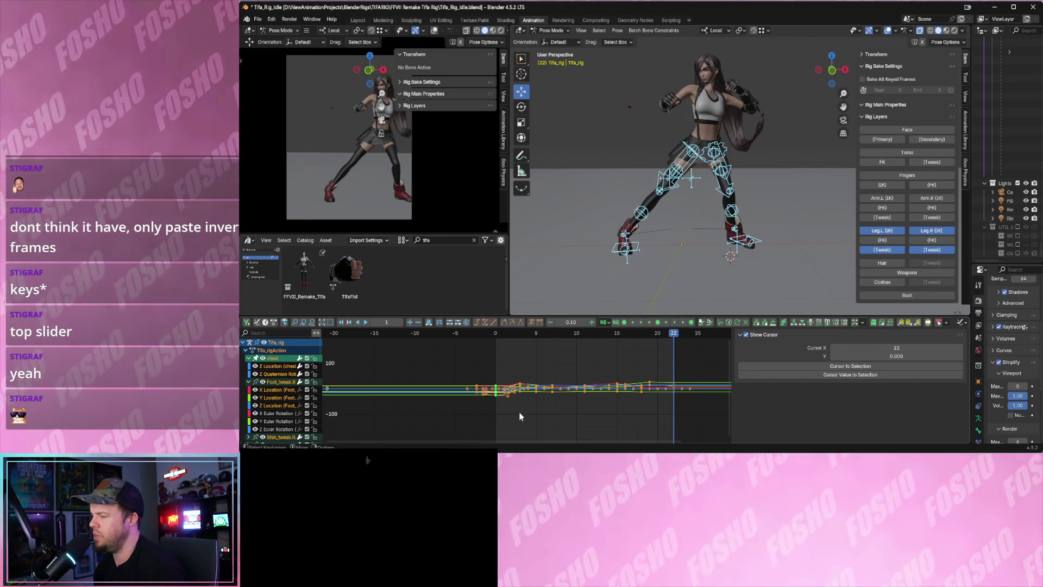
key(space)
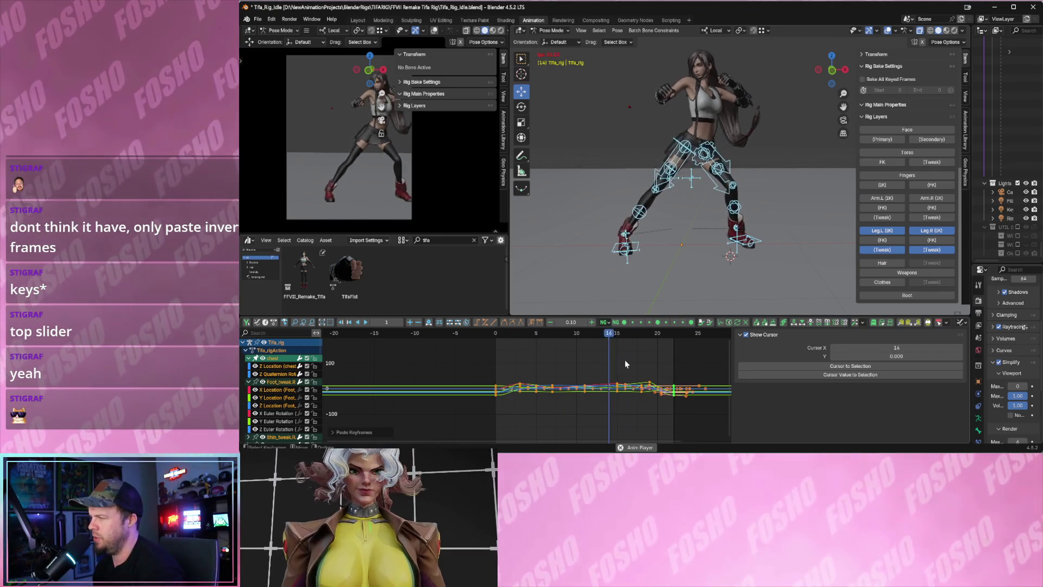
key(space)
drag(674, 332, 663, 337)
scroll(656, 361, up, 1)
scroll(663, 364, up, 1)
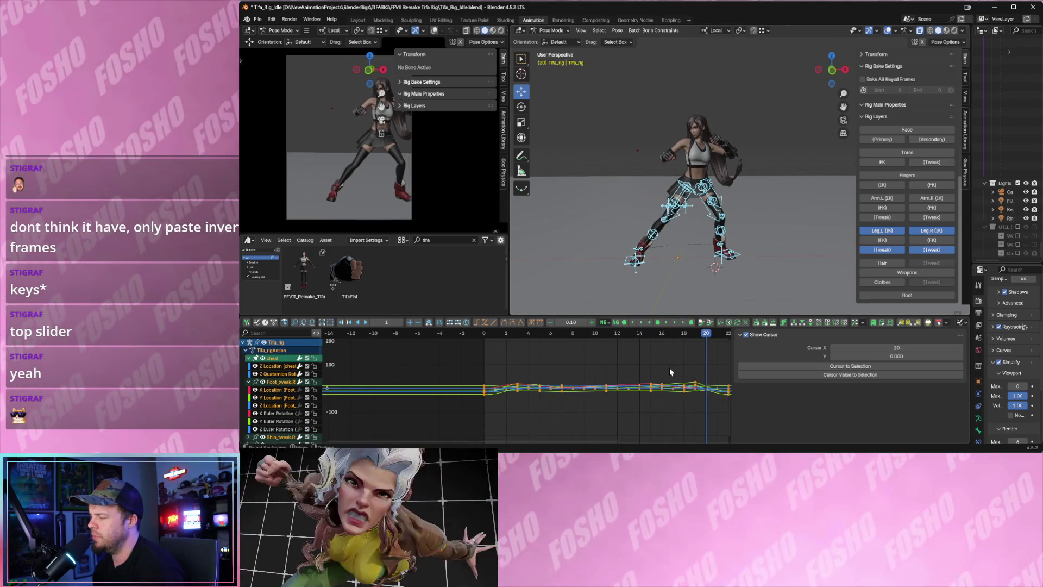
key(Tab)
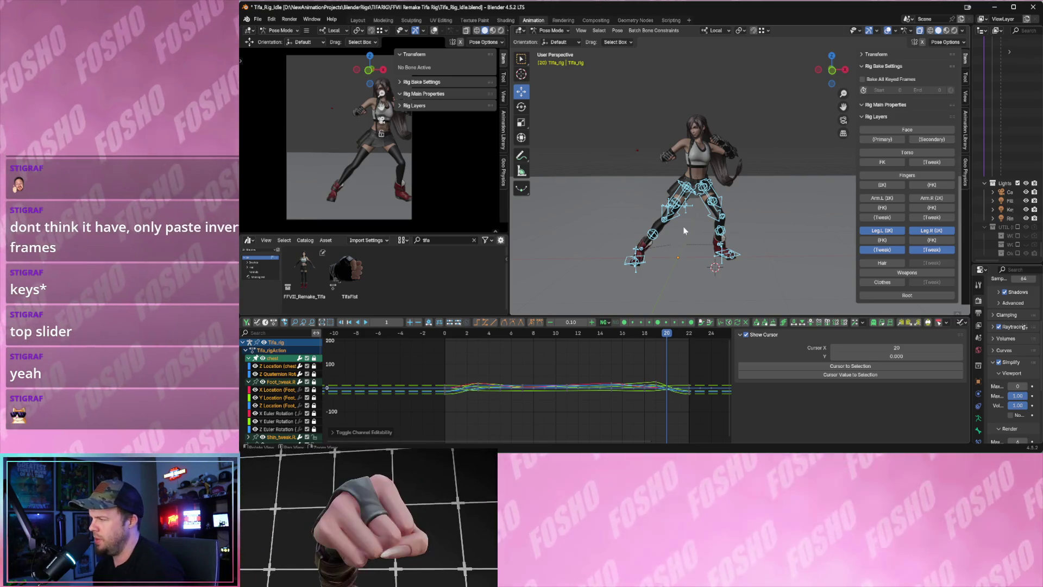
click(889, 232)
click(925, 233)
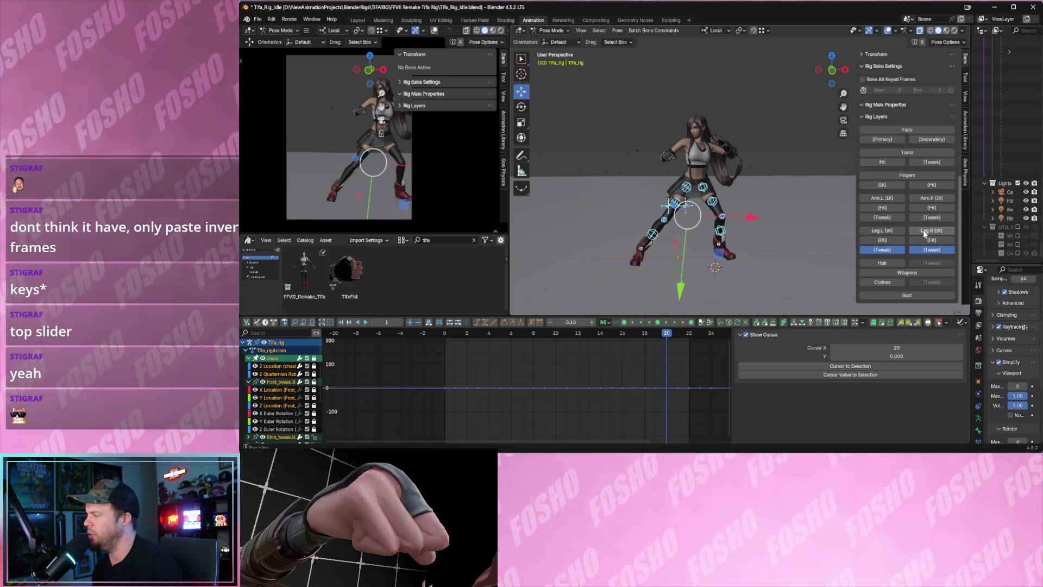
Hide the left and right leg tweak controls and play the animation.
click(916, 251)
click(882, 250)
key(space)
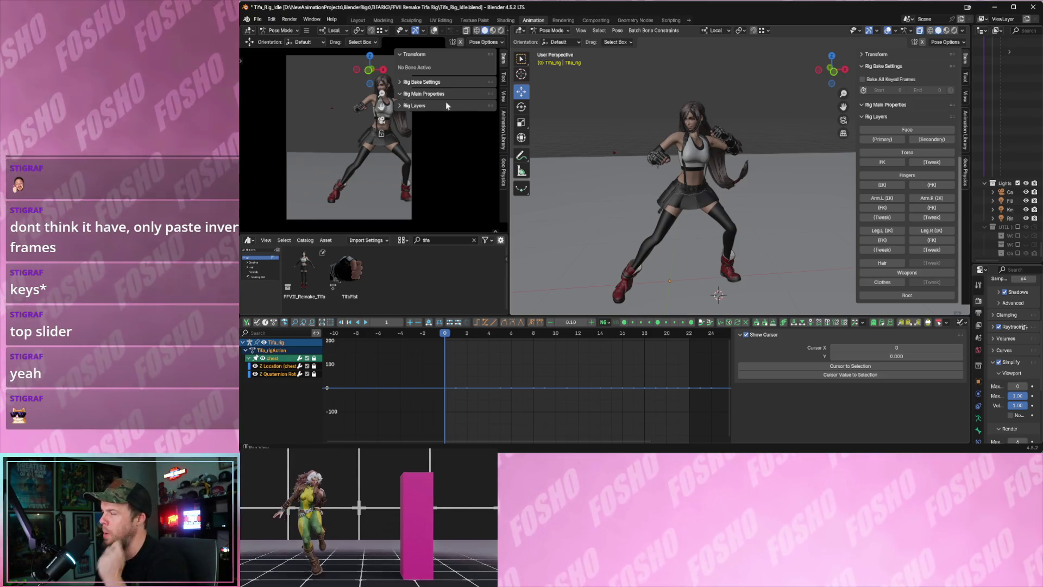
Reopen Tifa_Rig_Idle.blend from Open Recent without saving the current changes.
click(257, 19)
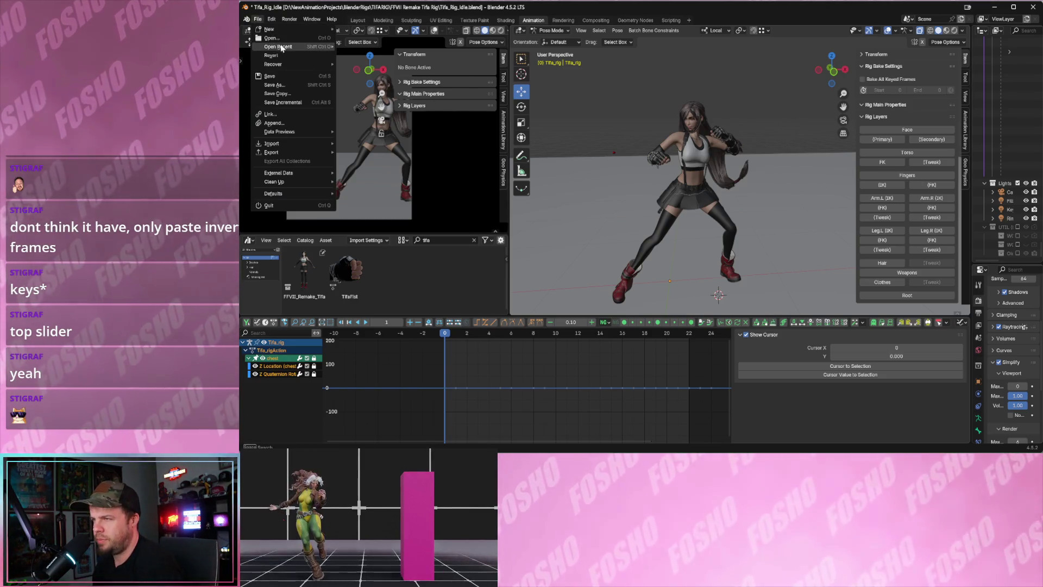
mouse_move(278, 47)
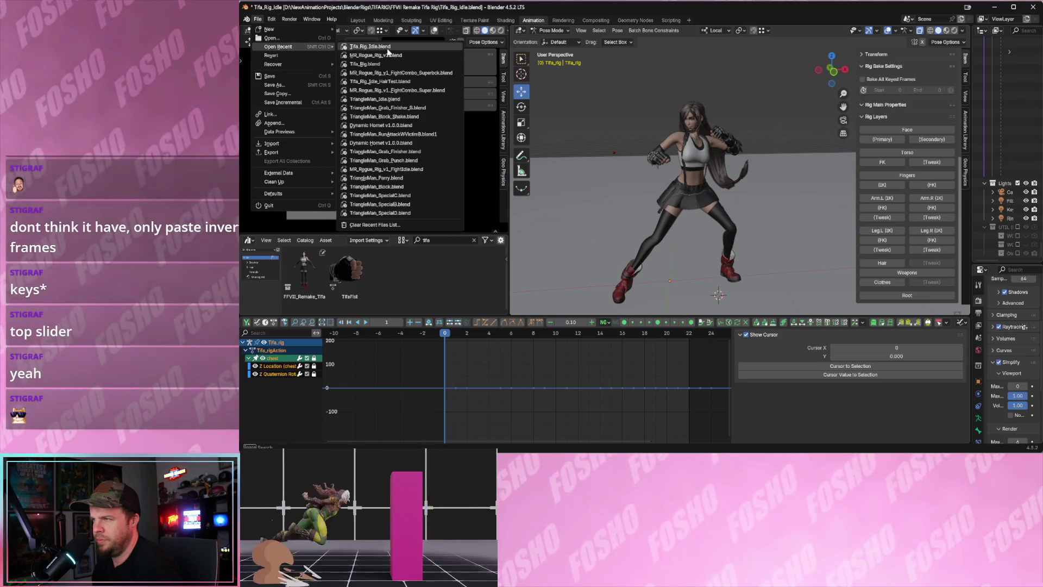
click(388, 52)
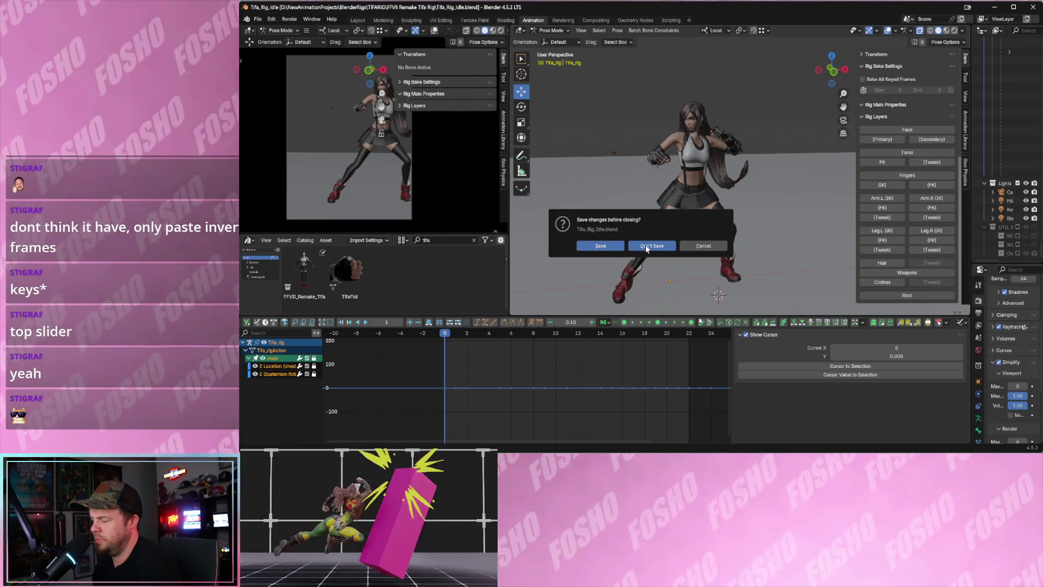
click(644, 246)
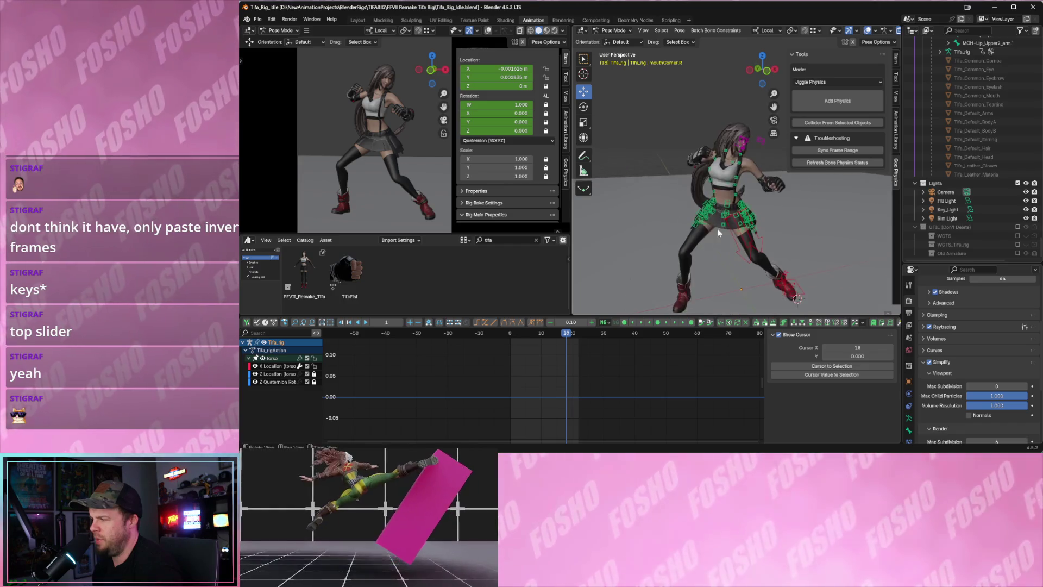
Play the reloaded idle, stop at frame 21, orbit the view, and show the Rig Layers panel.
key(space)
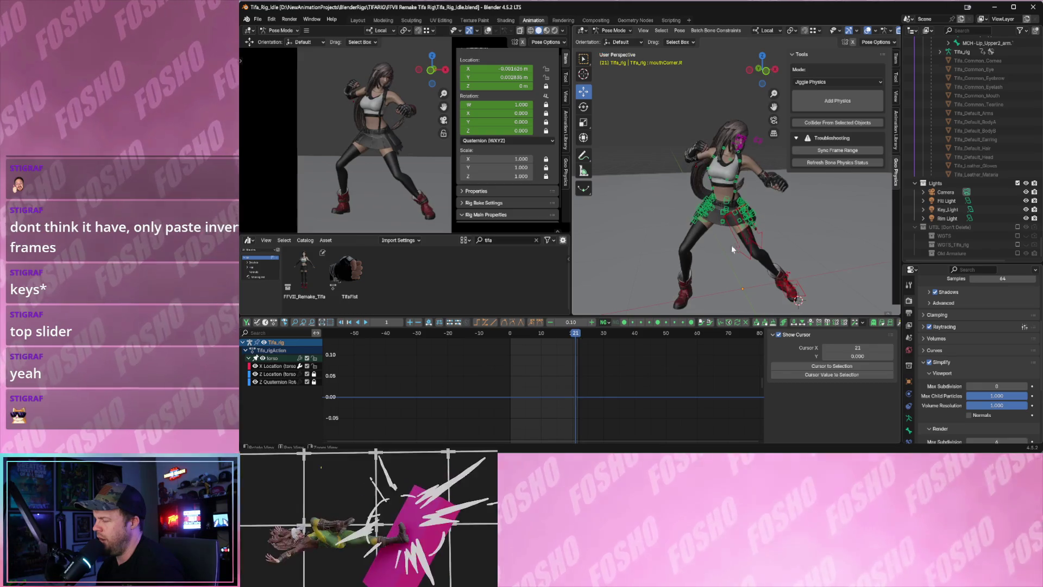
key(space)
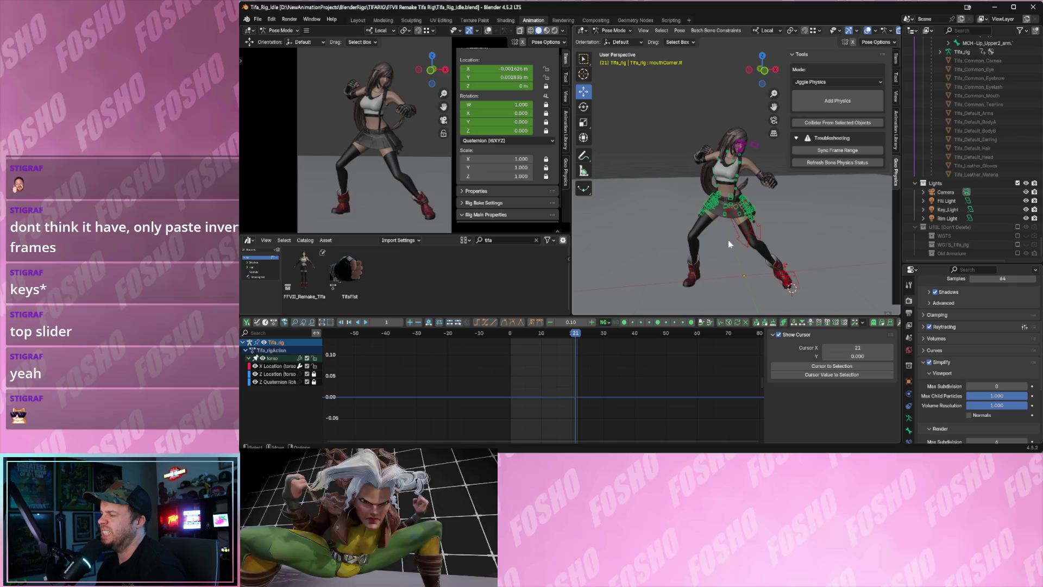
middle_drag(770, 200, 731, 205)
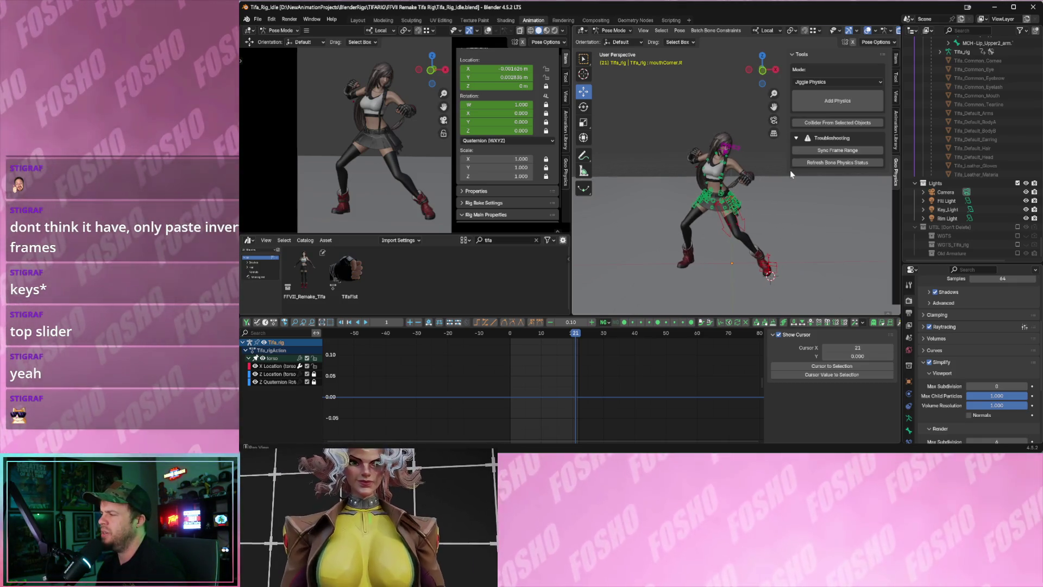
click(895, 61)
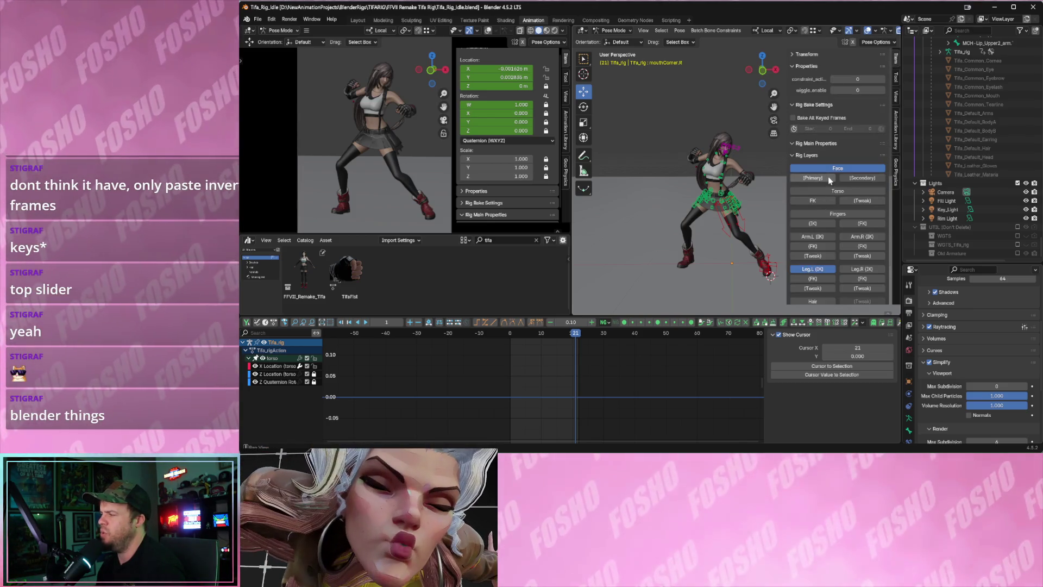
Turn on the Primary and Torso rig layers, keeping the face controls visible.
click(828, 177)
click(831, 191)
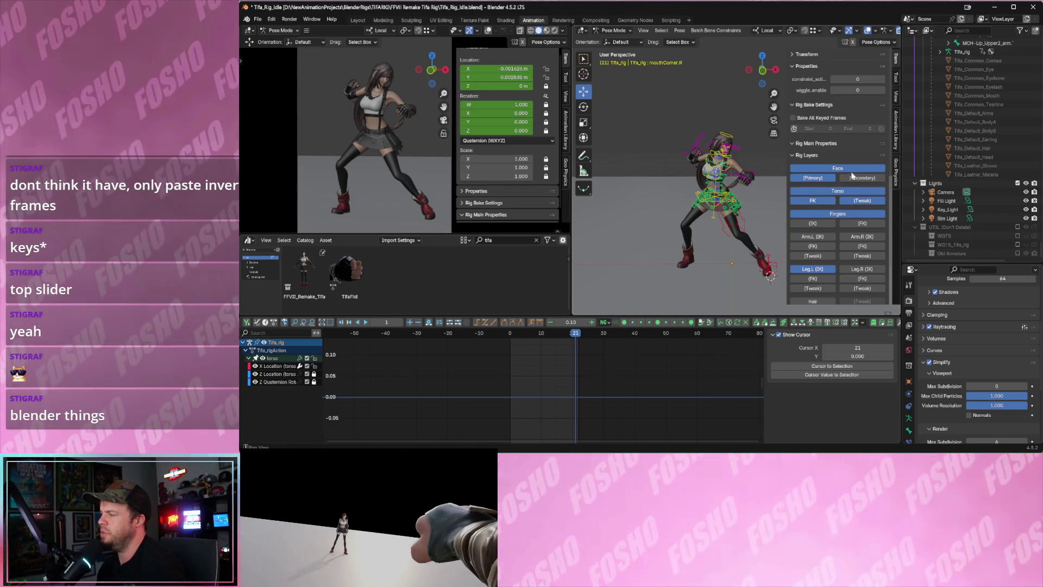
click(851, 172)
key(ctrl+z)
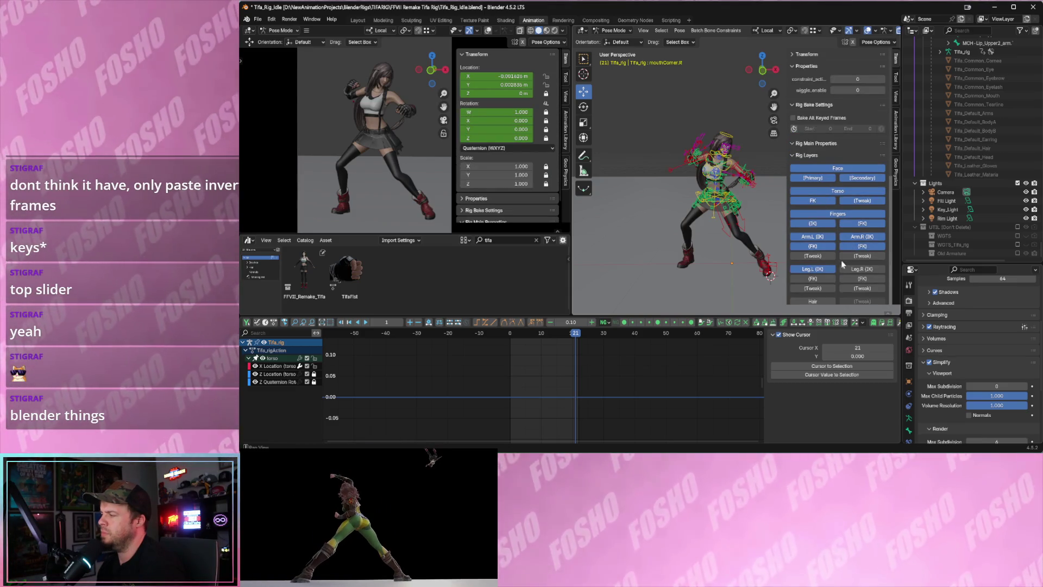
scroll(834, 262, down, 3)
Collapse and re-expand the Rig Layers panel and scroll down its layer list.
click(793, 120)
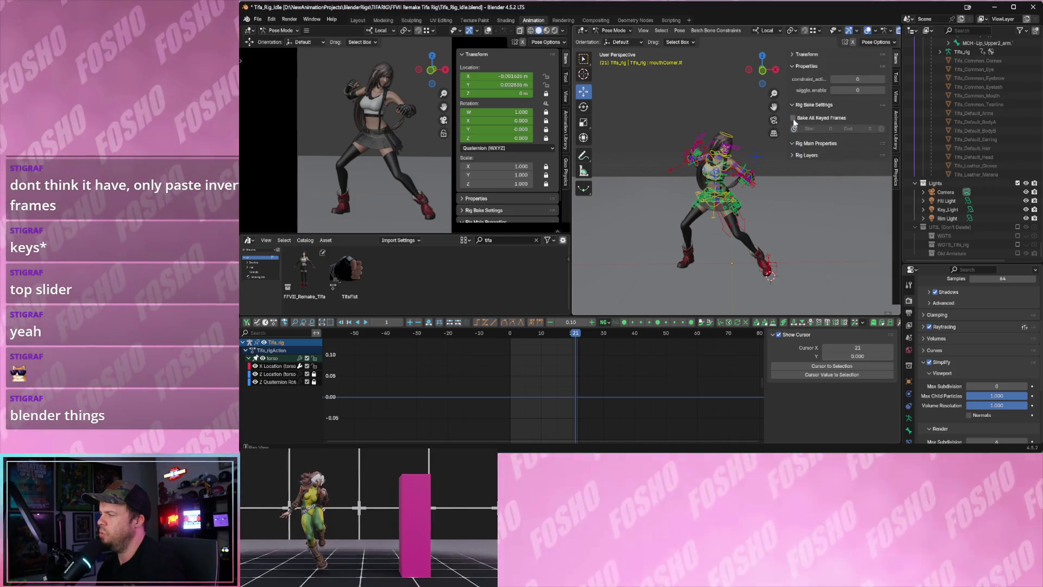
click(793, 157)
click(846, 155)
click(846, 156)
right_click(830, 157)
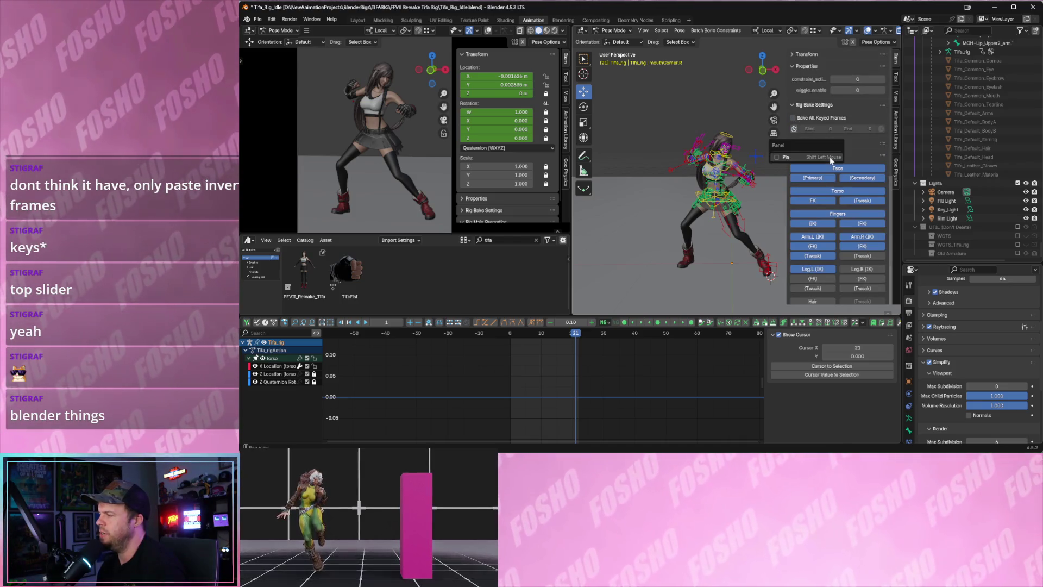
scroll(830, 186, down, 3)
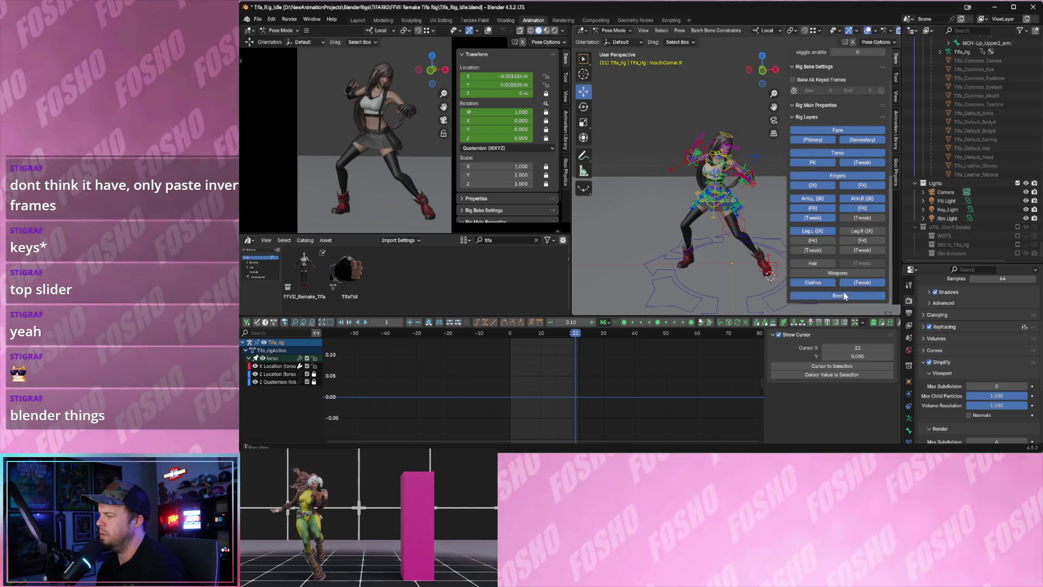
Enable the Hair layer, hide Root, and box-select all visible rig bones.
click(747, 306)
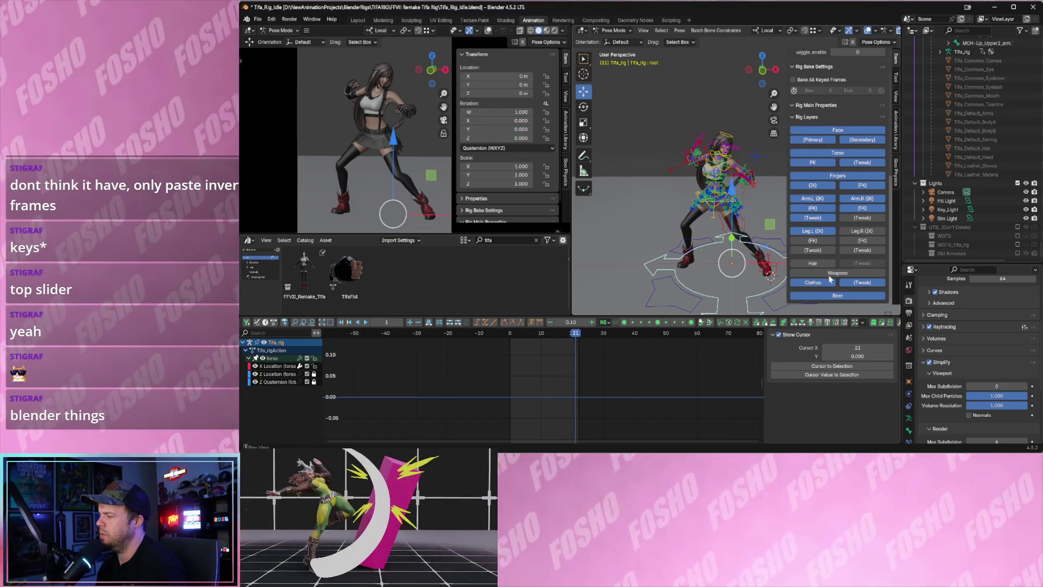
click(836, 266)
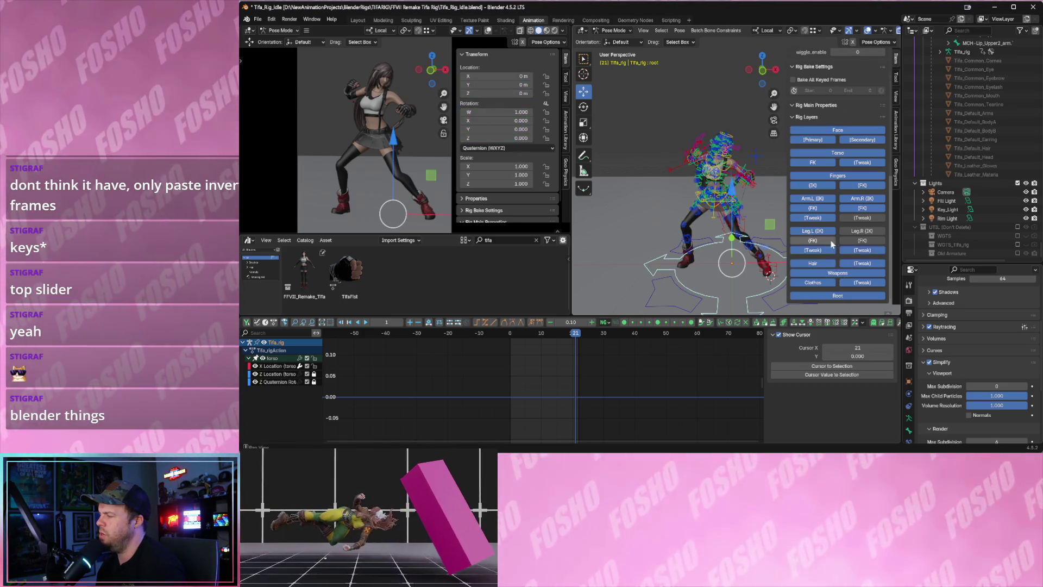
click(838, 295)
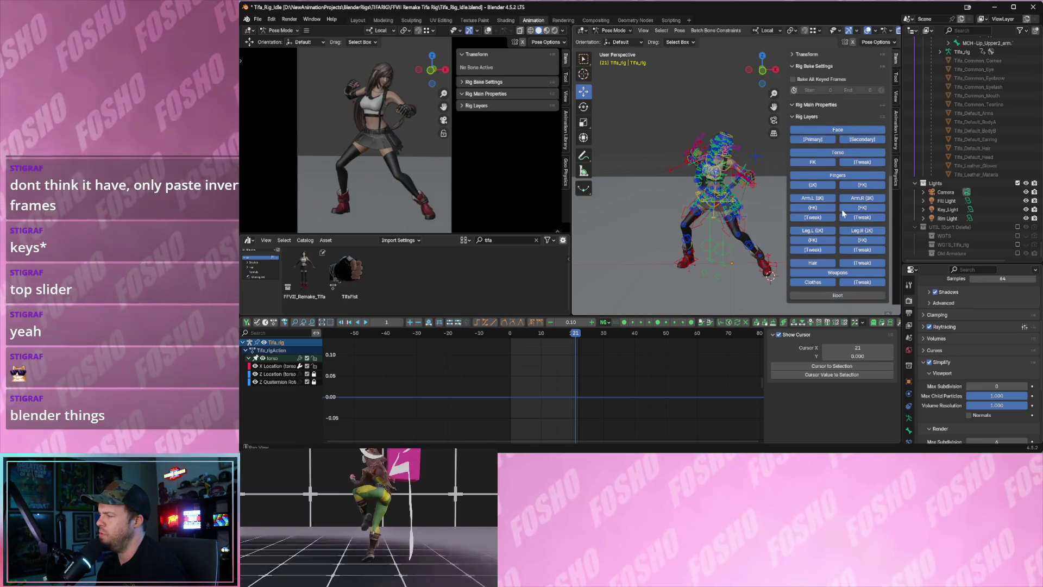
drag(656, 109, 758, 296)
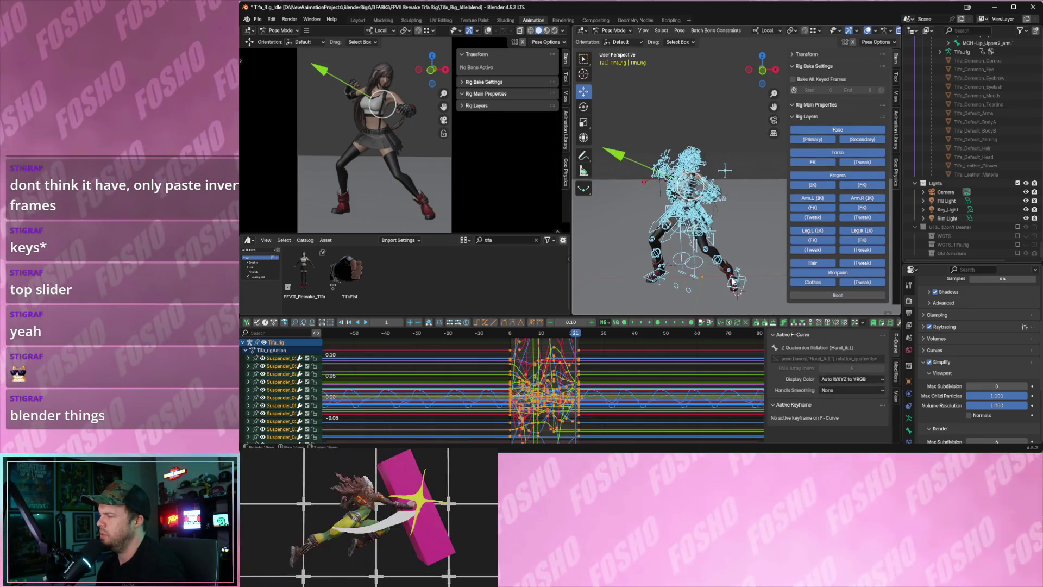
Spread out the graph curves and select every bone of the rig.
mouse_move(621, 384)
ctrl+middle_down()
mouse_move(624, 422)
mouse_move(625, 400)
ctrl+middle_up()
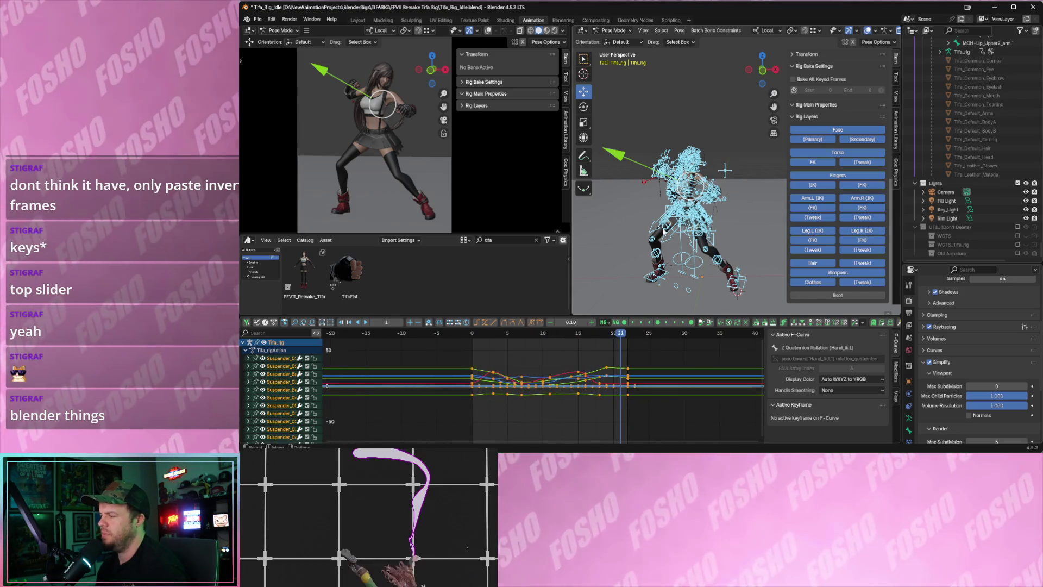
click(663, 230)
key(a)
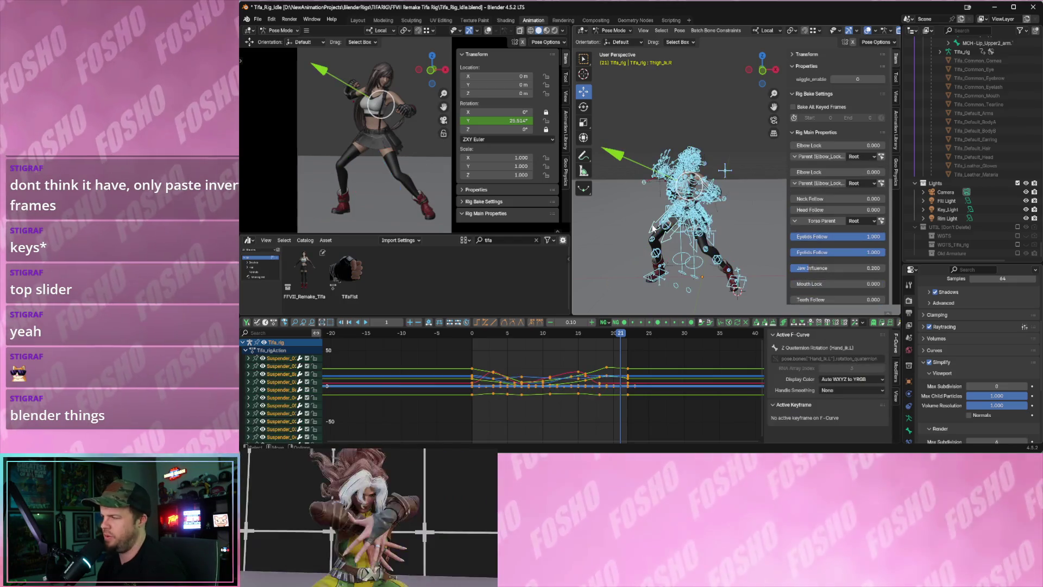
Bring up the Pose menu's Animation submenu in the 3D viewport header.
click(679, 31)
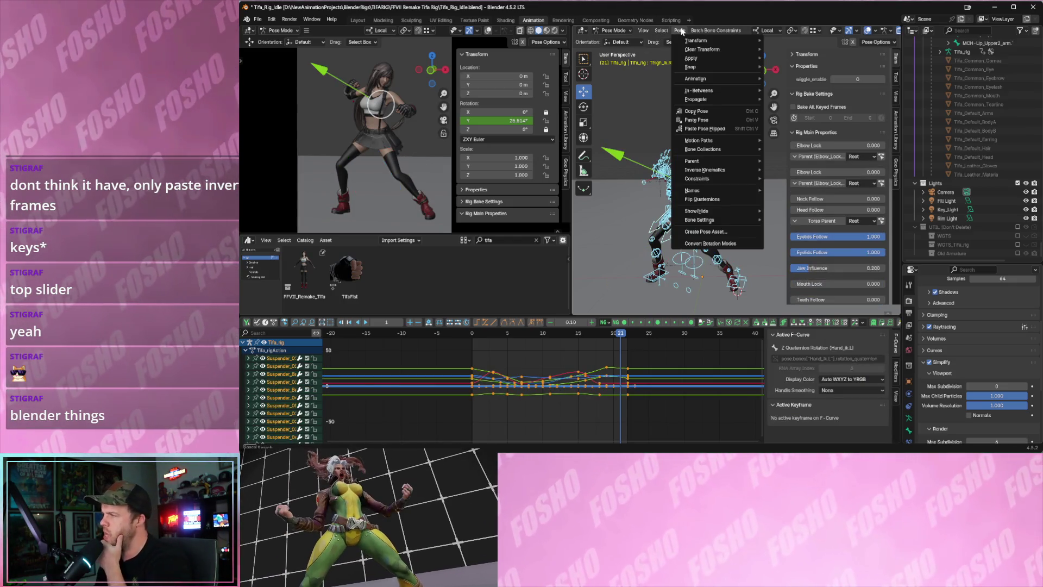
key(Escape)
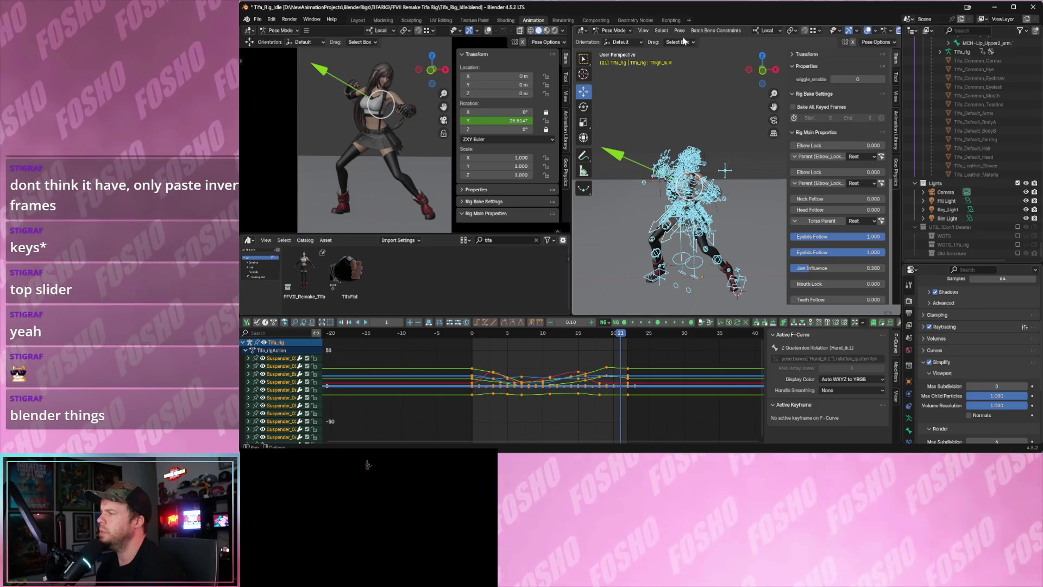
click(679, 31)
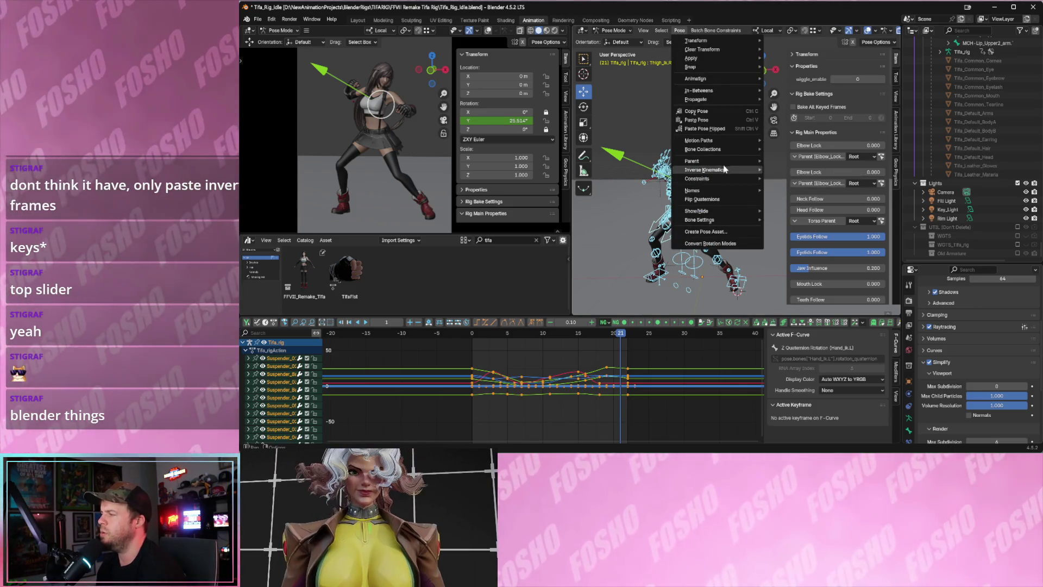
mouse_move(724, 165)
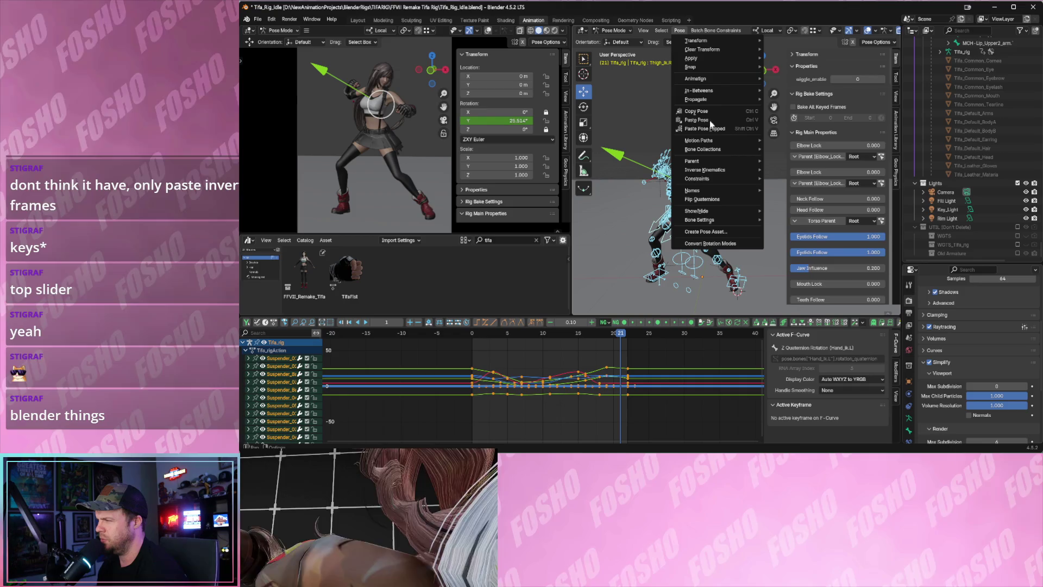
mouse_move(712, 79)
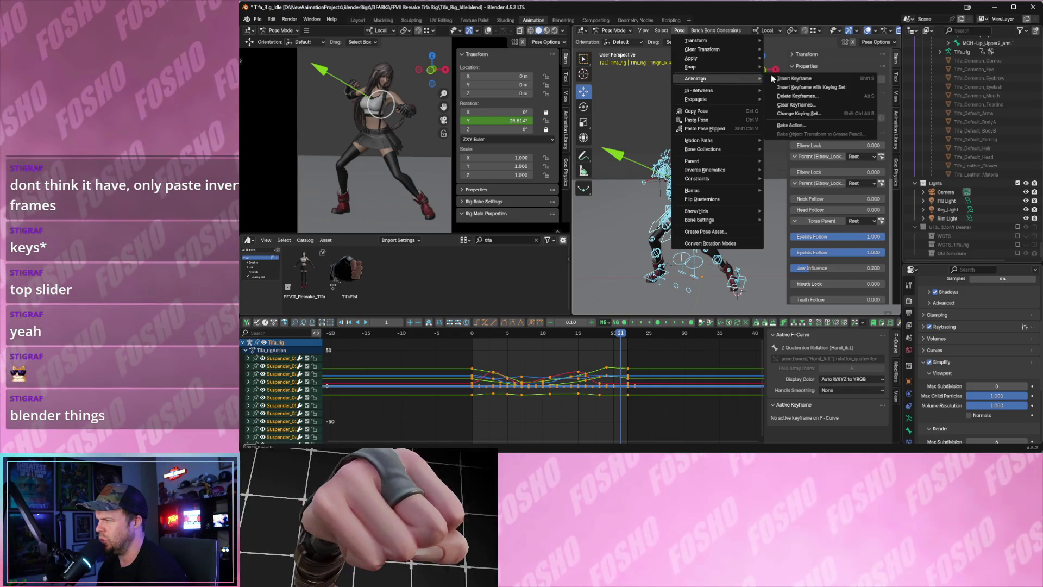
Bake Action from frame 0 to 22 for selected bones only, then return to frame 0.
click(809, 124)
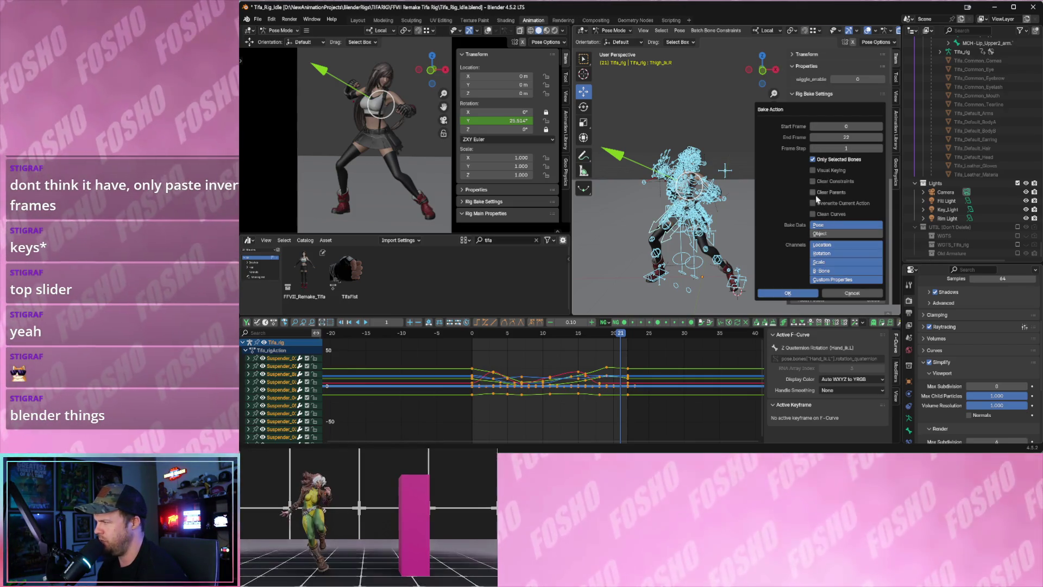
click(793, 294)
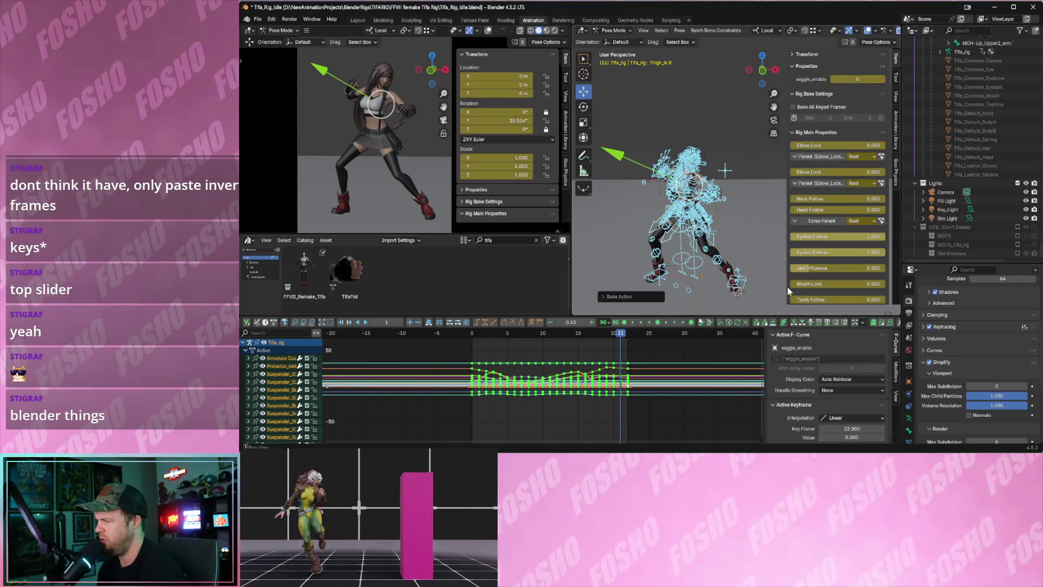
drag(550, 334, 471, 336)
key(alt+a)
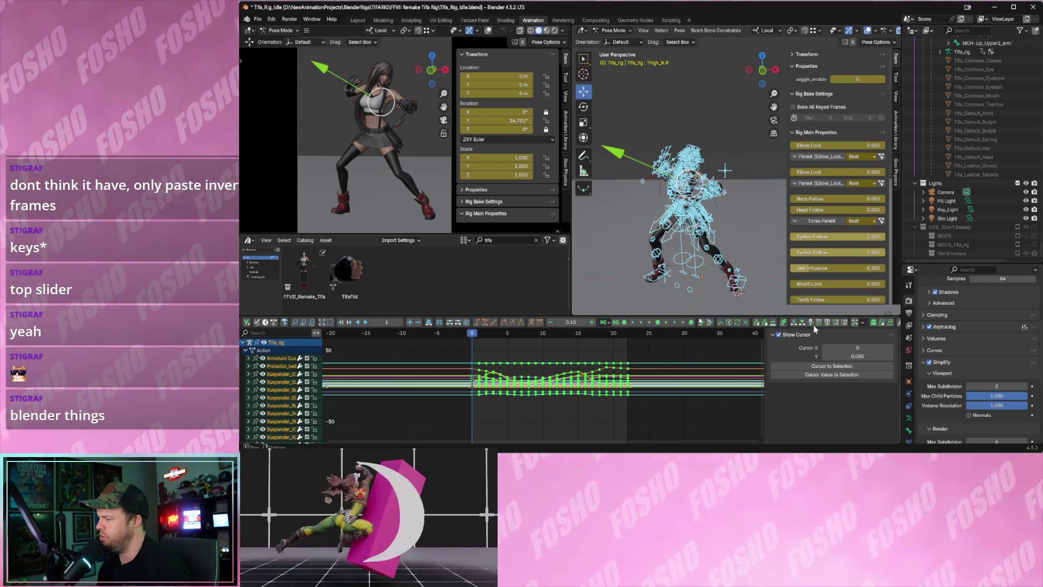
Copy the baked keyframes and Paste Flipped them, then briefly play the mirrored result.
drag(900, 328, 972, 328)
click(917, 324)
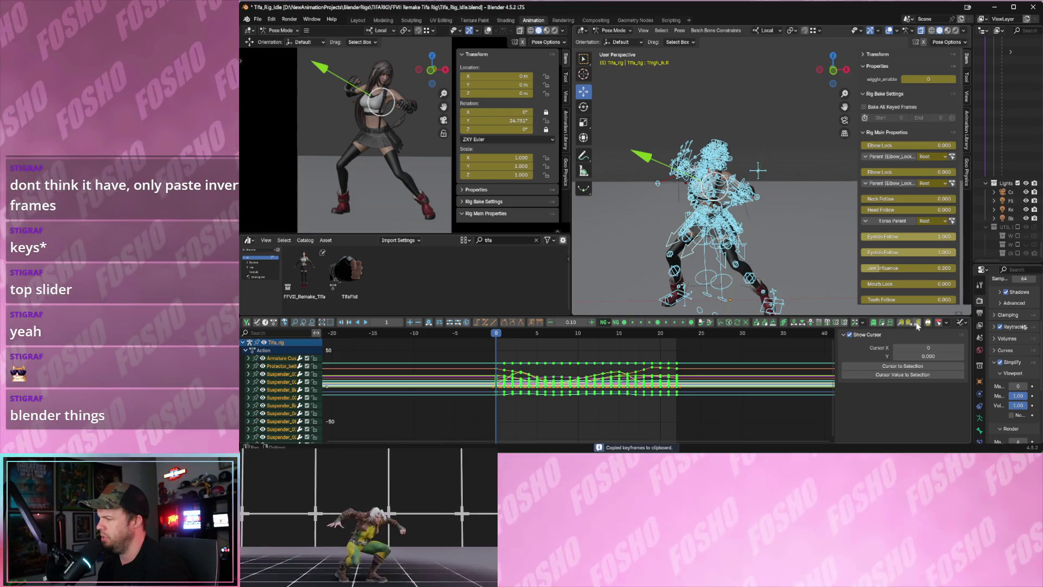
click(927, 322)
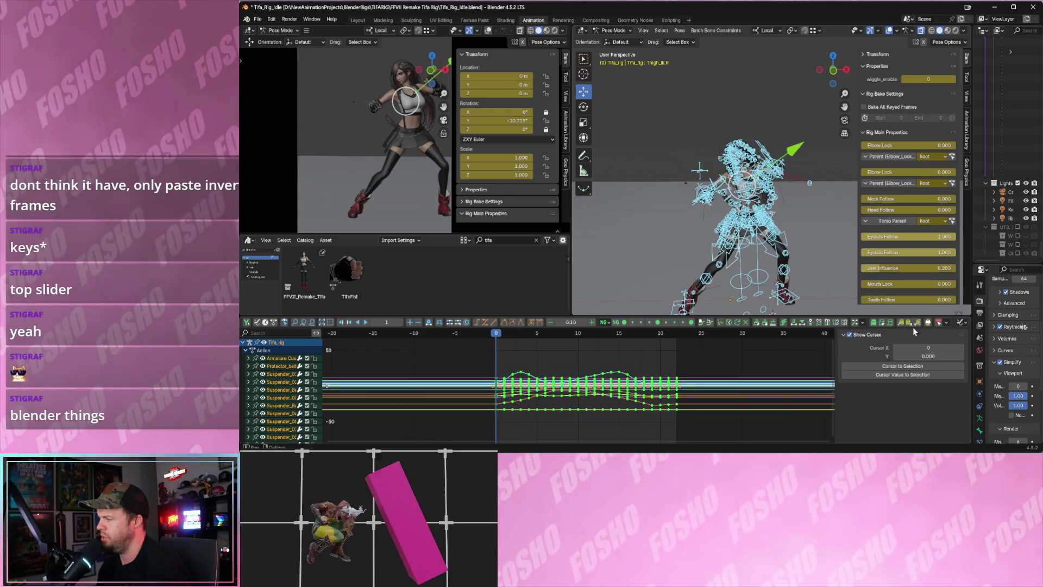
key(space)
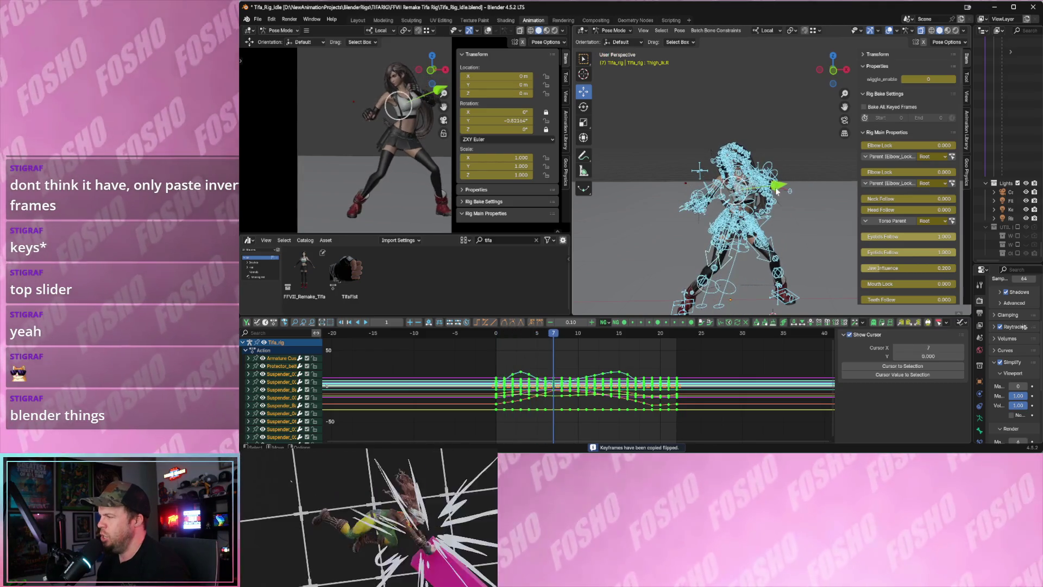
key(space)
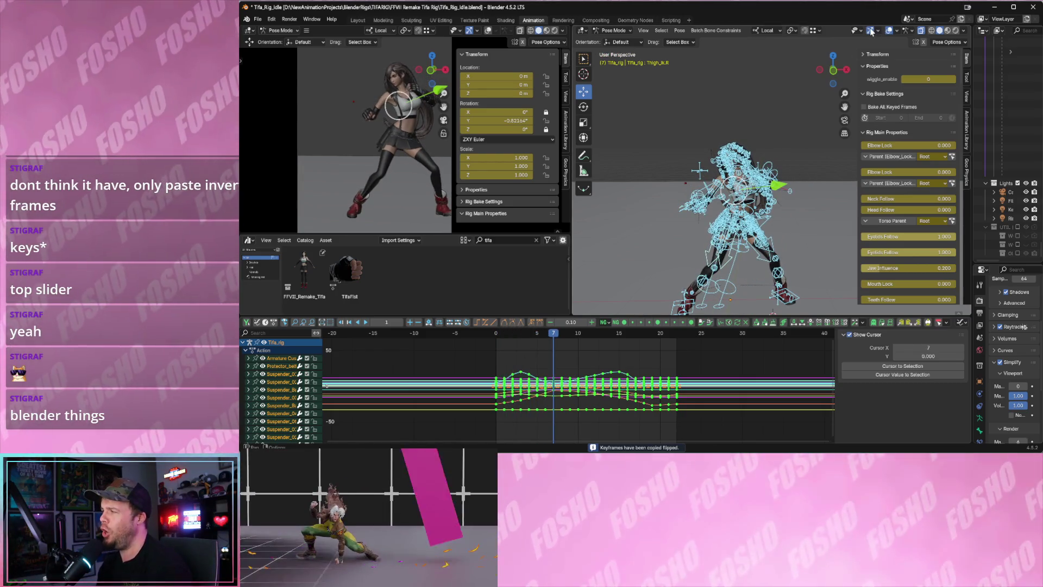
Hide gizmos and bone overlays in the right viewport and play the animation.
click(870, 31)
click(890, 31)
key(space)
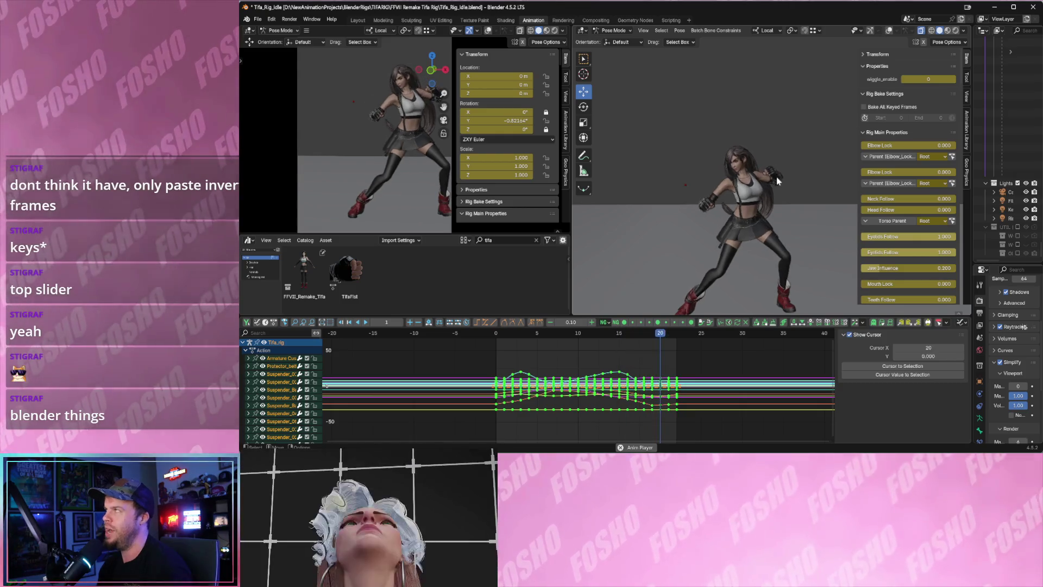
middle_drag(787, 191, 729, 200)
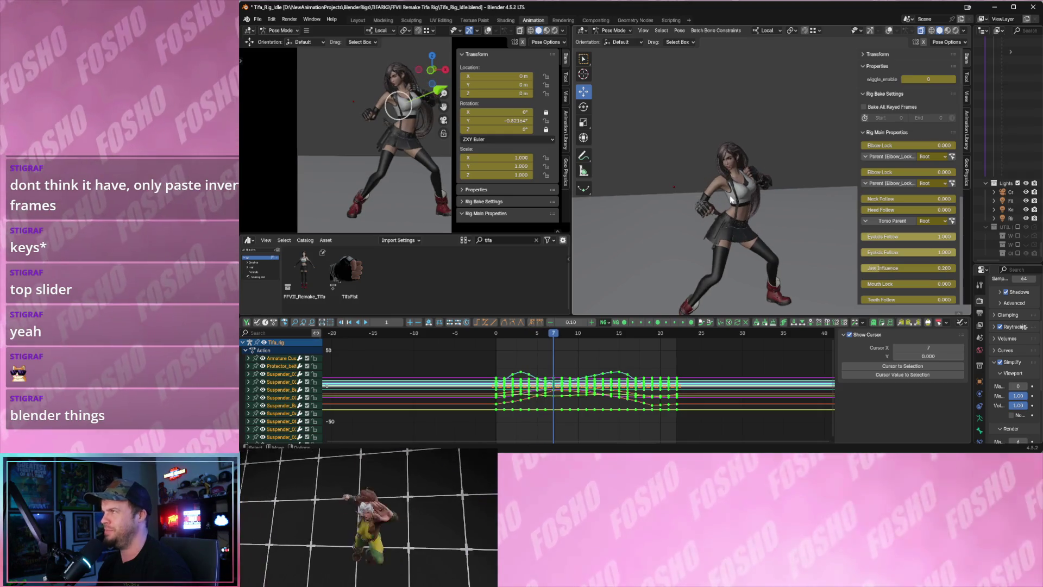
click(683, 151)
mouse_move(703, 159)
middle_down()
mouse_move(727, 175)
mouse_move(723, 214)
middle_up()
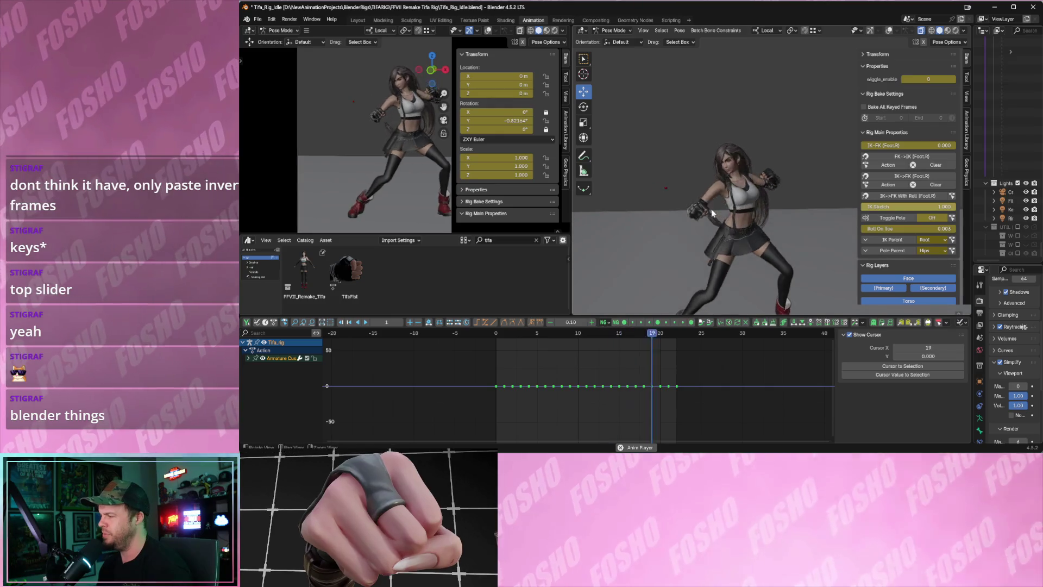
scroll(733, 217, up, 2)
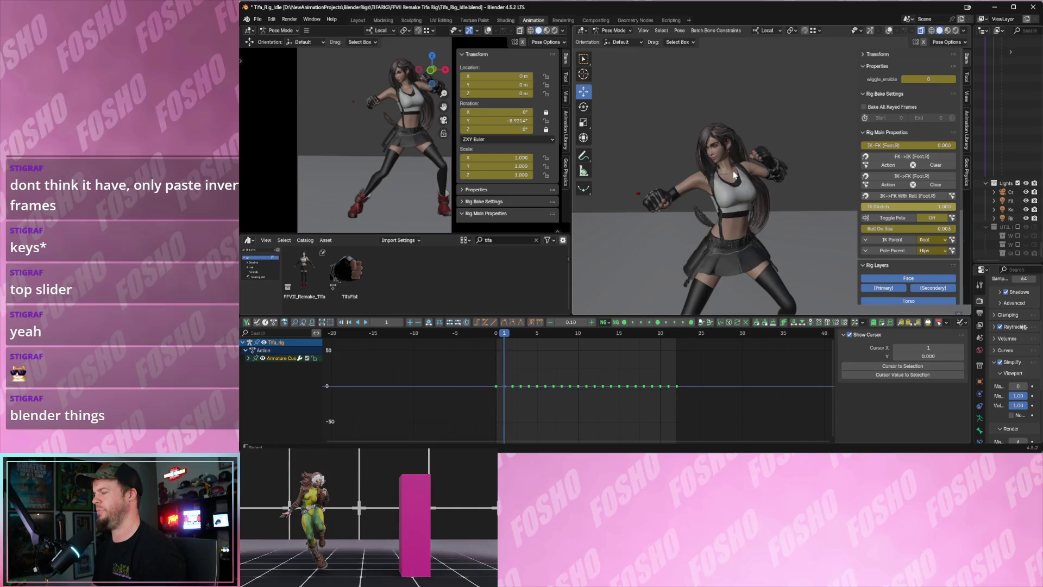
mouse_move(739, 179)
middle_down()
mouse_move(764, 191)
mouse_move(747, 190)
mouse_move(733, 219)
mouse_move(700, 162)
mouse_move(708, 135)
mouse_move(681, 139)
middle_up()
scroll(728, 216, down, 3)
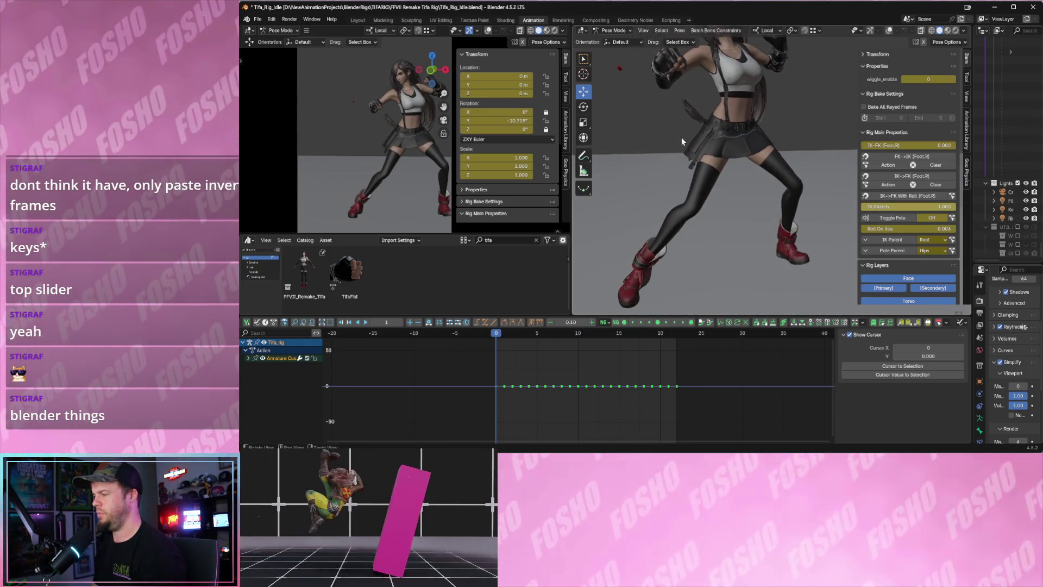
scroll(681, 138, up, 3)
mouse_move(709, 184)
middle_down()
mouse_move(738, 163)
mouse_move(741, 197)
mouse_move(712, 200)
middle_up()
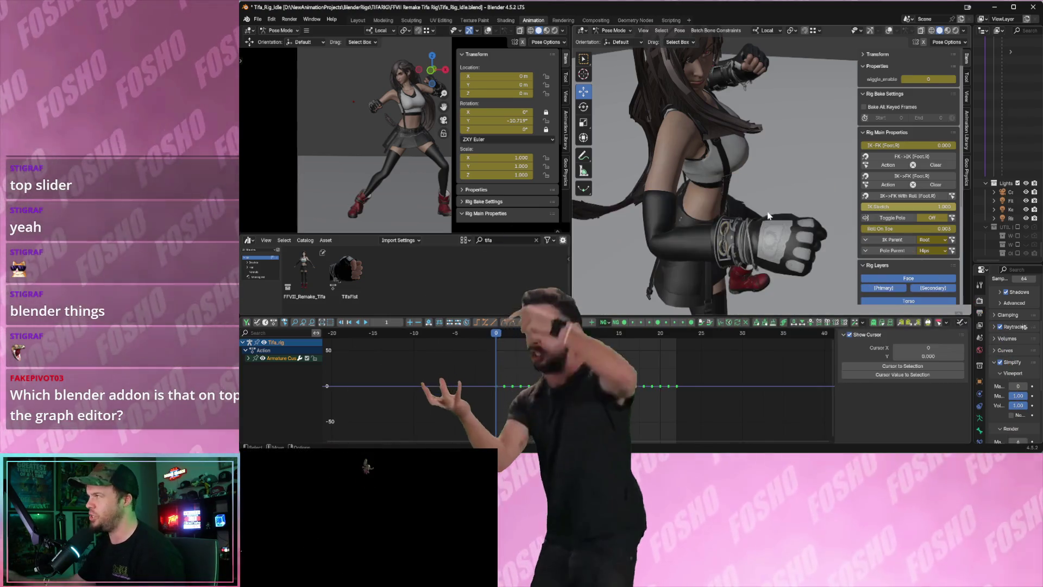
key(space)
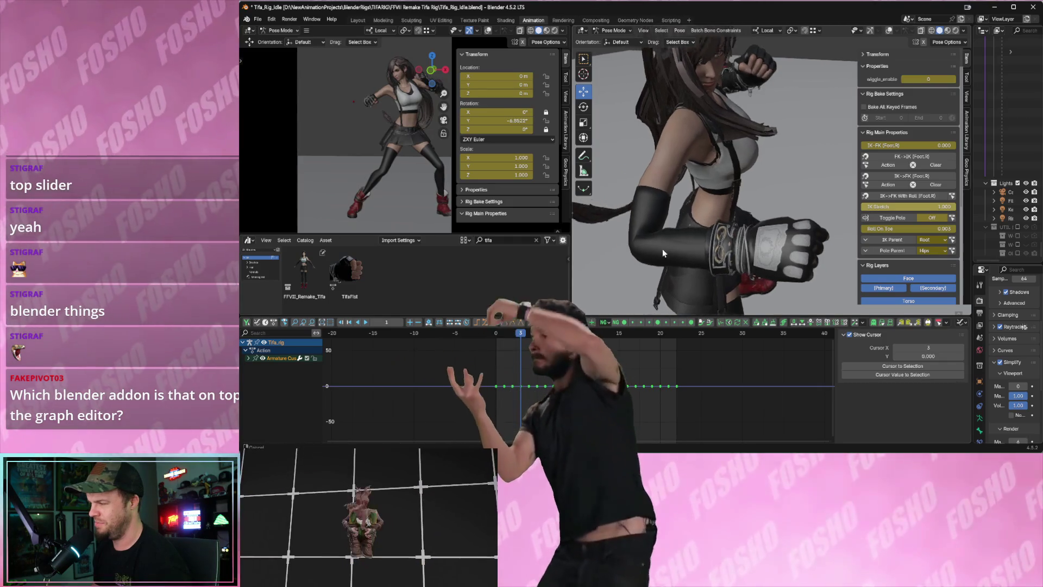
scroll(654, 240, down, 4)
scroll(654, 240, up, 2)
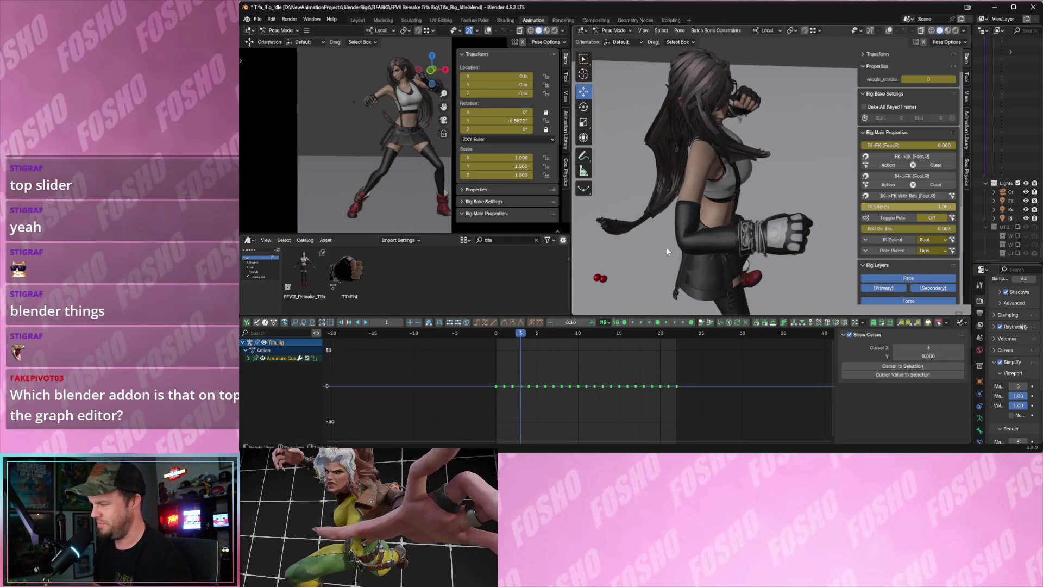
middle_drag(683, 227, 679, 228)
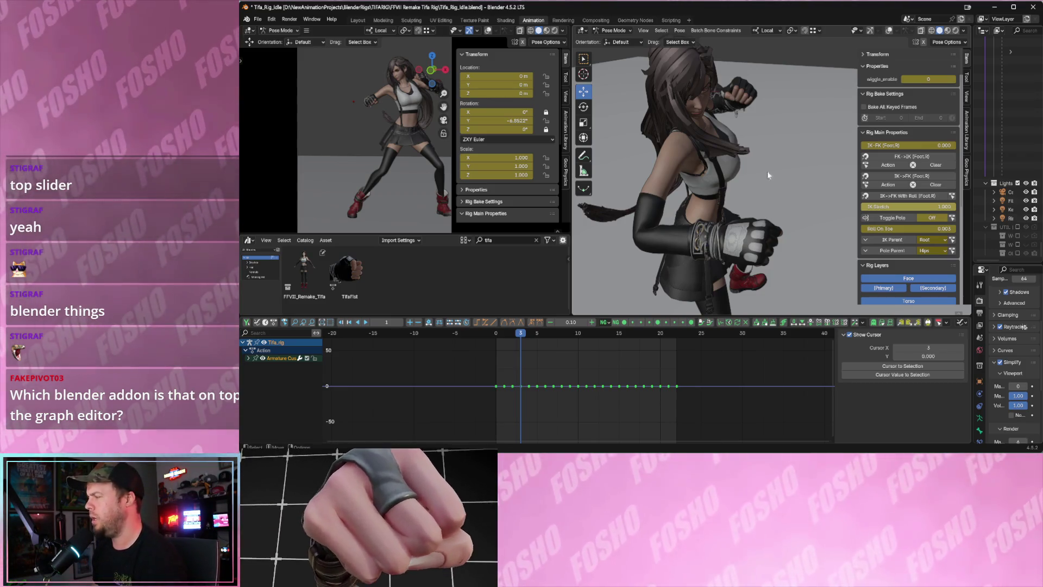
scroll(888, 236, down, 6)
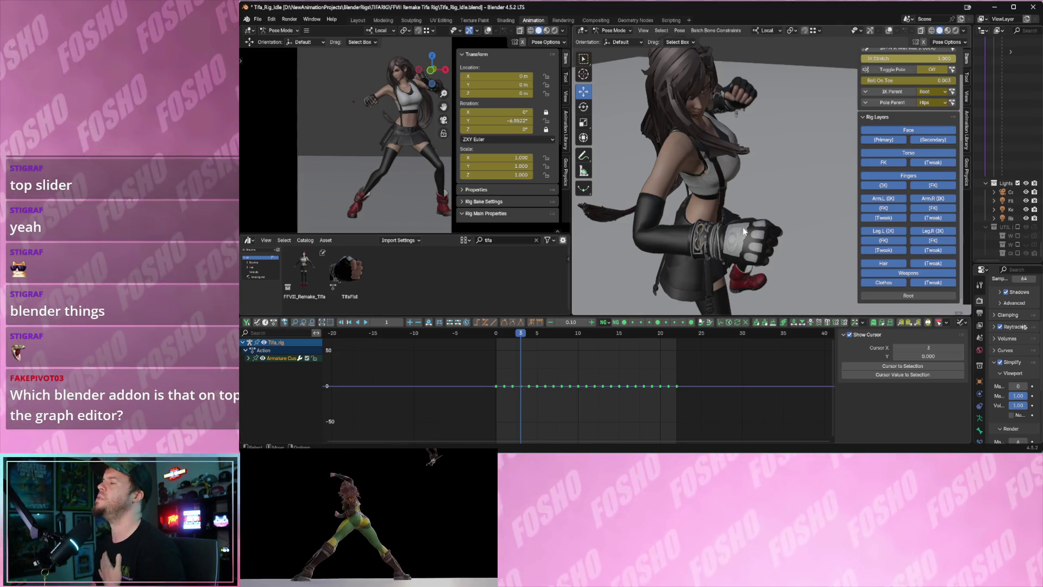
drag(559, 336, 512, 336)
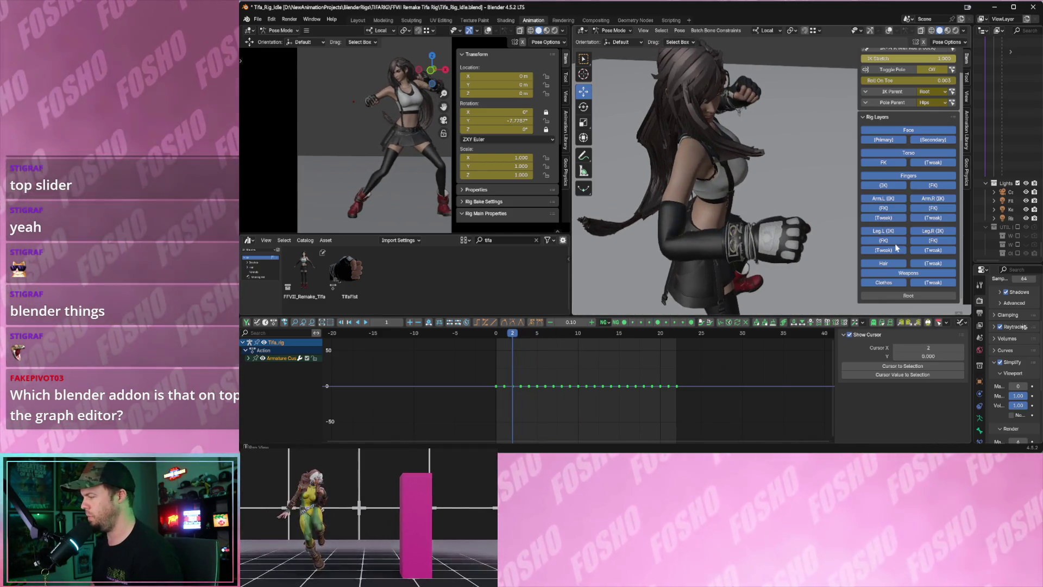
Frame a full-body front view of Tifa and stop playback at frame 0.
mouse_move(722, 217)
middle_down()
mouse_move(733, 225)
mouse_move(670, 197)
mouse_move(698, 199)
mouse_move(696, 187)
middle_up()
scroll(695, 187, up, 5)
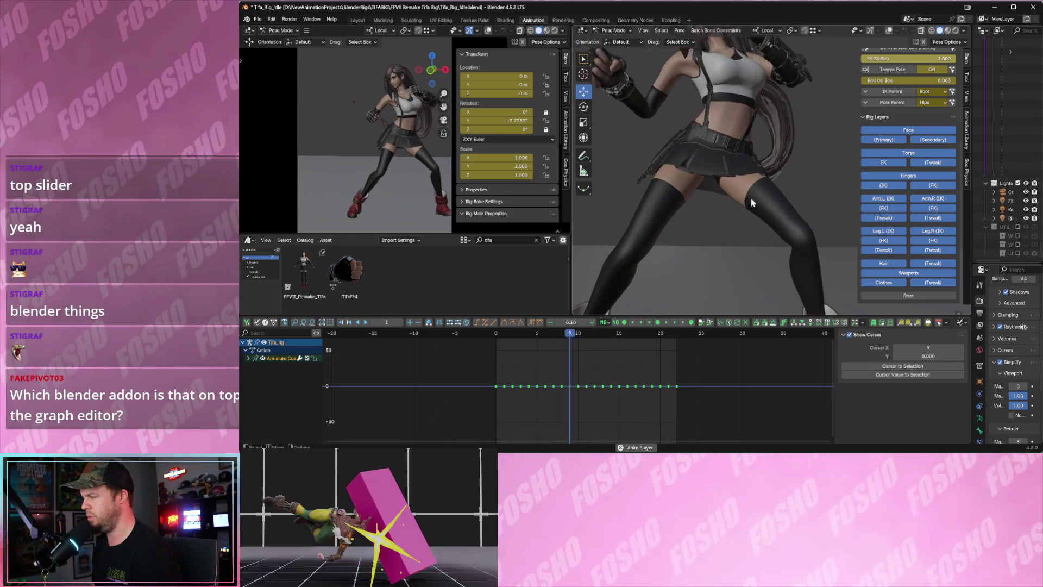
scroll(751, 198, down, 5)
mouse_move(660, 194)
shift+middle_down()
mouse_move(717, 189)
mouse_move(717, 251)
shift+middle_up()
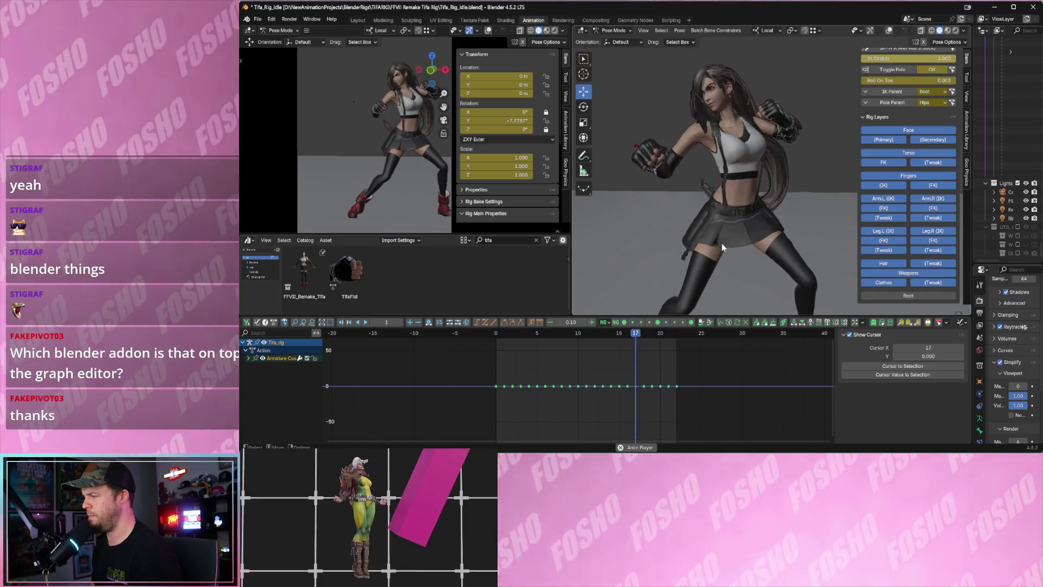
scroll(739, 228, up, 2)
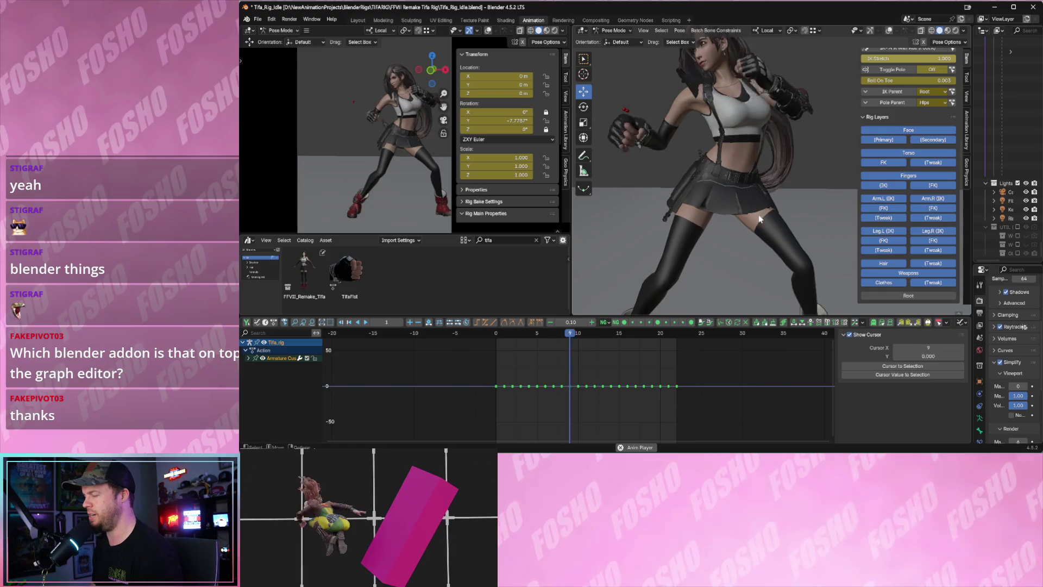
key(Escape)
Enable the Root rig layer and viewport overlays, then play and stop the idle.
click(906, 296)
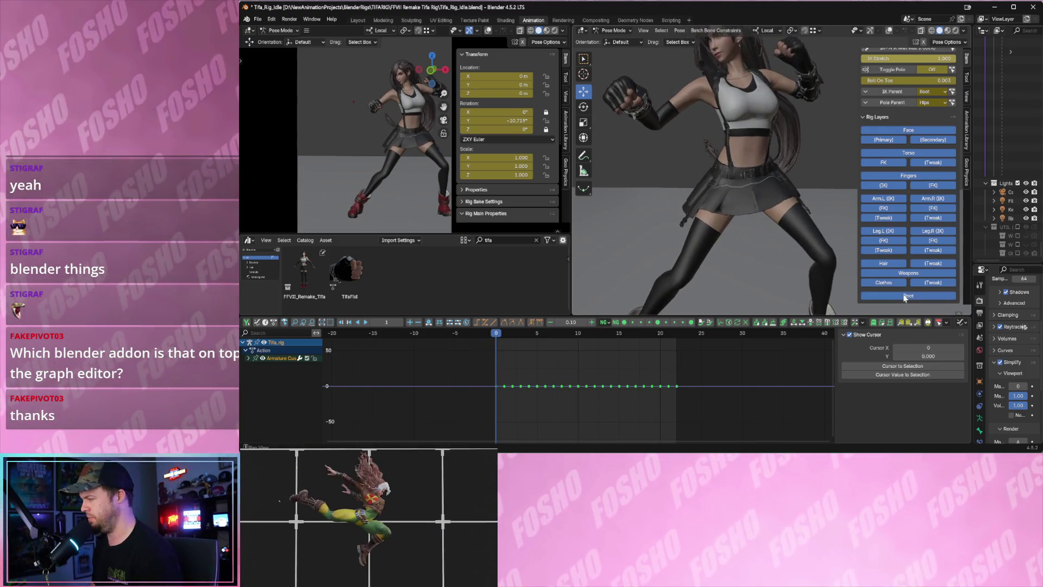
click(888, 31)
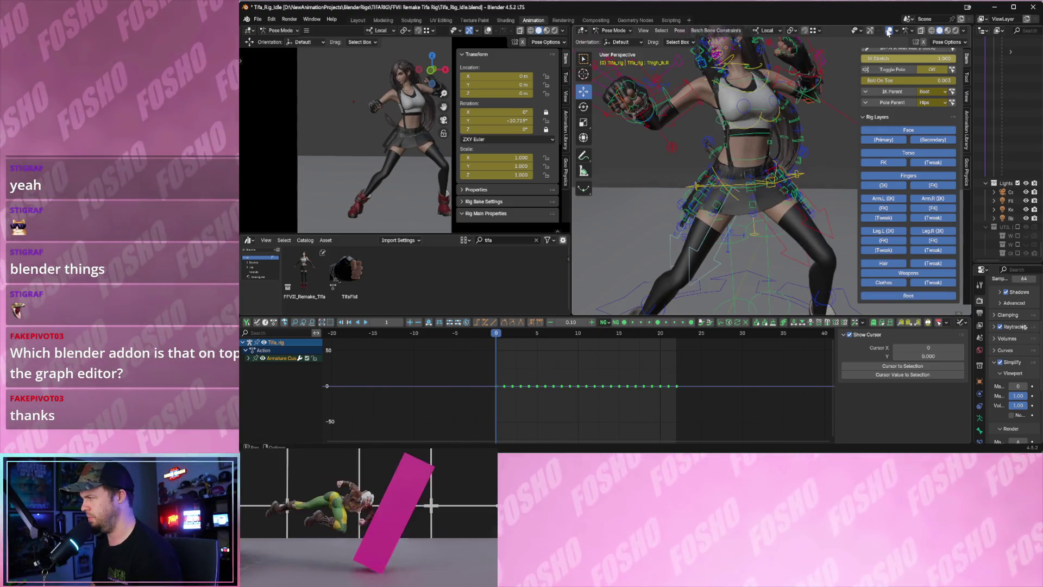
key(space)
scroll(776, 201, up, 3)
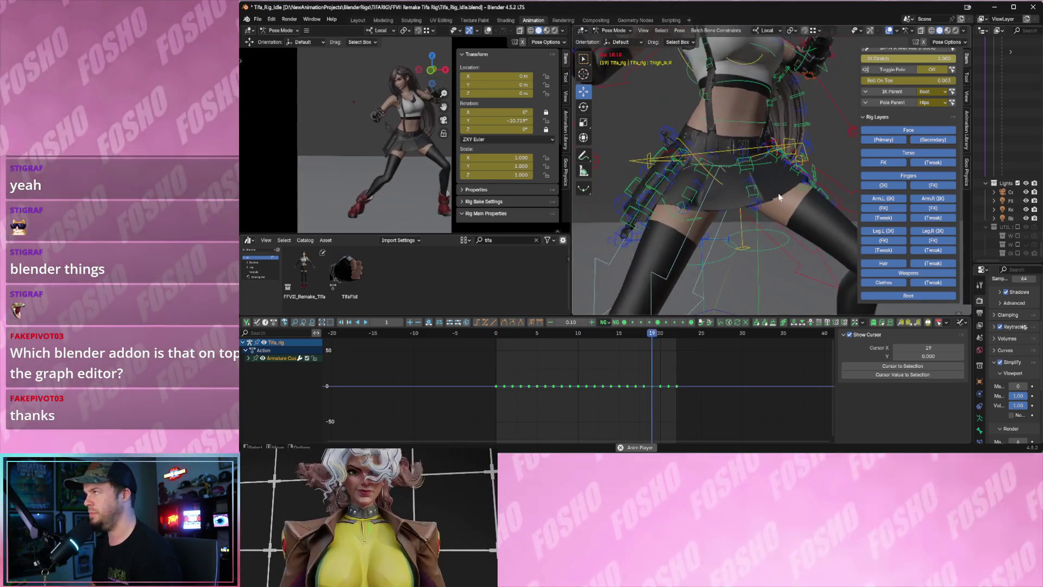
key(space)
key(space)
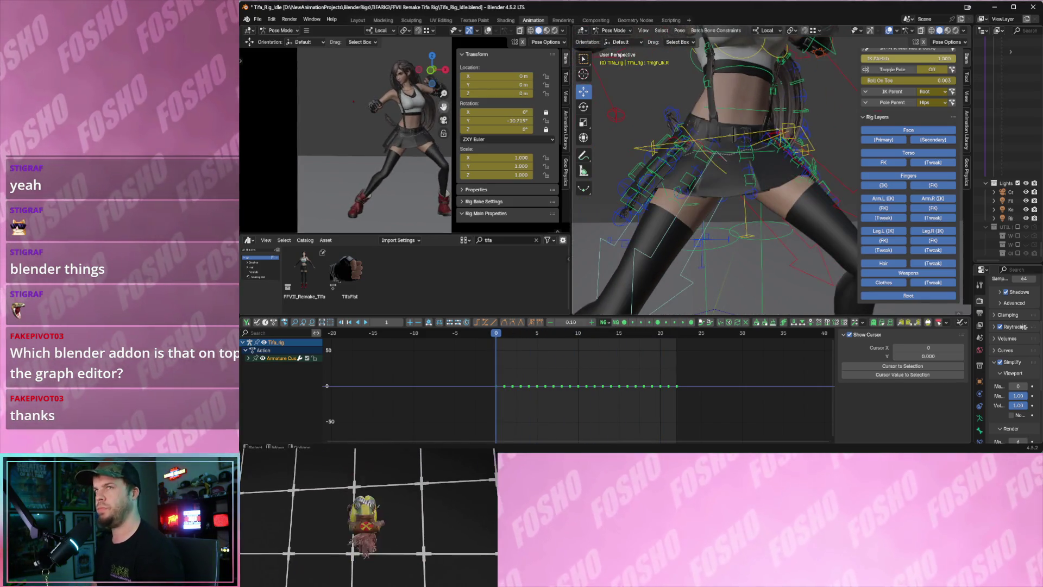
key(space)
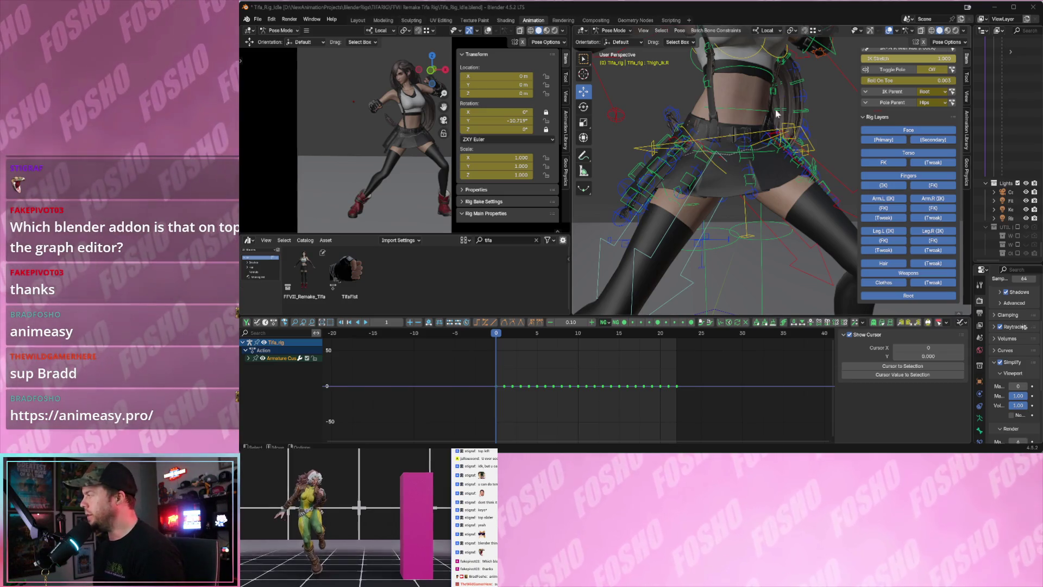
Play the idle loop while orbiting the right viewport to view the torso.
key(space)
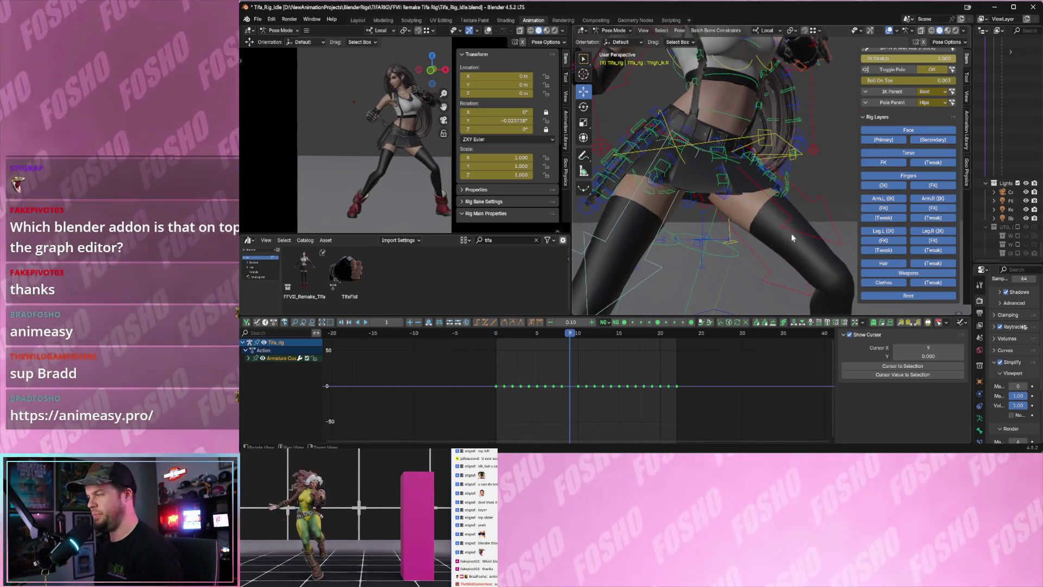
scroll(791, 233, down, 5)
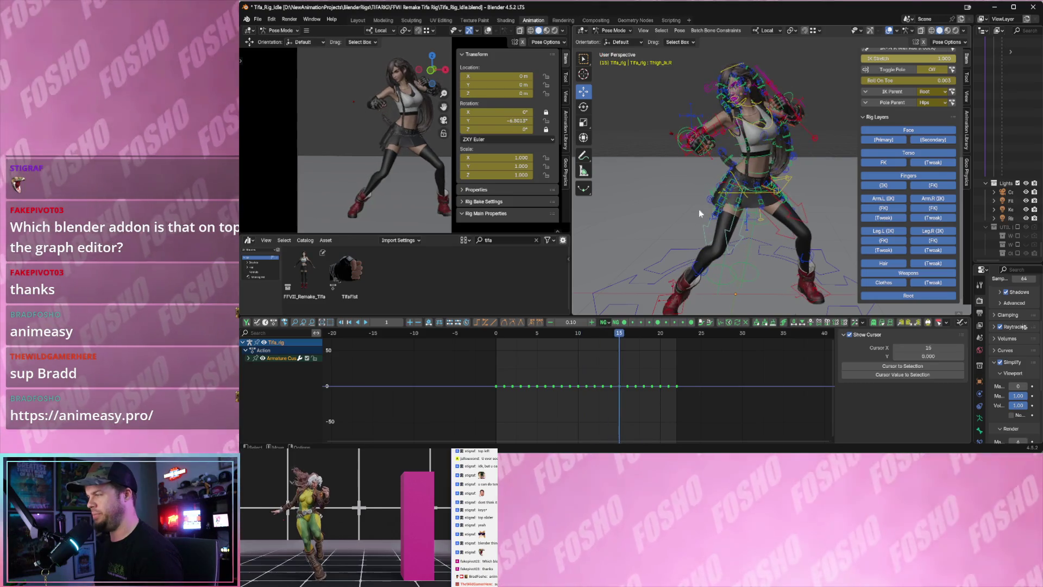
scroll(689, 187, up, 4)
mouse_move(688, 187)
middle_down()
mouse_move(733, 187)
mouse_move(680, 186)
mouse_move(675, 193)
mouse_move(706, 200)
mouse_move(651, 219)
middle_up()
Select the Upperarm_fk.R control, widen the left viewport, and jump to frame 4.
click(688, 175)
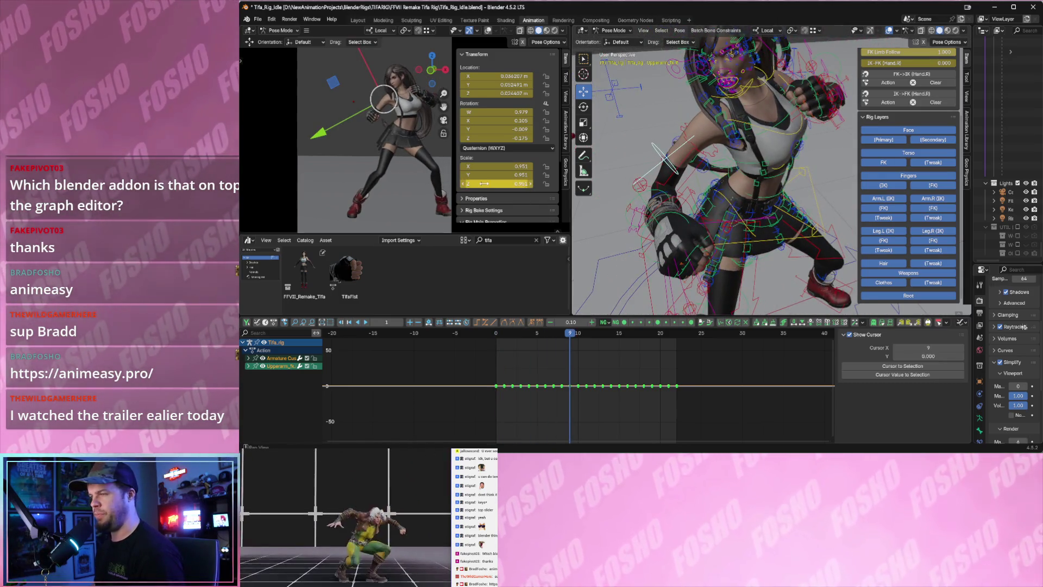
drag(569, 153, 630, 158)
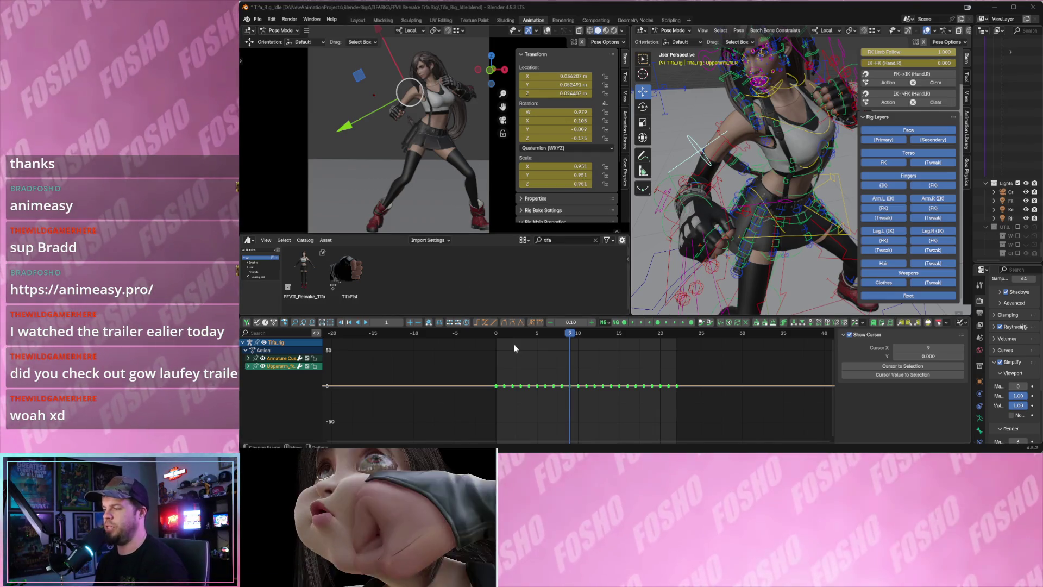
click(519, 333)
Scrub from frame 4 to 13 to check the arm pose, then jump back to frame 0.
drag(519, 333, 603, 334)
middle_drag(706, 174, 720, 211)
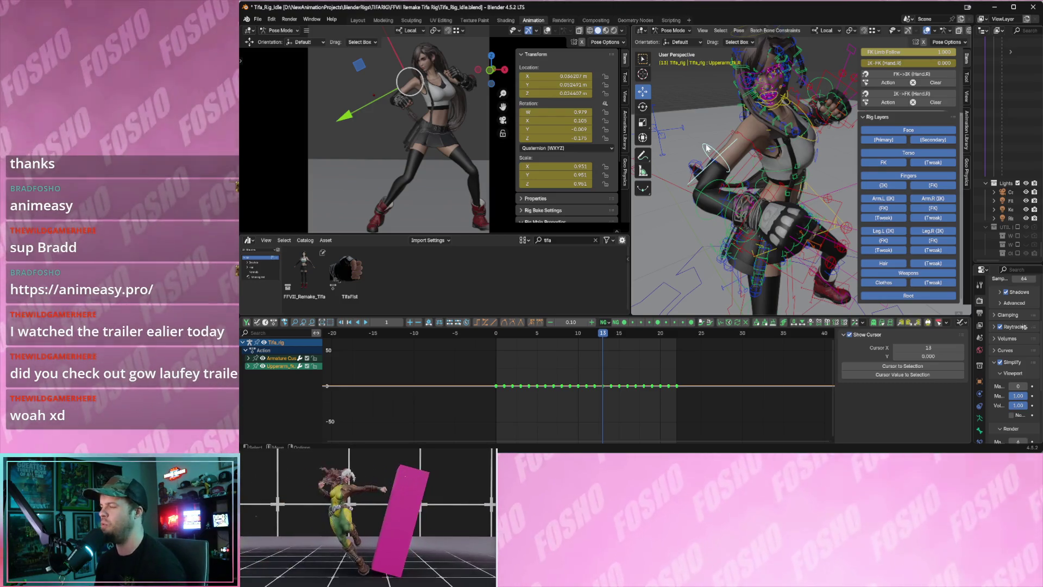
key(shift+Left)
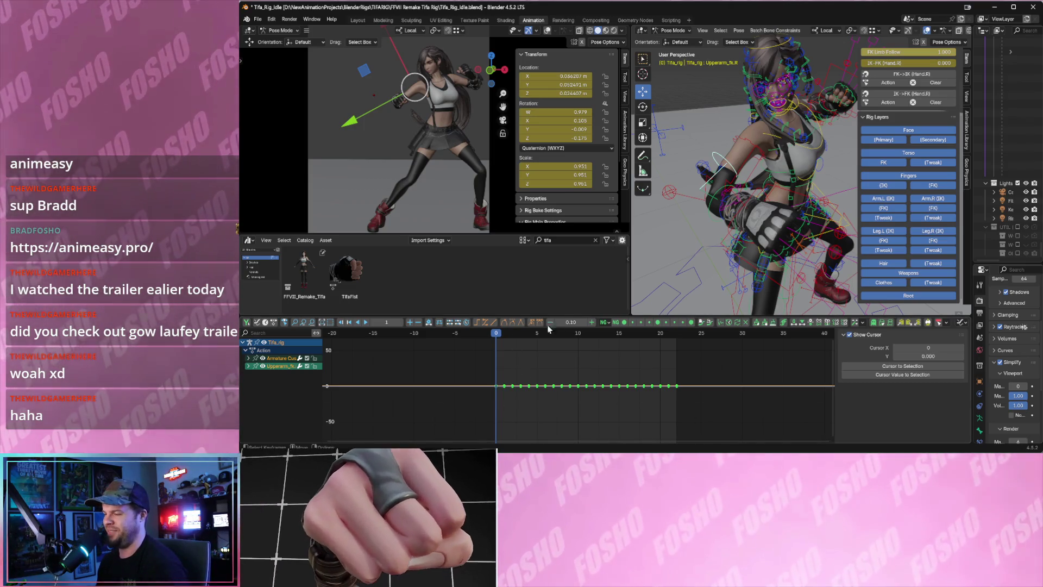
middle_drag(715, 260, 648, 224)
Widen the right viewport, play and stop the idle, and test-clear then restore the upper-arm location.
drag(630, 216, 582, 216)
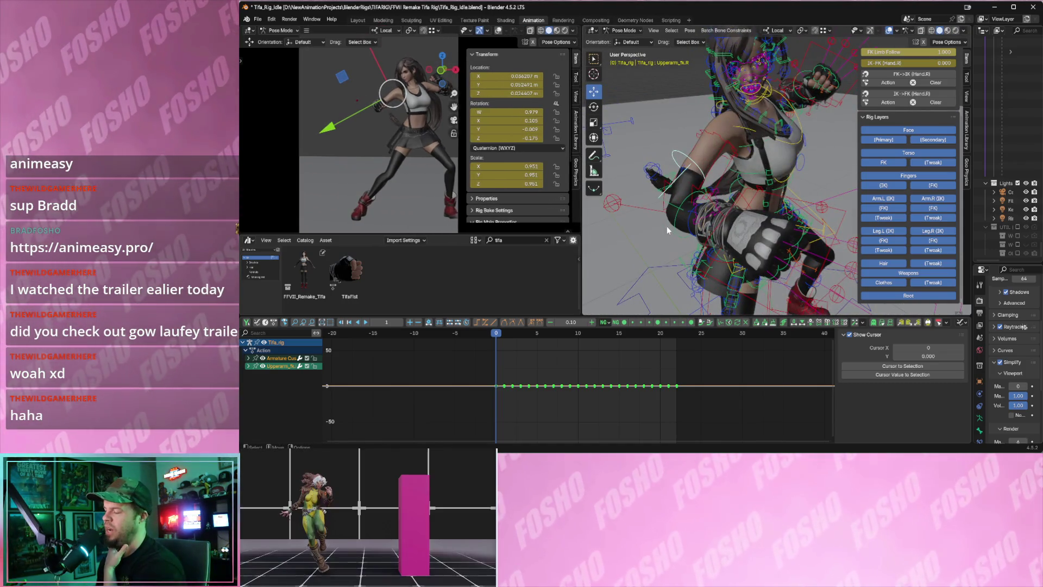
key(space)
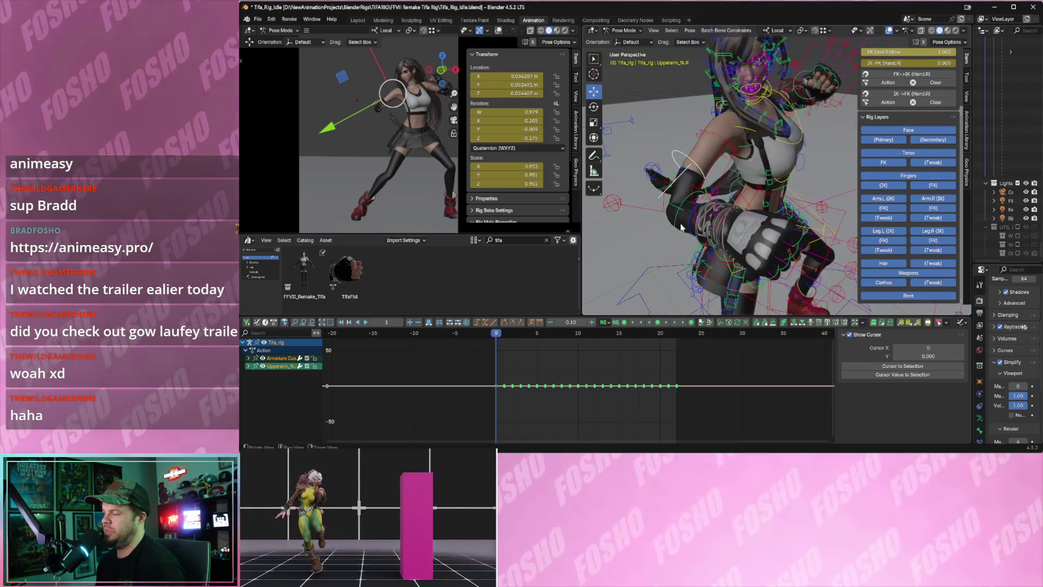
key(Escape)
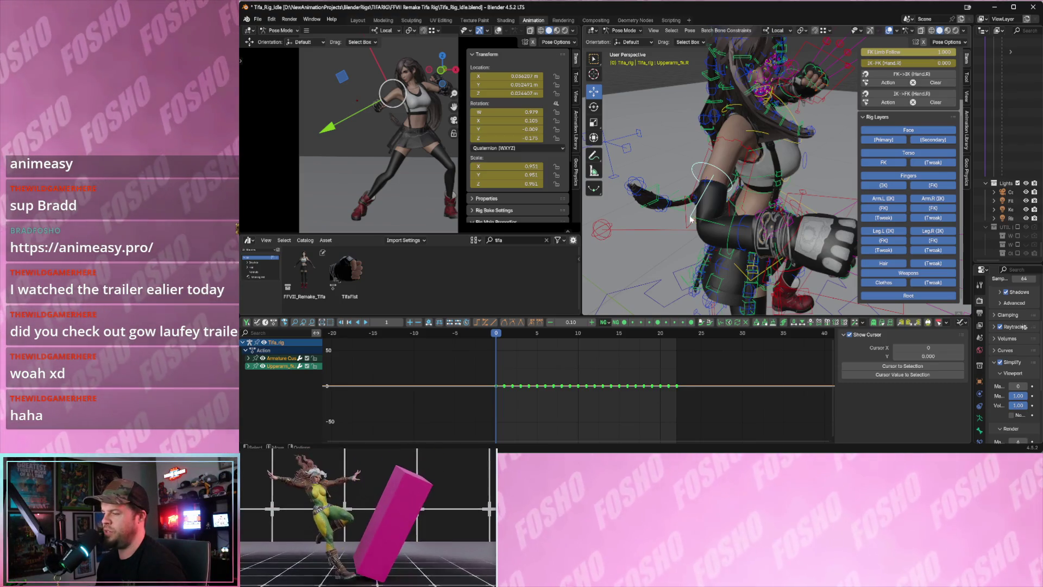
key(alt+g)
mouse_move(712, 197)
middle_down()
mouse_move(683, 202)
mouse_move(665, 166)
mouse_move(719, 242)
middle_up()
key(ctrl+z)
key(KP_Decimal)
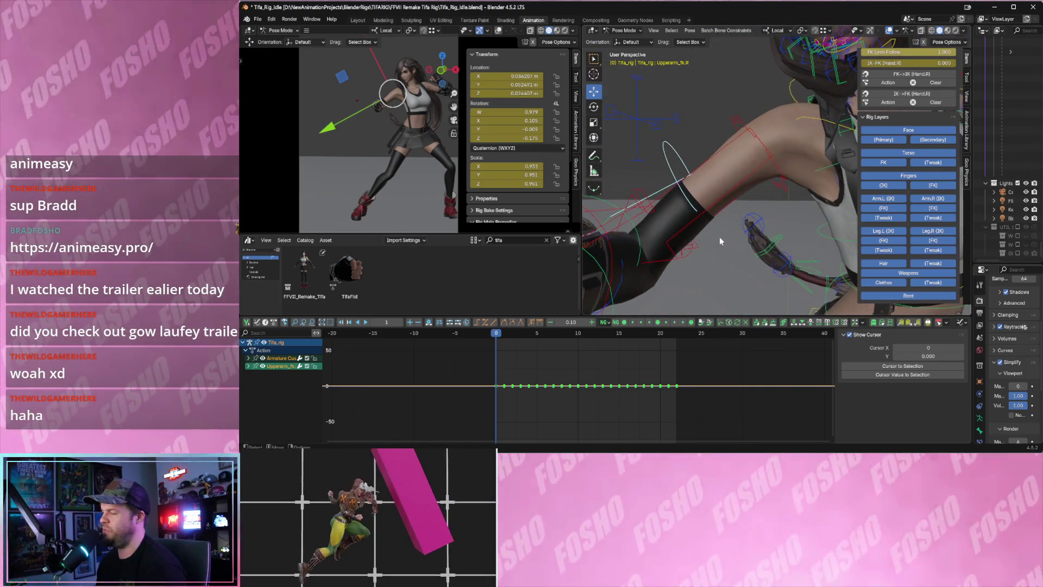
Inspect the right upper-arm IK, parent and FK controls by selecting each in turn.
click(711, 157)
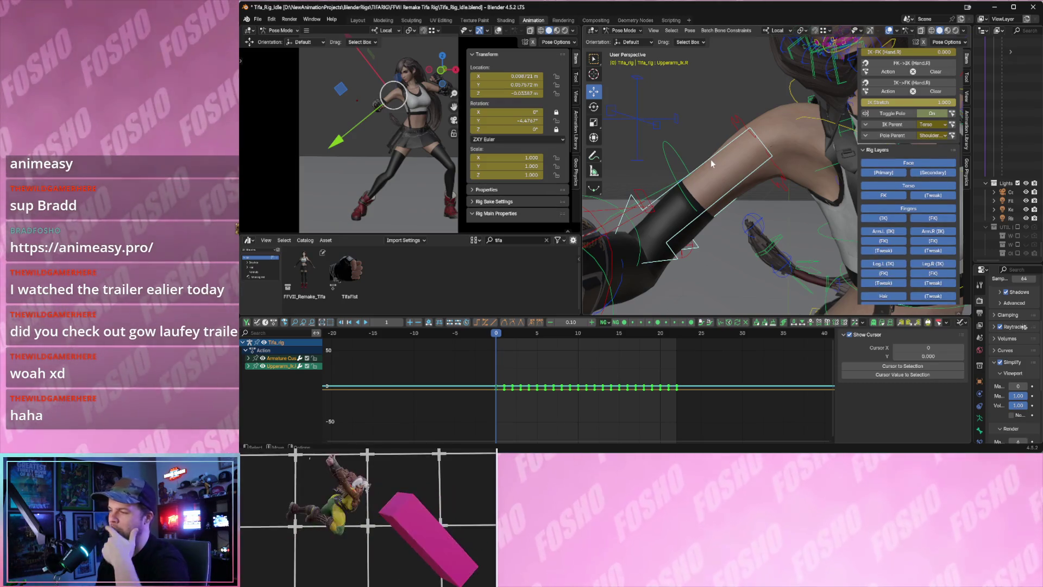
mouse_move(709, 187)
middle_down()
mouse_move(697, 192)
mouse_move(738, 141)
middle_up()
click(740, 122)
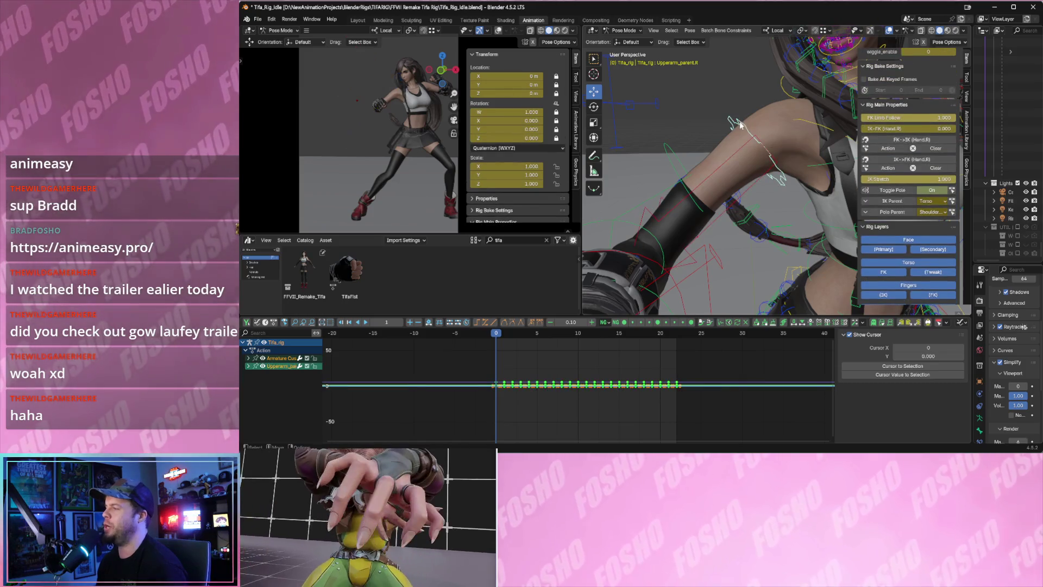
click(667, 162)
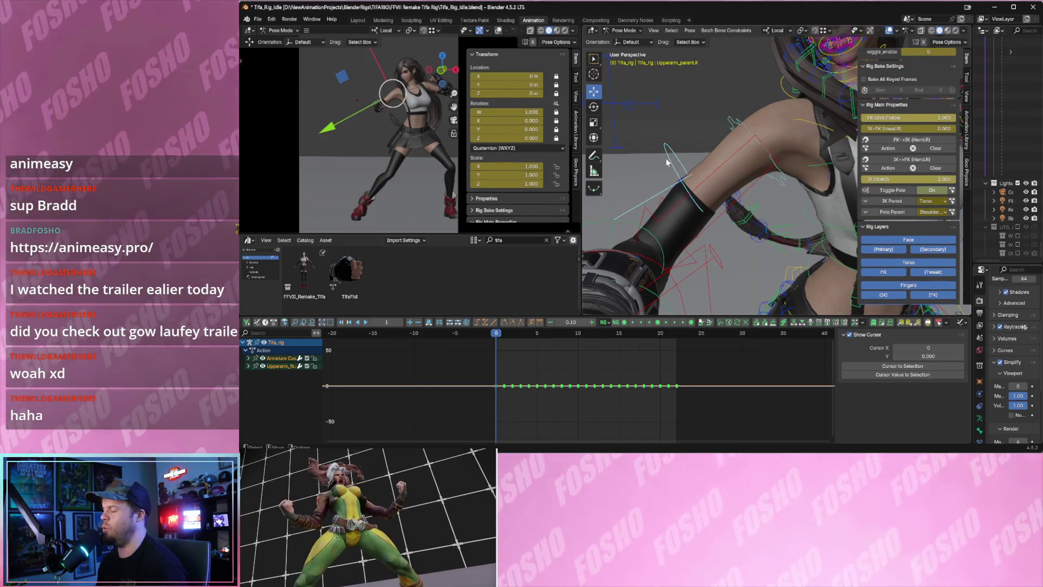
mouse_move(666, 158)
middle_down()
mouse_move(713, 186)
mouse_move(700, 205)
mouse_move(710, 216)
middle_up()
scroll(747, 222, down, 4)
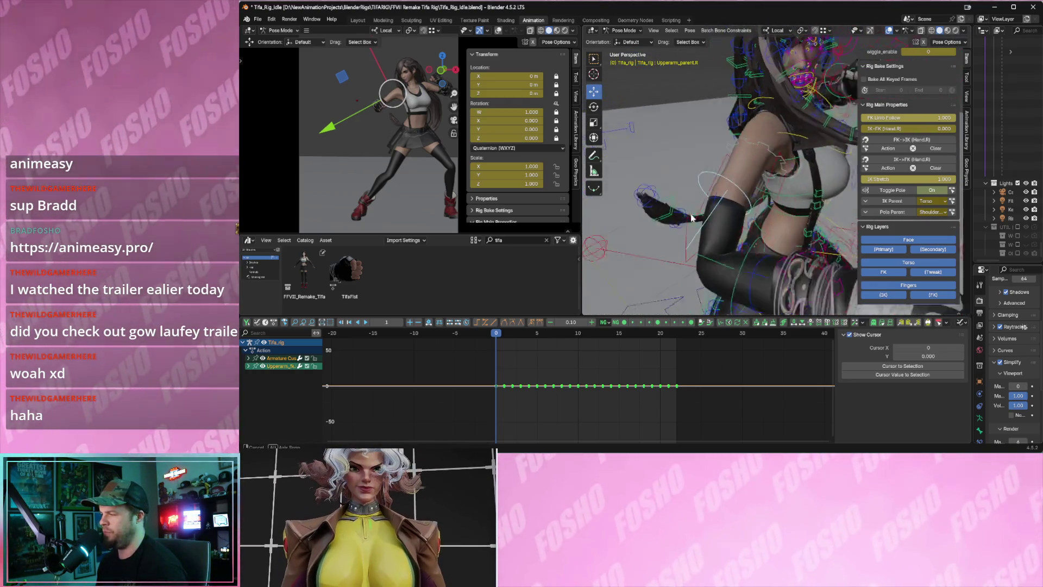
click(728, 215)
Test-rotate the upper-arm IK control with R, then reselect the FK upper-arm control.
key(r)
middle_drag(729, 213, 735, 209)
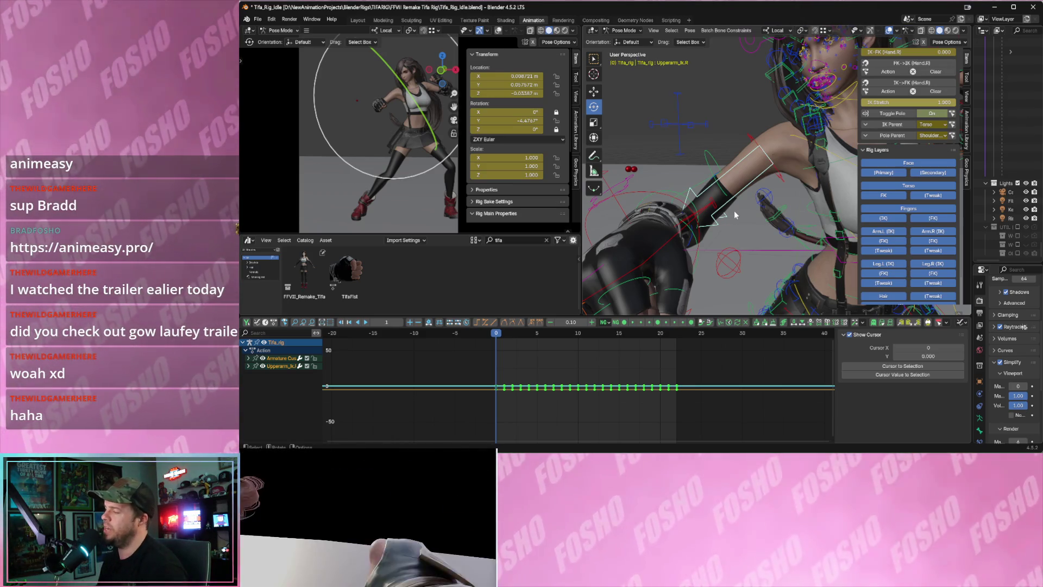
key(r)
middle_drag(734, 211, 732, 219)
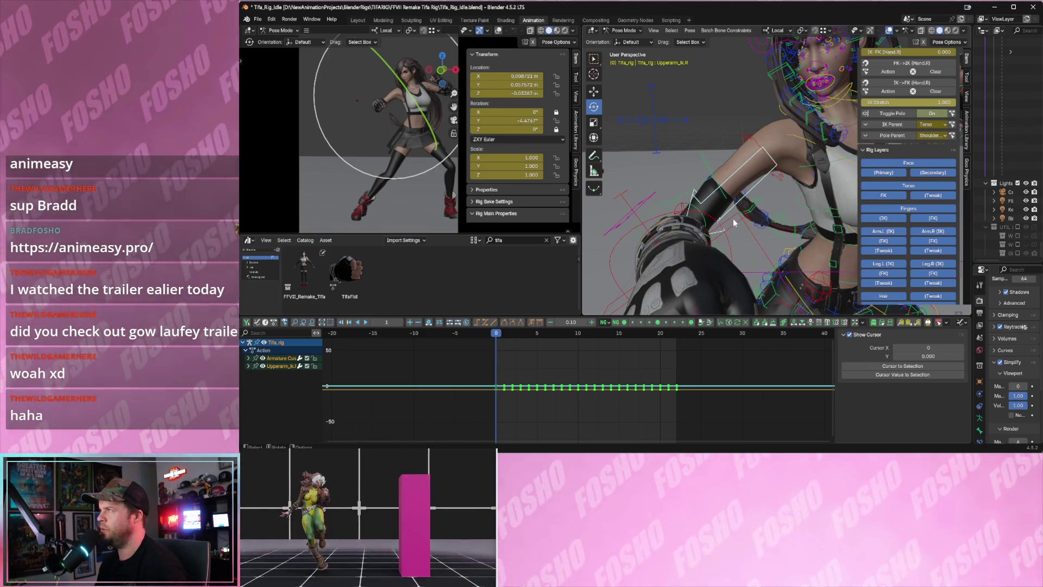
mouse_move(732, 218)
middle_down()
mouse_move(763, 243)
mouse_move(731, 232)
mouse_move(781, 189)
middle_up()
click(819, 145)
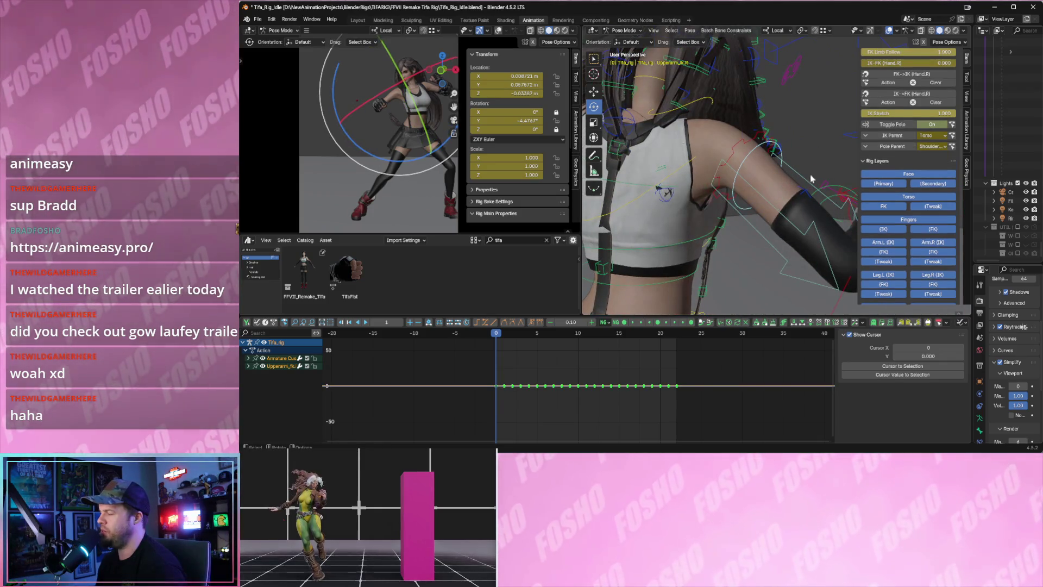
middle_drag(819, 145, 739, 197)
Box-deselect keys in the Graph Editor, clear the bone selection, and replay the idle from frame 0.
mouse_move(472, 367)
mouse_down()
mouse_move(680, 425)
mouse_move(706, 422)
mouse_up()
click(756, 250)
key(space)
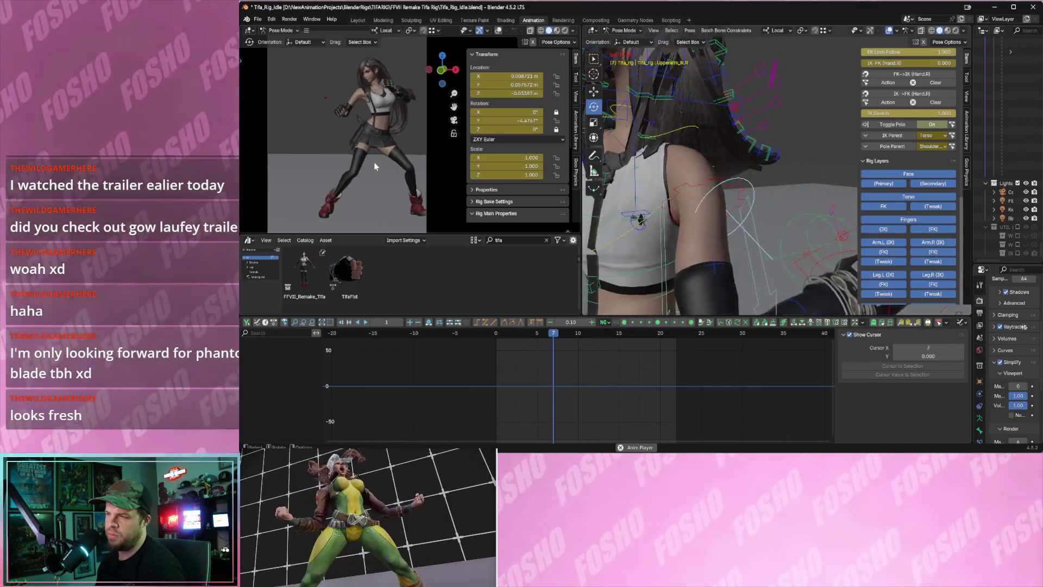
key(Escape)
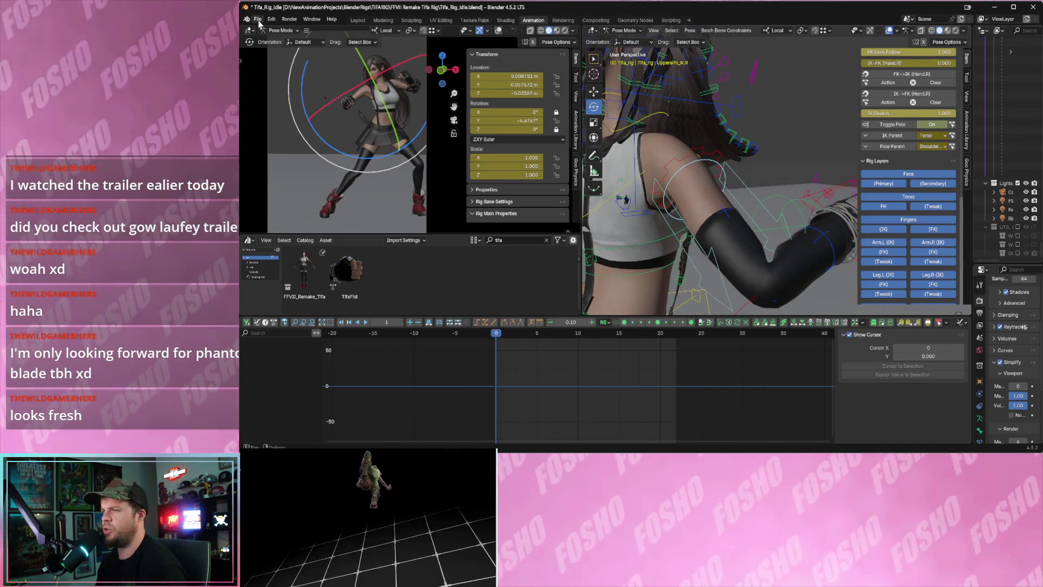
Save a copy of Tifa_Rig_Idle.blend as Tifa_Rig_Idle_Reversed.blend.
click(258, 19)
click(304, 93)
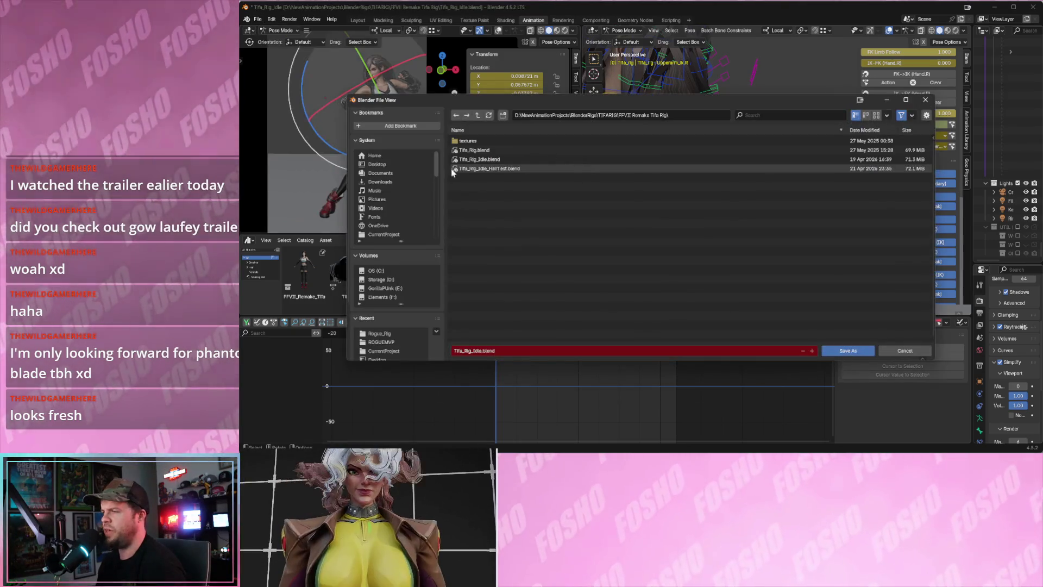
click(477, 160)
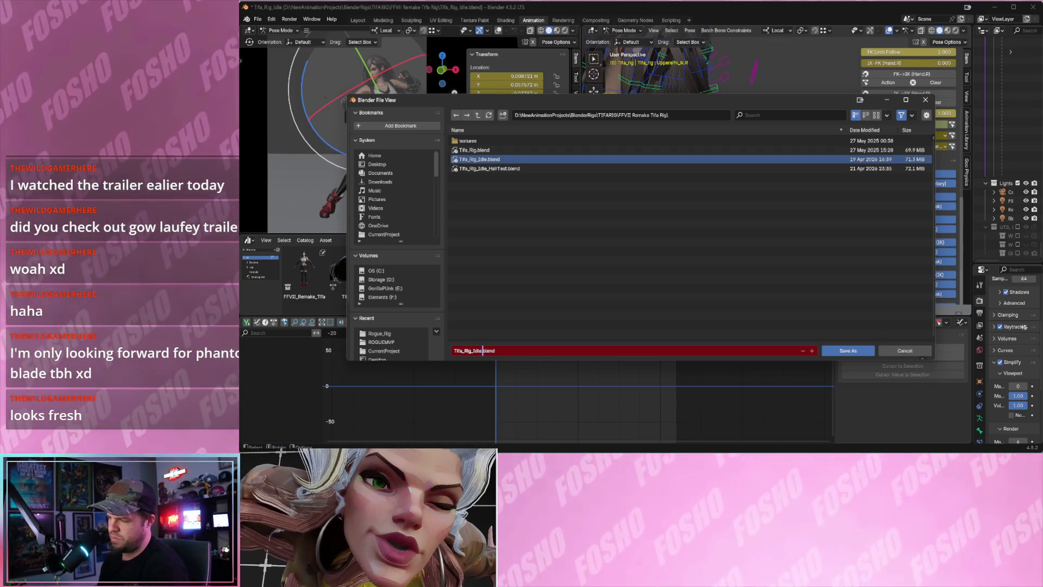
text(_R)
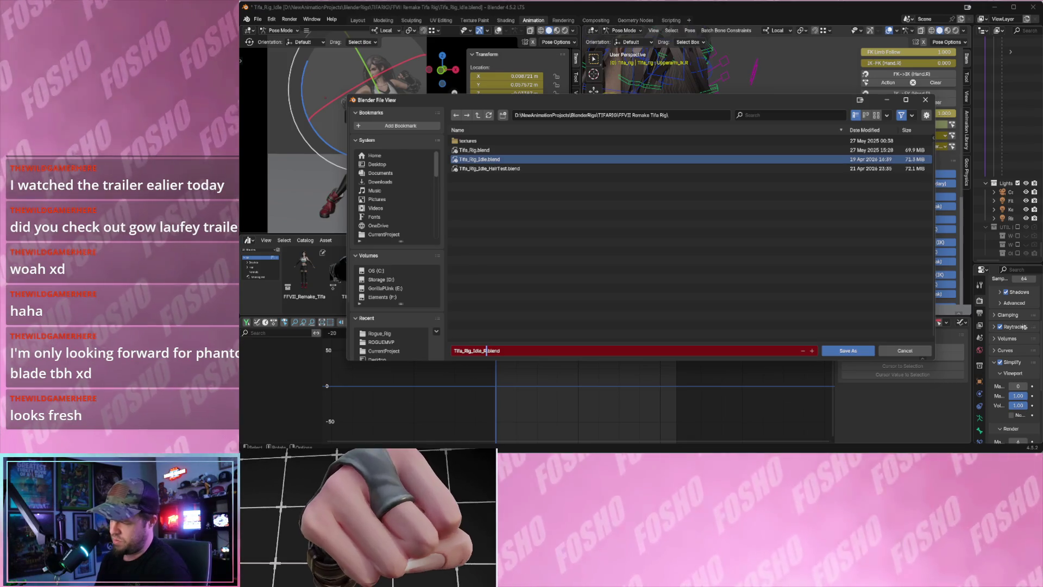
text(eference)
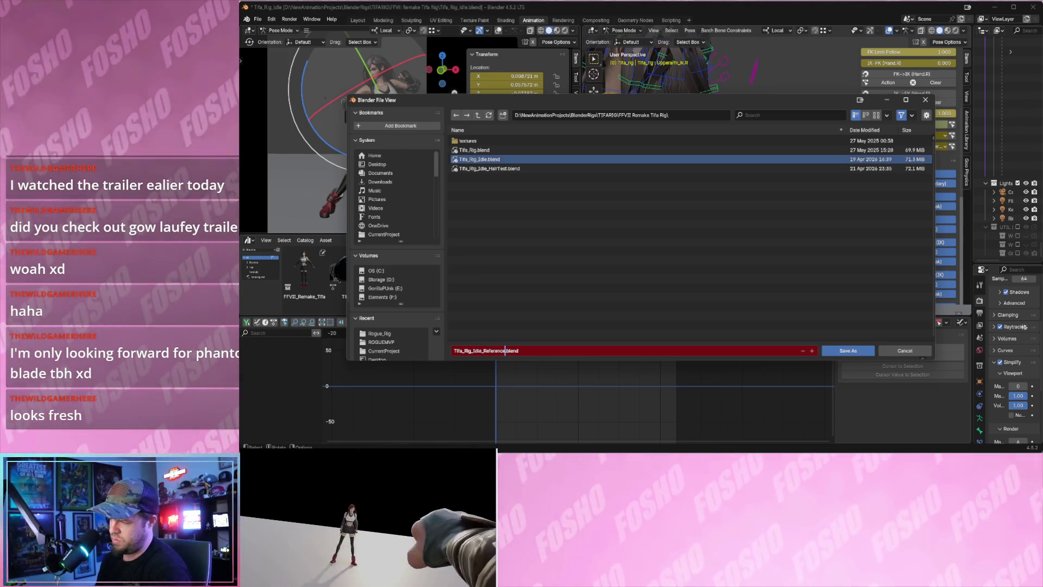
key(BackSpace)
key(BackSpace)
key(BackSpace)
text(rsed)
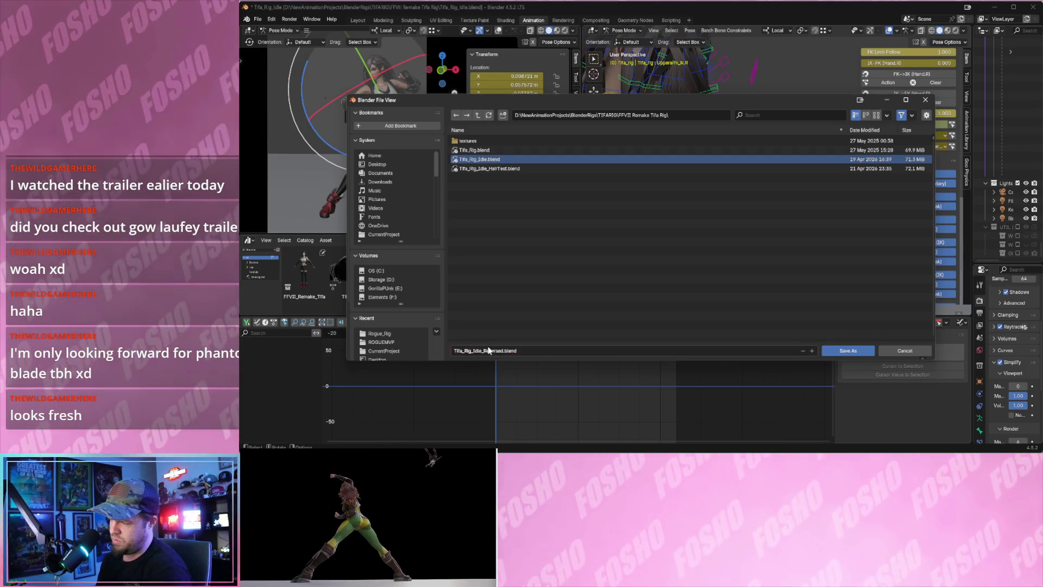
click(839, 352)
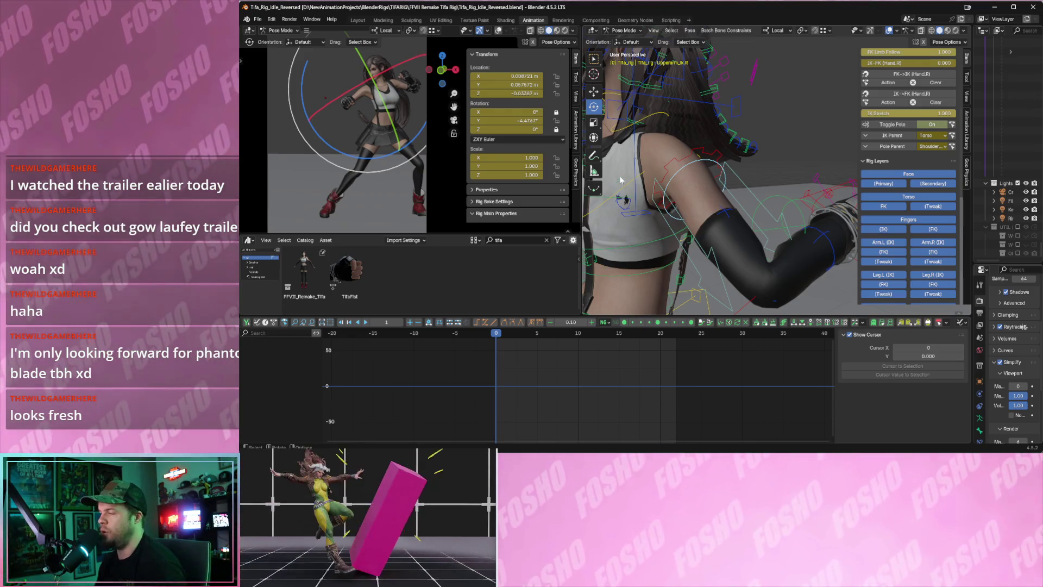
Reframe the upper body in a wider viewport and select the Forearm_fk.R control with Move active.
mouse_move(619, 174)
middle_down()
mouse_move(682, 193)
mouse_move(625, 209)
middle_up()
drag(581, 216, 535, 216)
mouse_move(656, 190)
middle_down()
mouse_move(631, 174)
mouse_move(666, 194)
mouse_move(630, 212)
mouse_move(682, 185)
mouse_move(674, 210)
mouse_move(669, 186)
mouse_move(687, 195)
mouse_move(654, 192)
middle_up()
click(685, 191)
key(w)
click(654, 190)
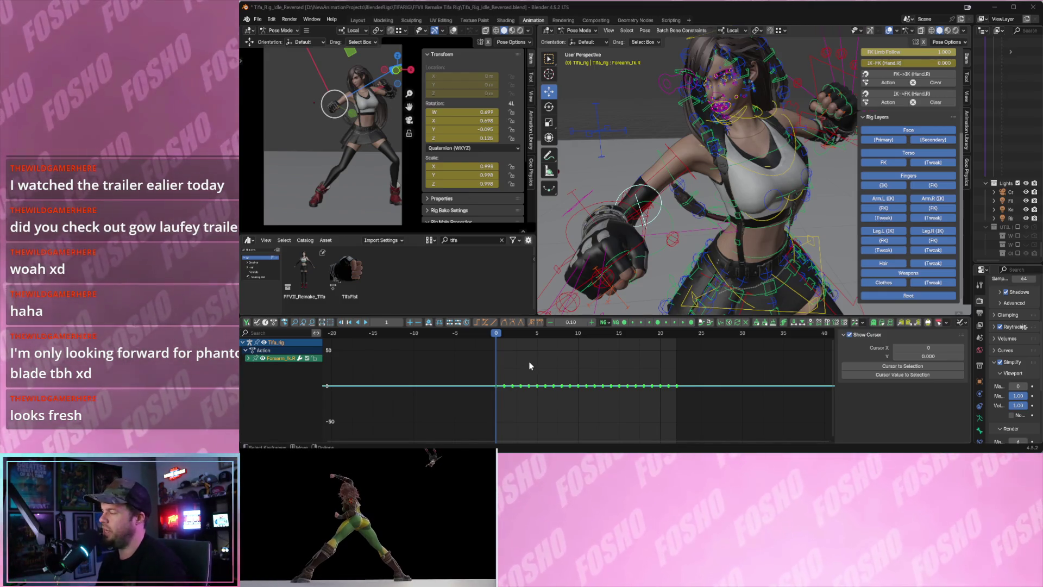
Play the reversed idle, then delete the upper-arm tweak bone's keyframes.
key(space)
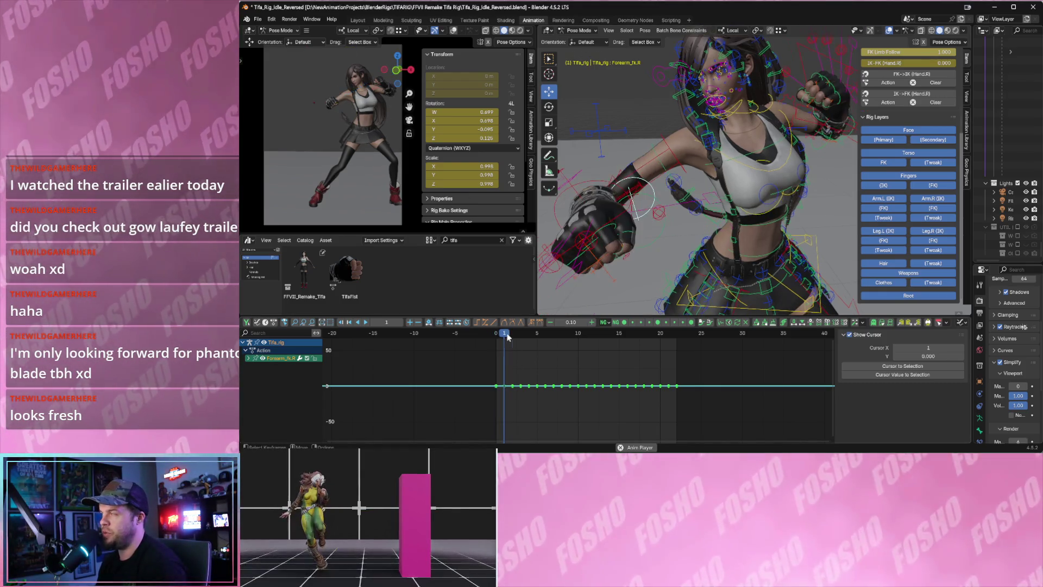
key(Escape)
mouse_move(608, 287)
middle_down()
mouse_move(751, 211)
mouse_move(630, 248)
mouse_move(653, 256)
middle_up()
click(630, 248)
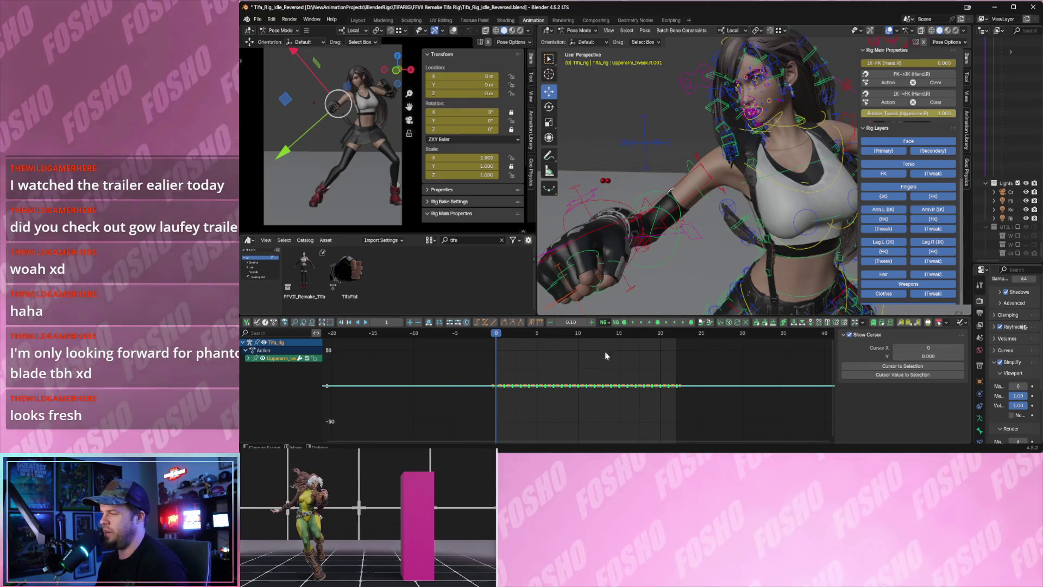
key(a)
key(Delete)
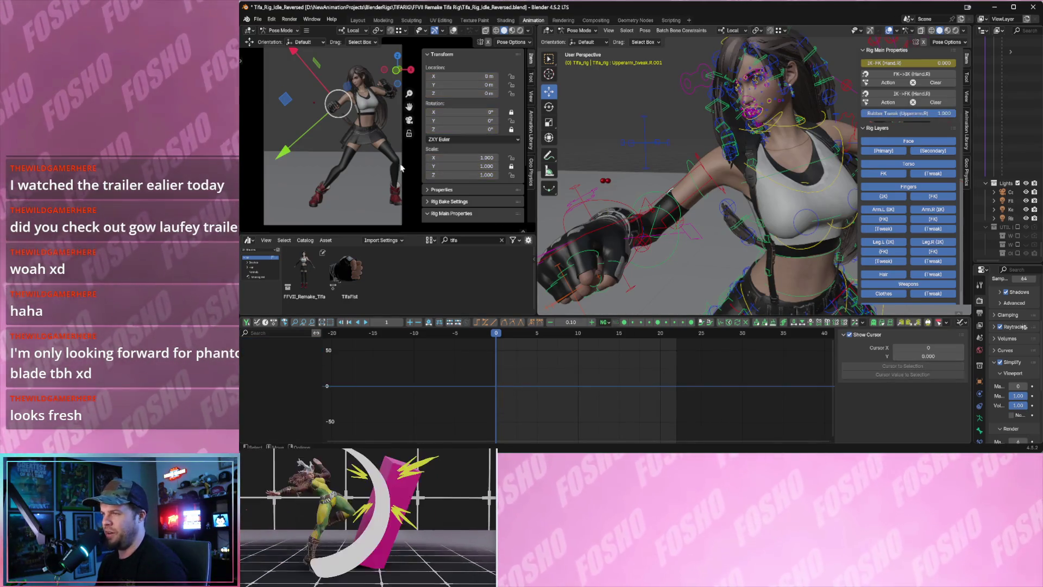
Enlarge the left viewport, replay the animation back to frame 0, and open the File menu.
drag(400, 234, 400, 251)
middle_drag(651, 174, 664, 178)
drag(538, 125, 645, 126)
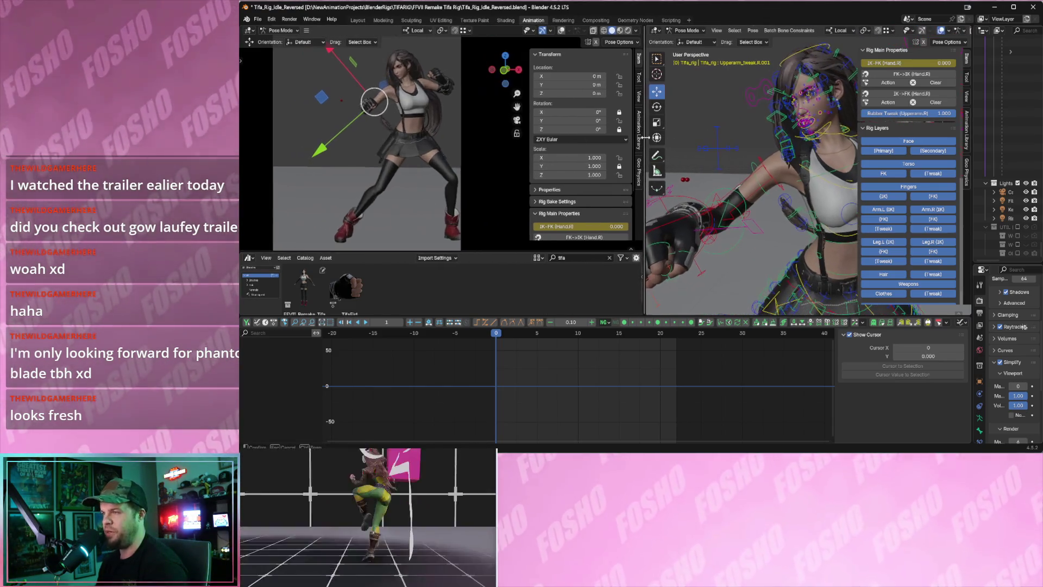
key(space)
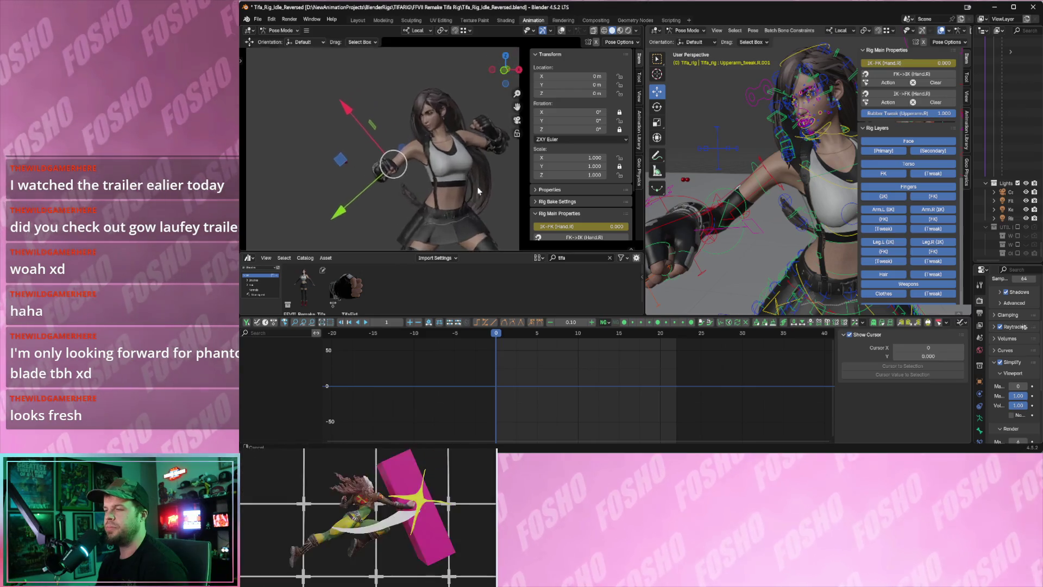
scroll(449, 172, up, 3)
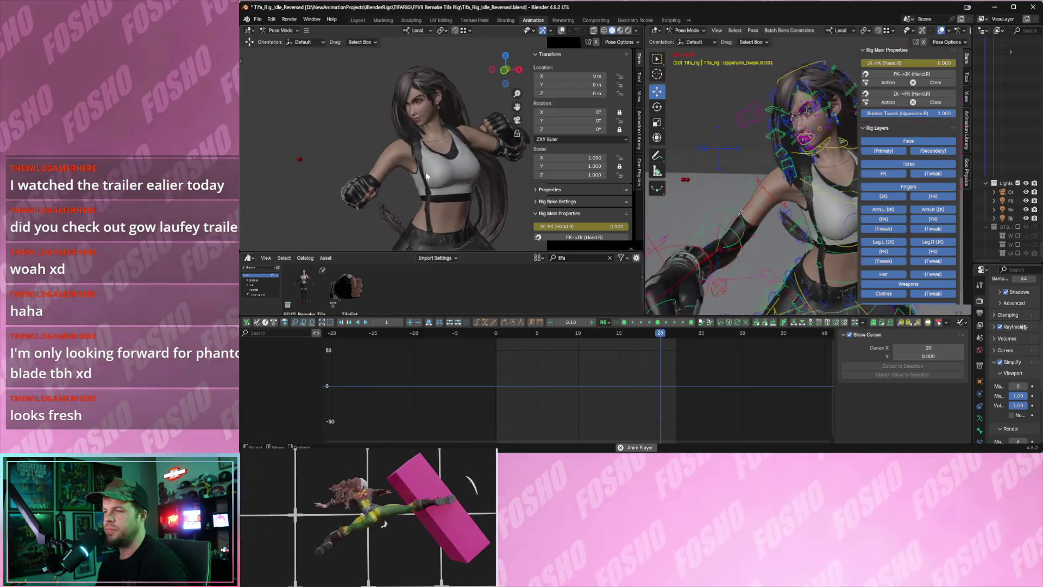
key(Escape)
click(258, 19)
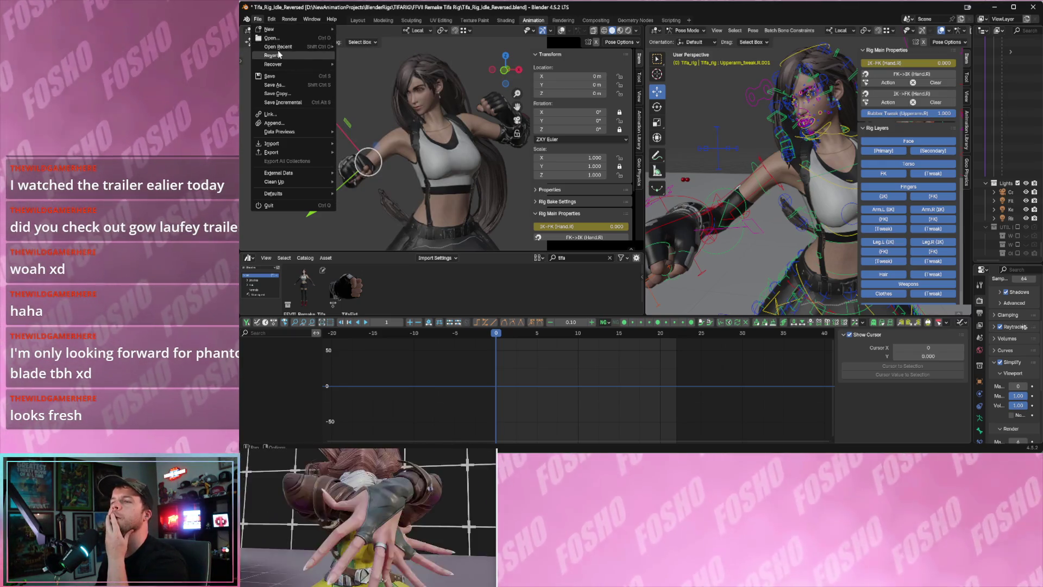
Open Tifa_Rig_Idle.blend from recent files, discarding unsaved changes.
mouse_move(288, 47)
click(372, 56)
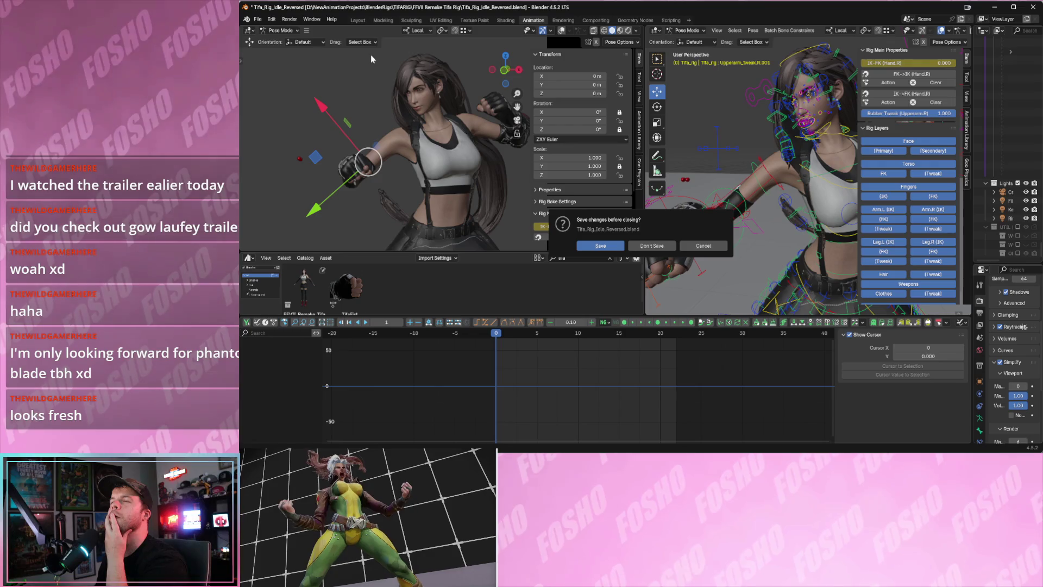
click(659, 246)
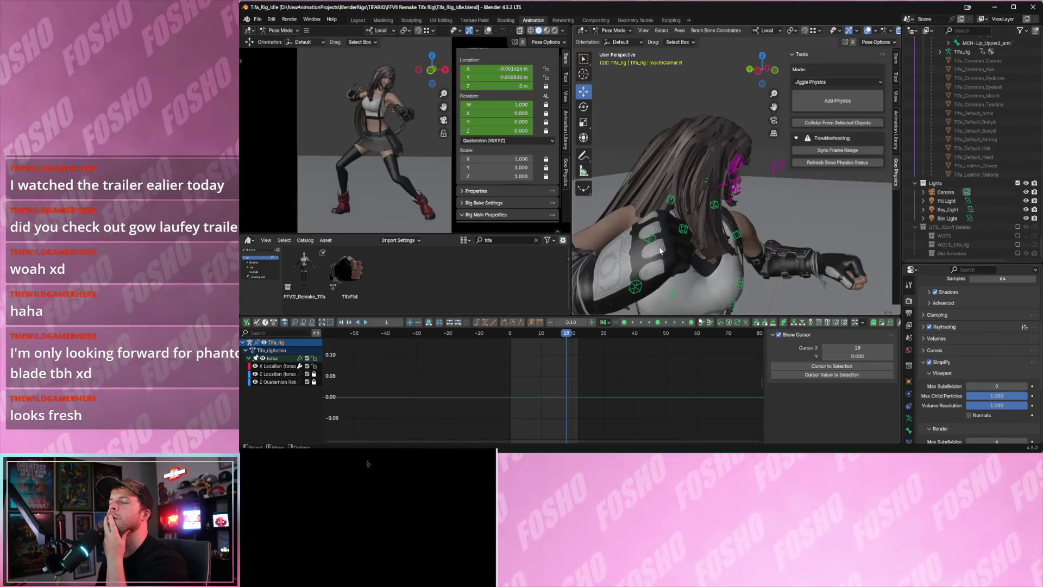
Preview the original idle animation, stop at frame 0, and bring up Open Recent.
key(space)
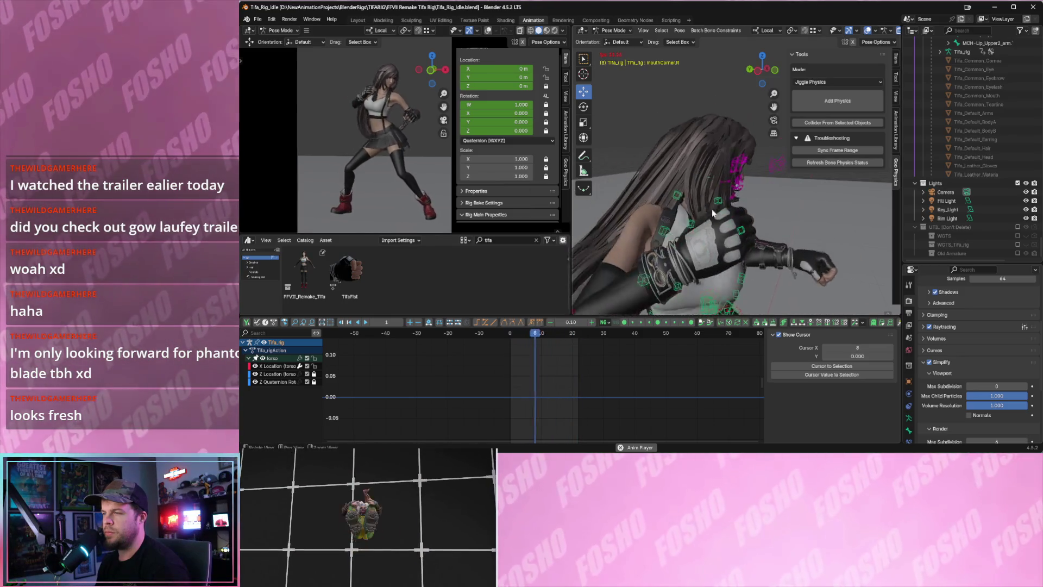
scroll(696, 193, down, 5)
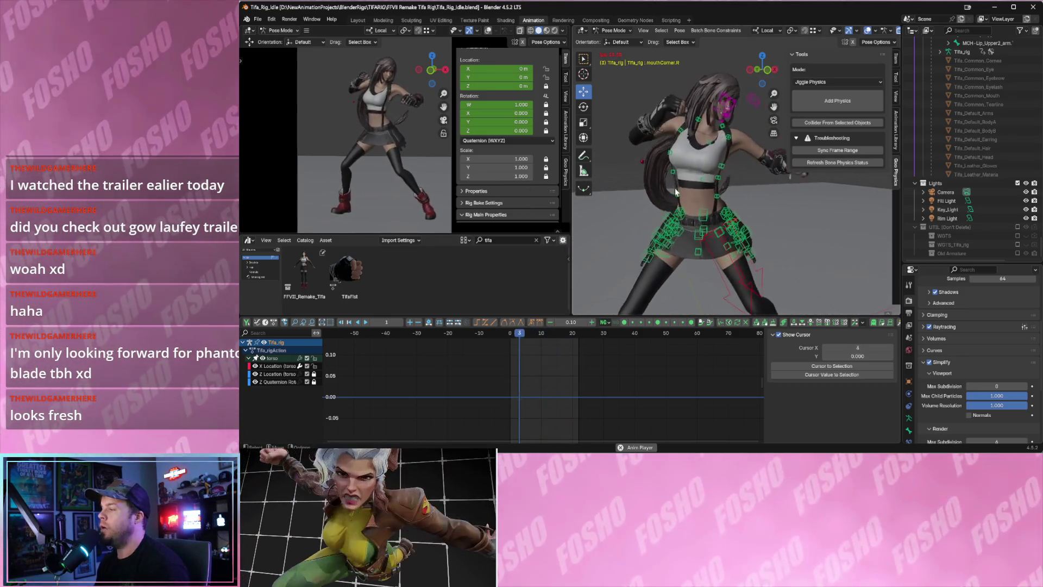
key(space)
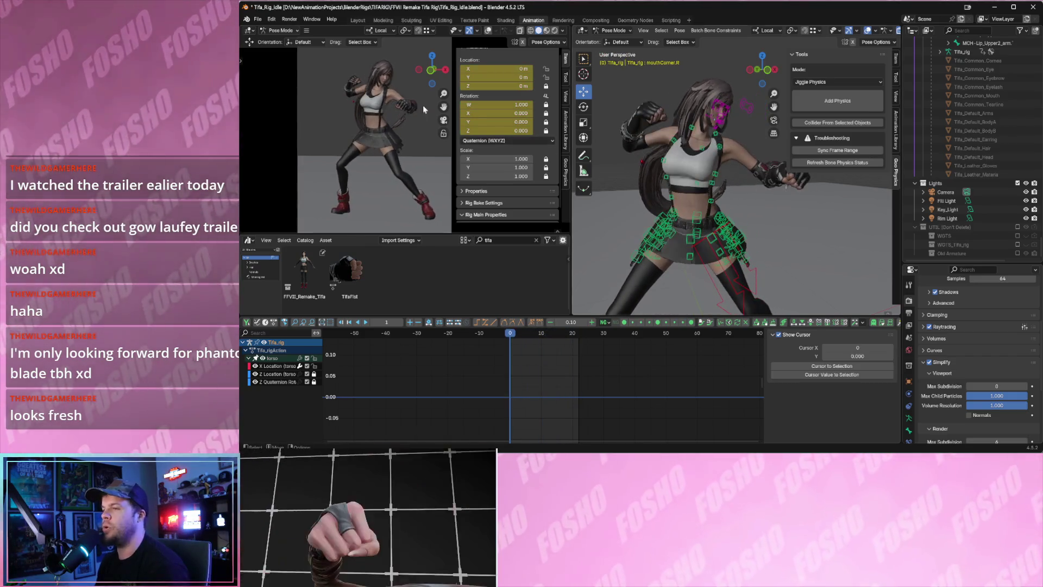
click(265, 20)
mouse_move(288, 47)
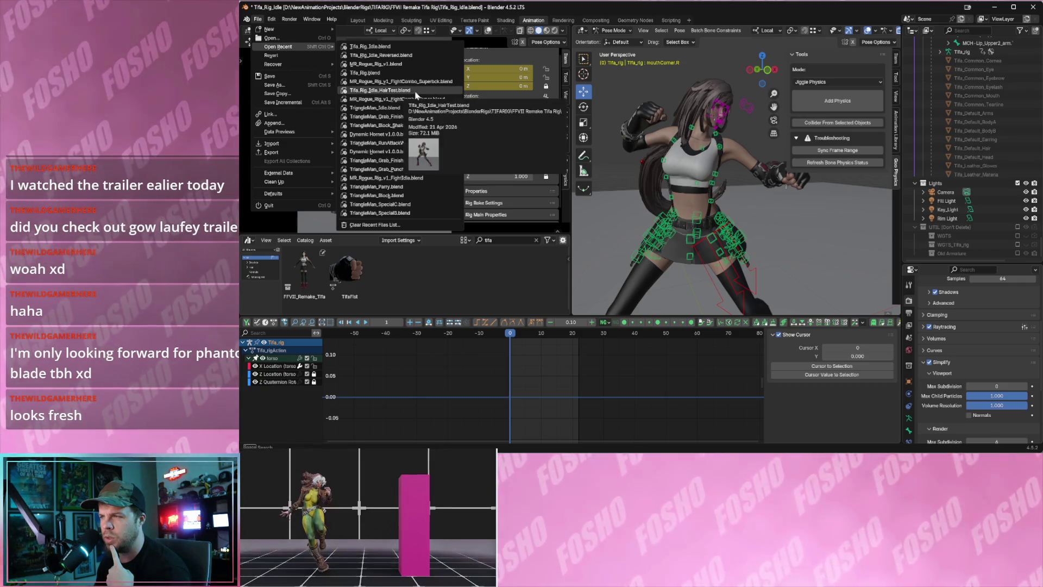
Load Tifa_Rig_HairTest.blend without saving and preview its animation around Tifa.
click(415, 92)
click(652, 246)
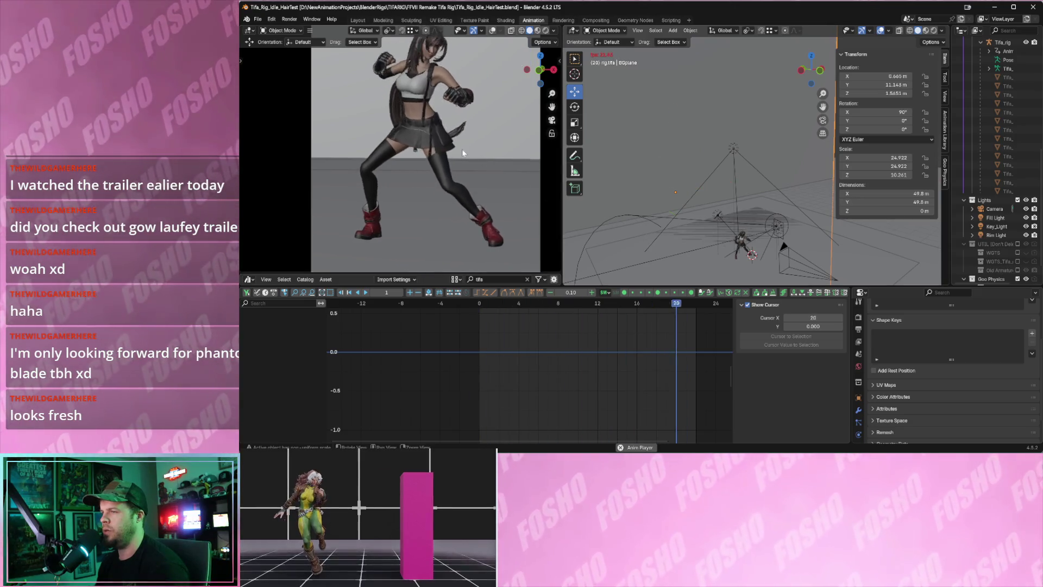
key(space)
mouse_move(668, 242)
middle_down()
mouse_move(661, 172)
mouse_move(716, 224)
middle_up()
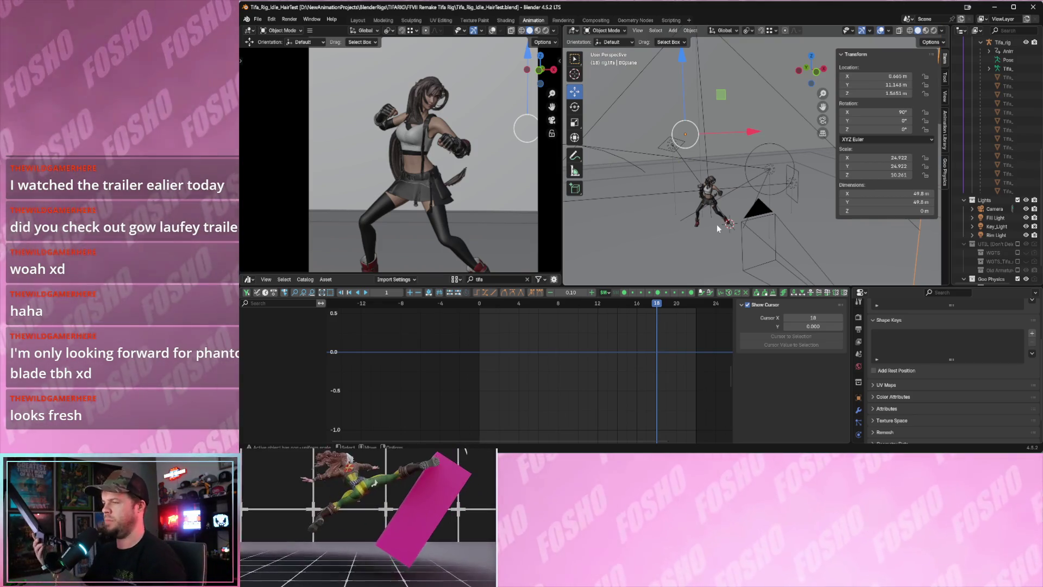
key(space)
mouse_move(773, 194)
middle_down()
mouse_move(794, 227)
mouse_move(733, 220)
mouse_move(742, 188)
middle_up()
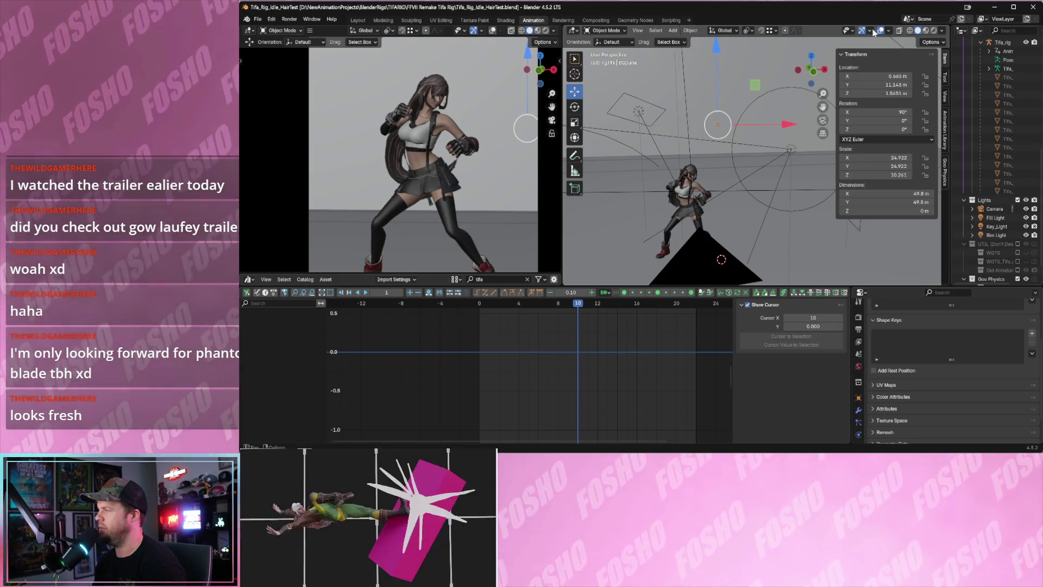
Toggle the right viewport's wireframes and gizmos, then widen the left viewport.
click(871, 32)
click(871, 32)
click(863, 33)
click(864, 33)
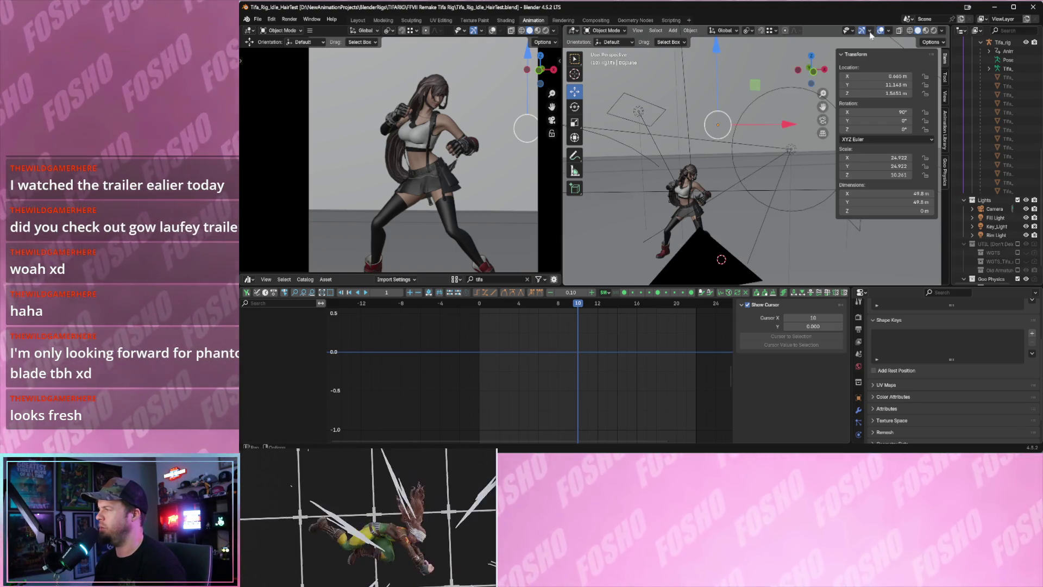
click(870, 32)
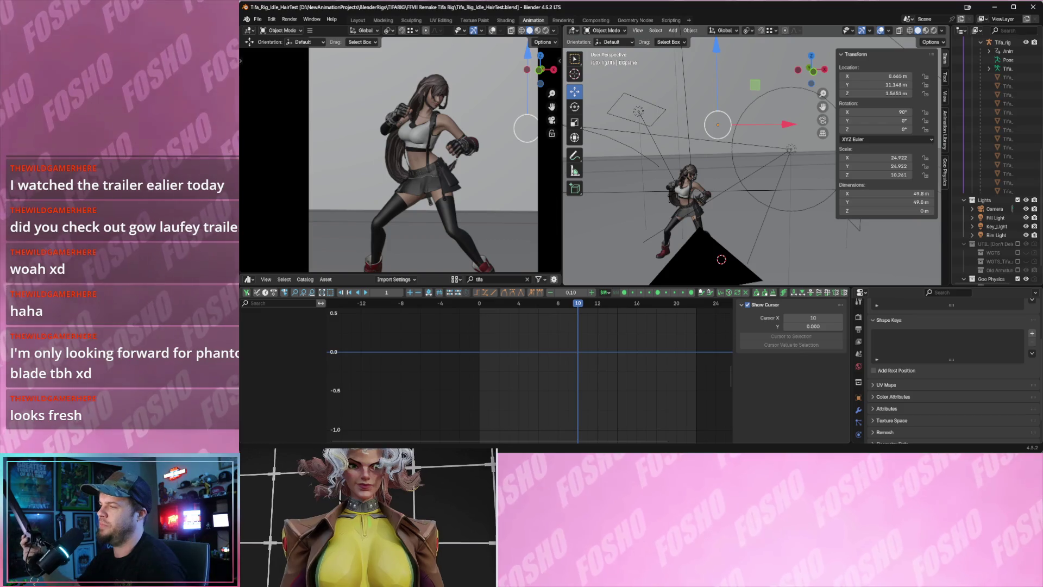
drag(560, 195, 585, 195)
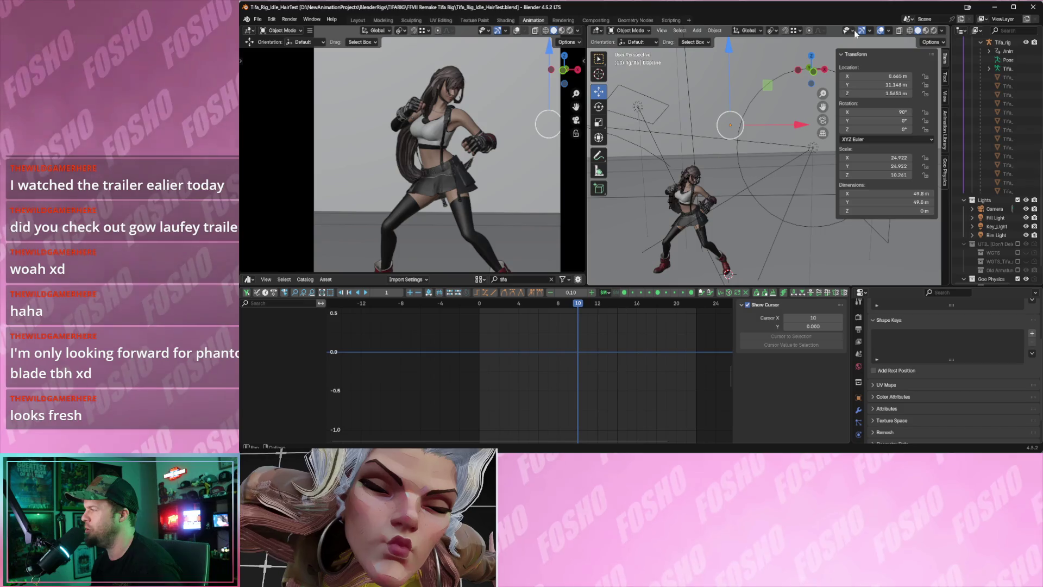
Try the right viewport's overlay and gizmo options, leaving overlays hidden, and recentre Tifa.
click(881, 30)
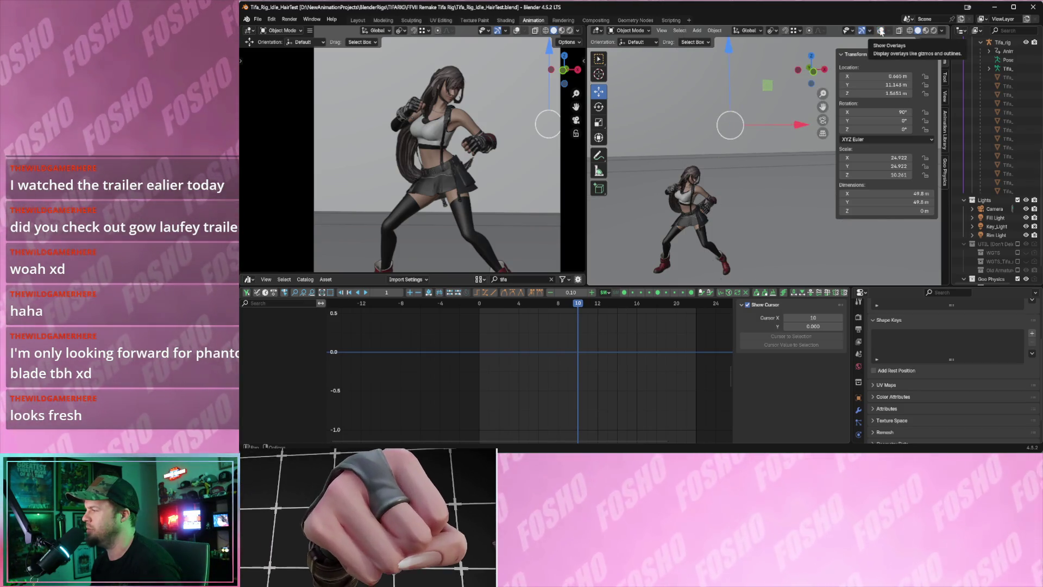
click(845, 34)
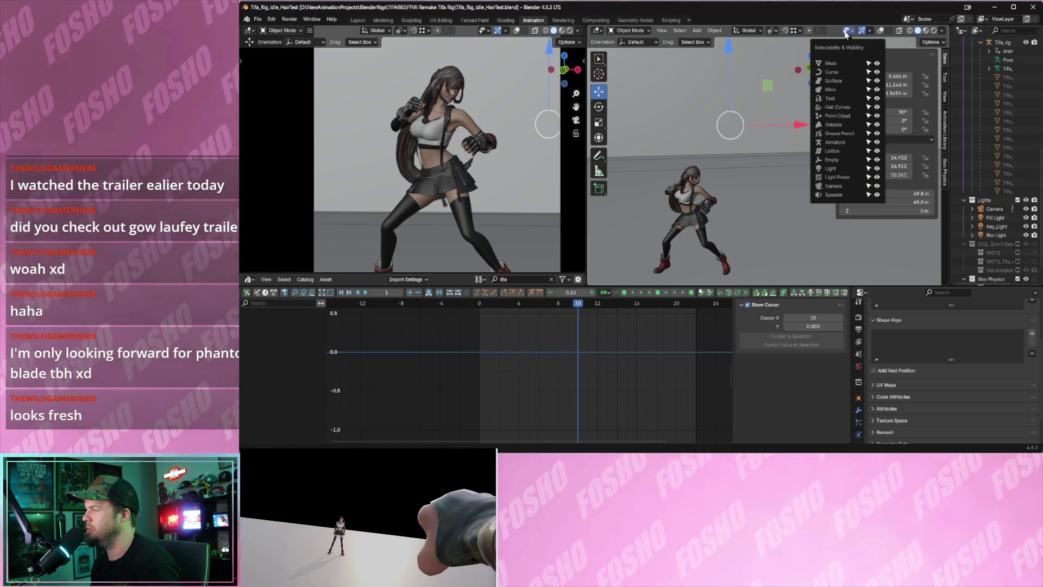
click(881, 31)
click(880, 31)
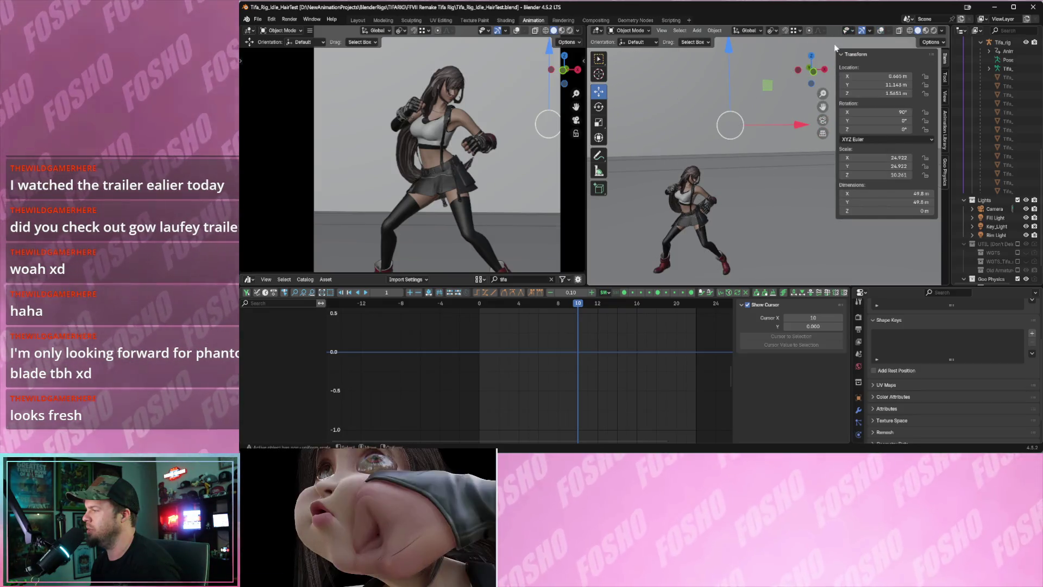
scroll(803, 87, down, 2)
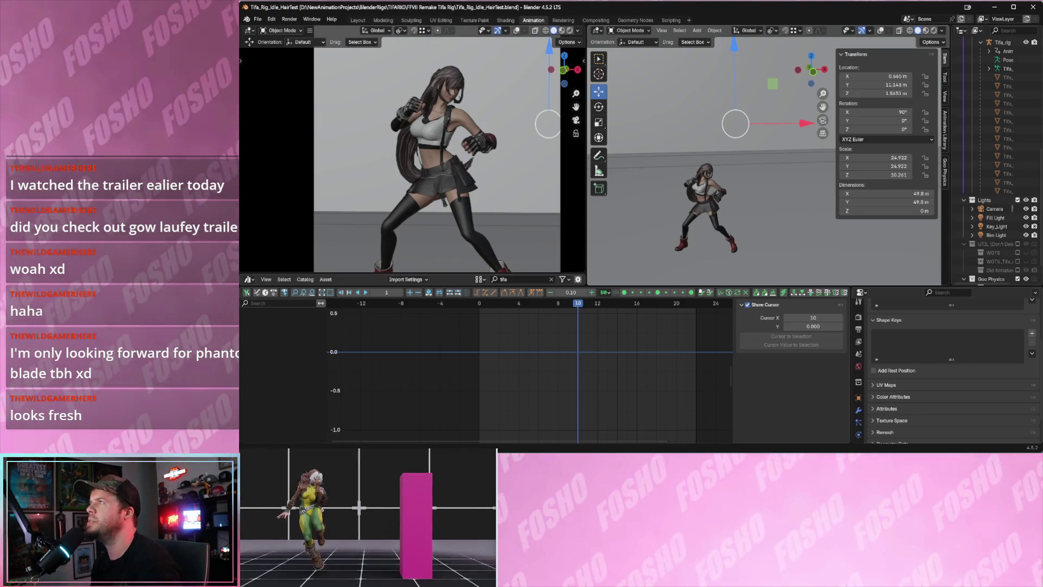
click(869, 31)
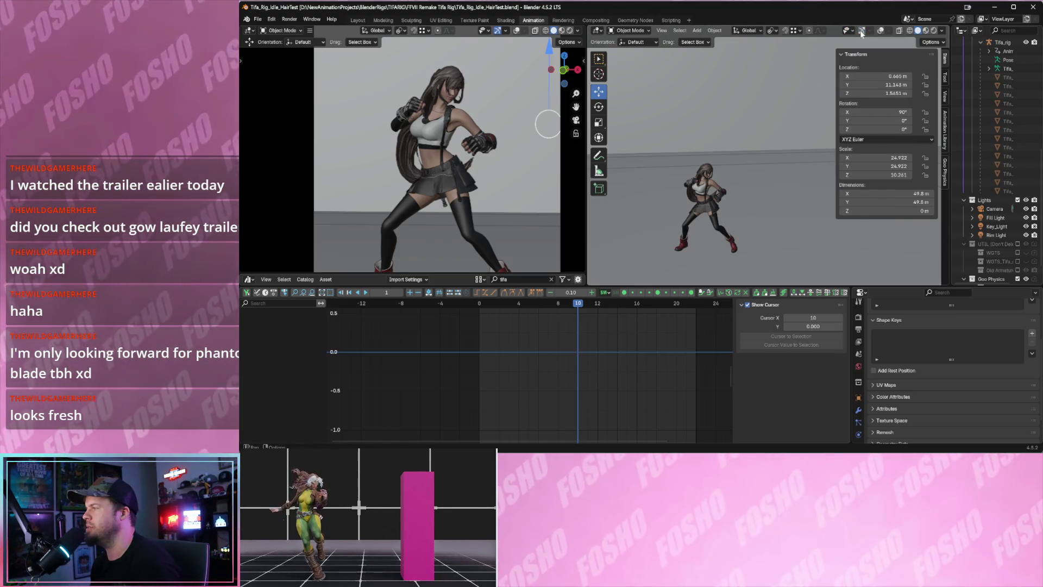
click(870, 32)
click(881, 32)
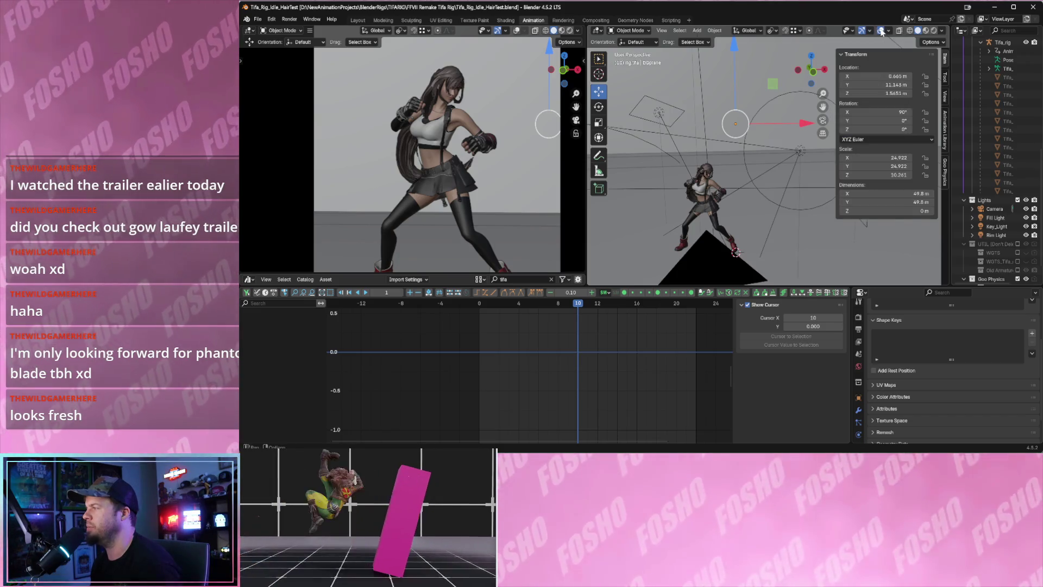
click(881, 32)
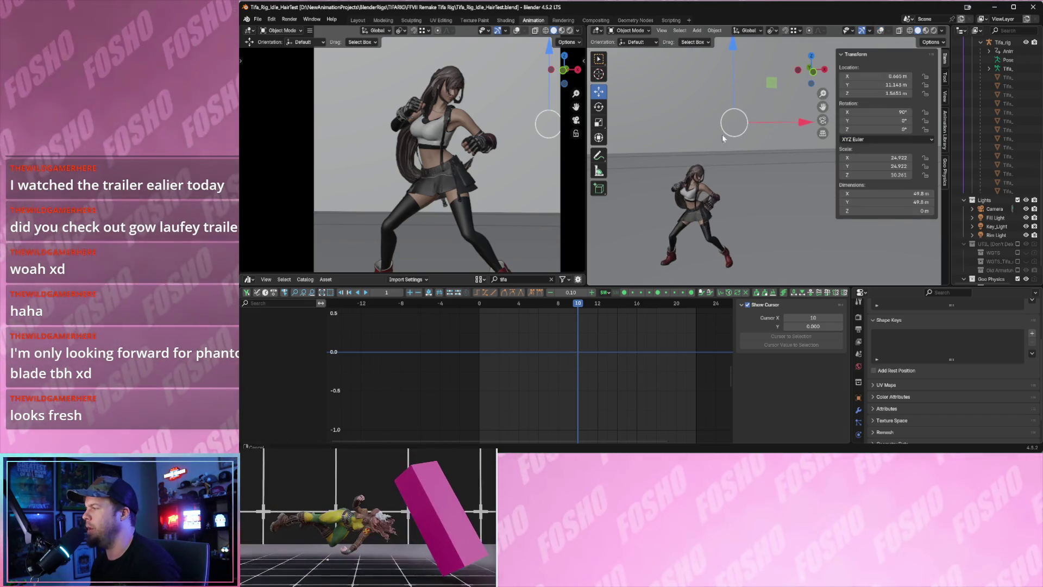
scroll(688, 173, up, 3)
shift+middle_drag(687, 173, 713, 173)
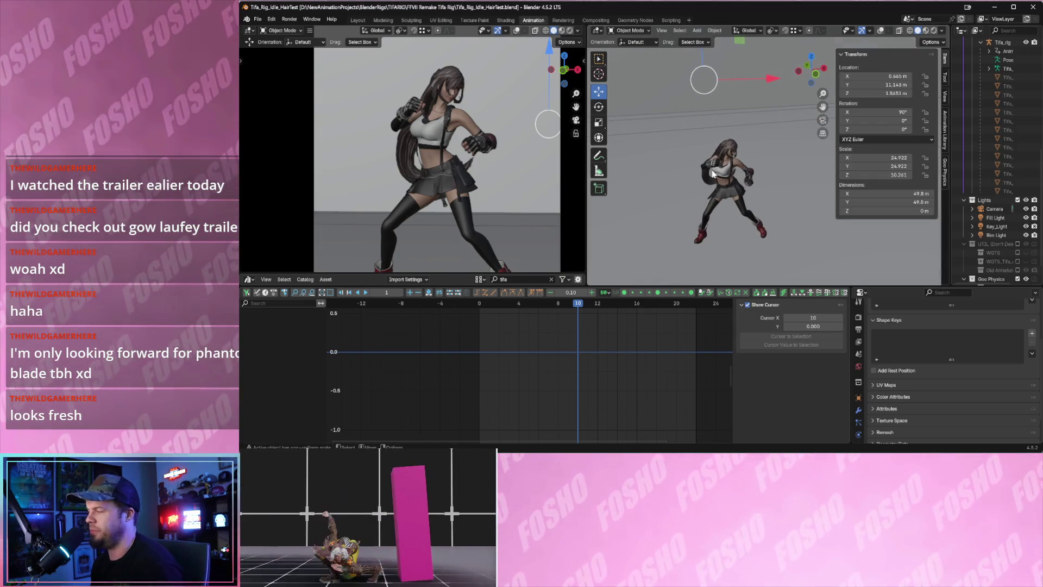
scroll(713, 174, up, 2)
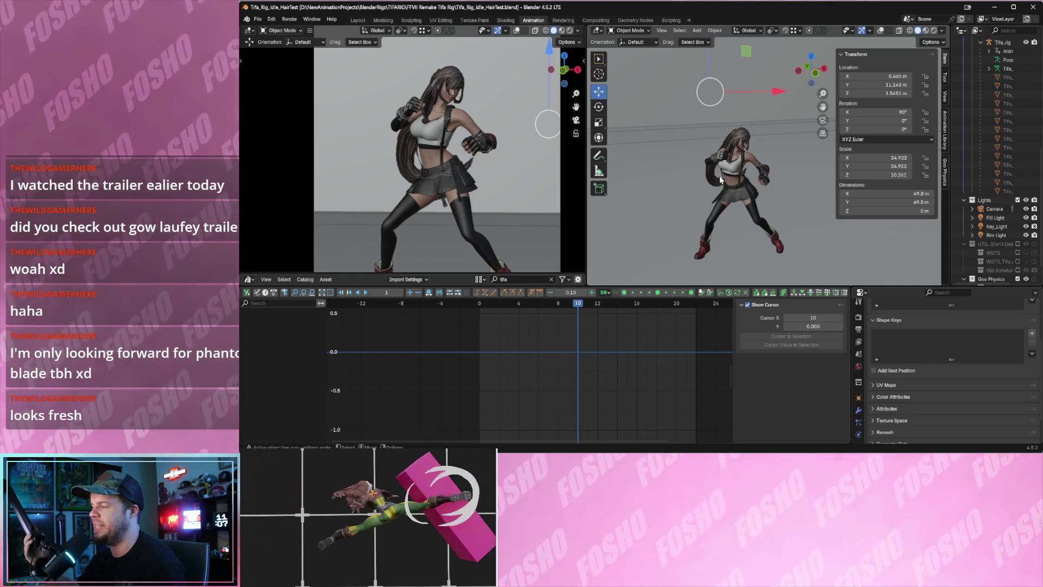
scroll(717, 180, up, 3)
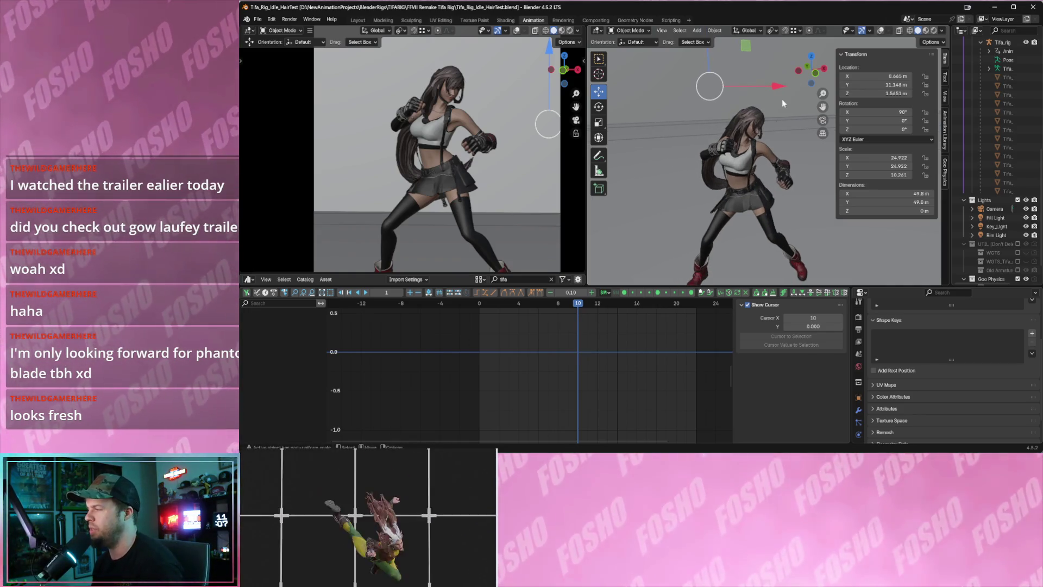
Restore overlays, show the N sidebar, and select the Tifa_rig armature for a mode switch.
click(870, 31)
click(879, 31)
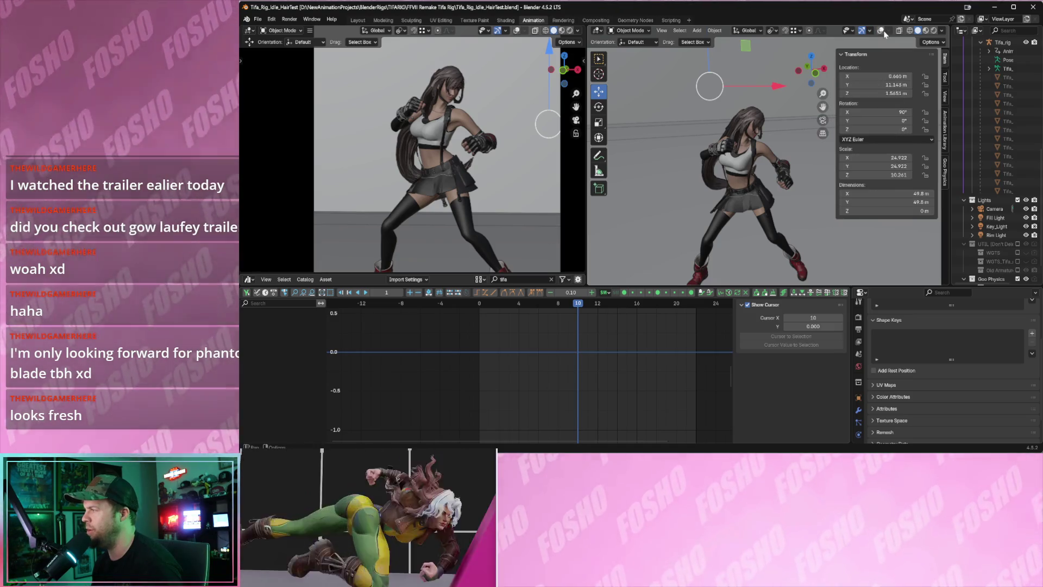
click(886, 31)
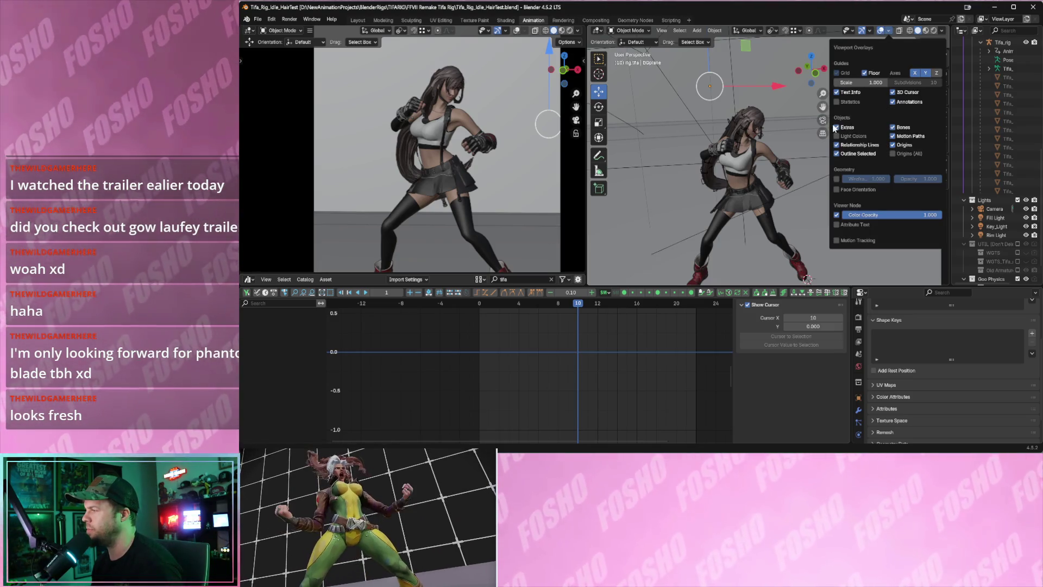
key(n)
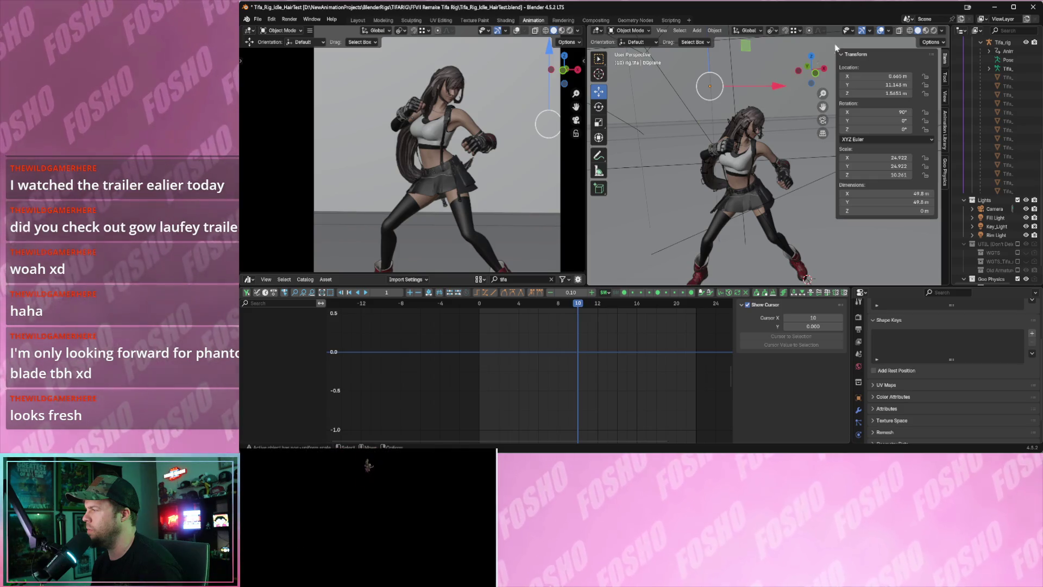
click(868, 31)
click(888, 32)
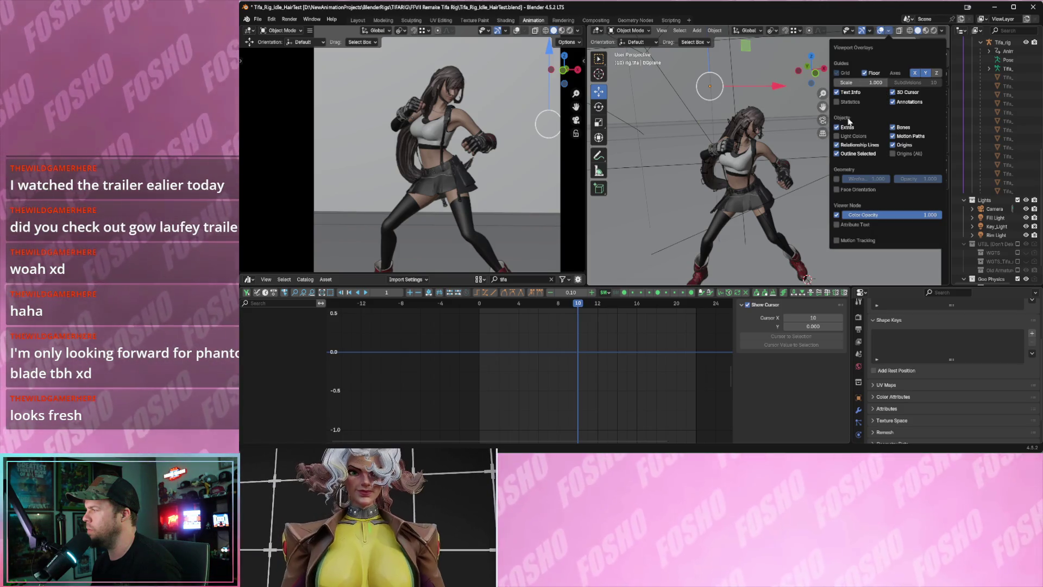
click(753, 126)
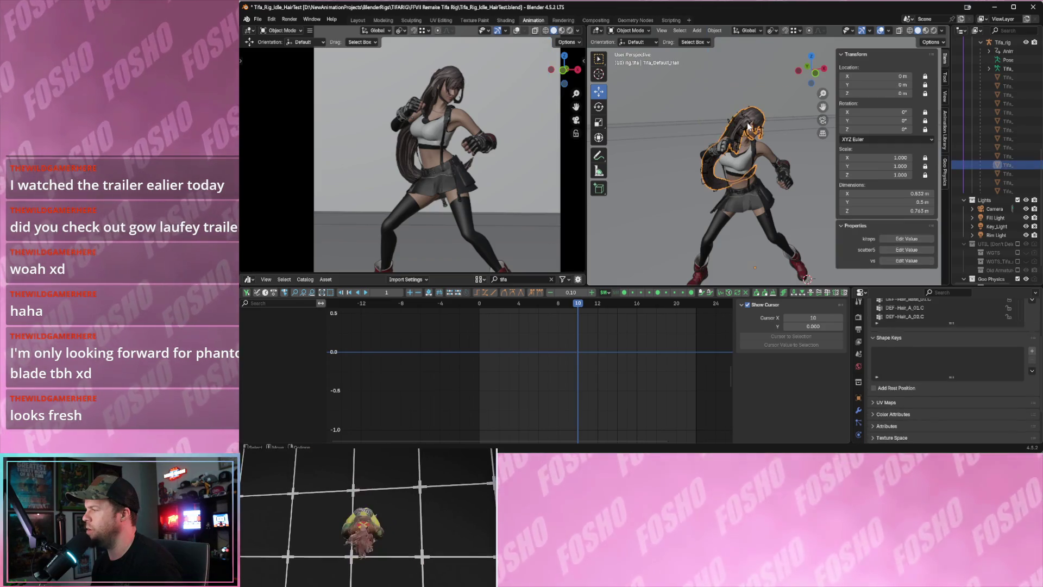
click(631, 31)
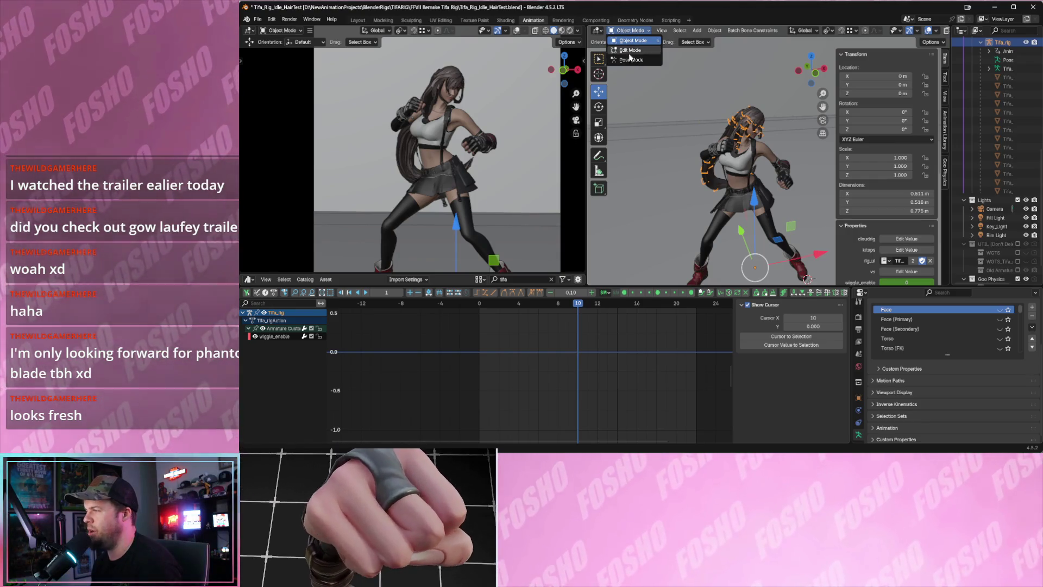
Switch the Tifa rig into Pose Mode and select a hair bone.
click(630, 59)
scroll(677, 114, up, 3)
click(706, 128)
scroll(873, 219, down, 6)
Enable the face, torso and finger bone layers in Rig Layers.
click(861, 141)
click(886, 132)
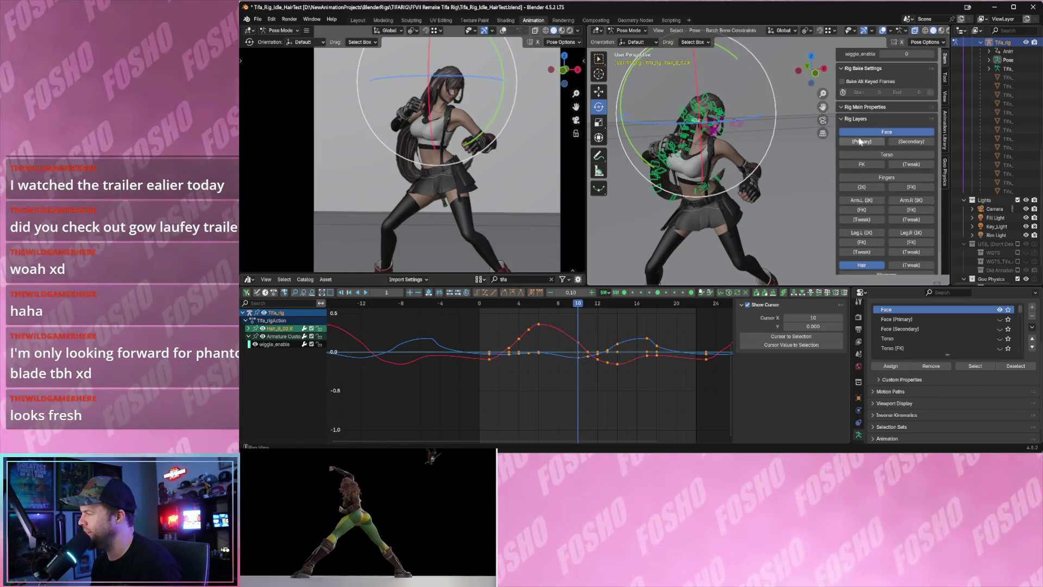
click(910, 141)
click(886, 155)
click(861, 164)
click(911, 164)
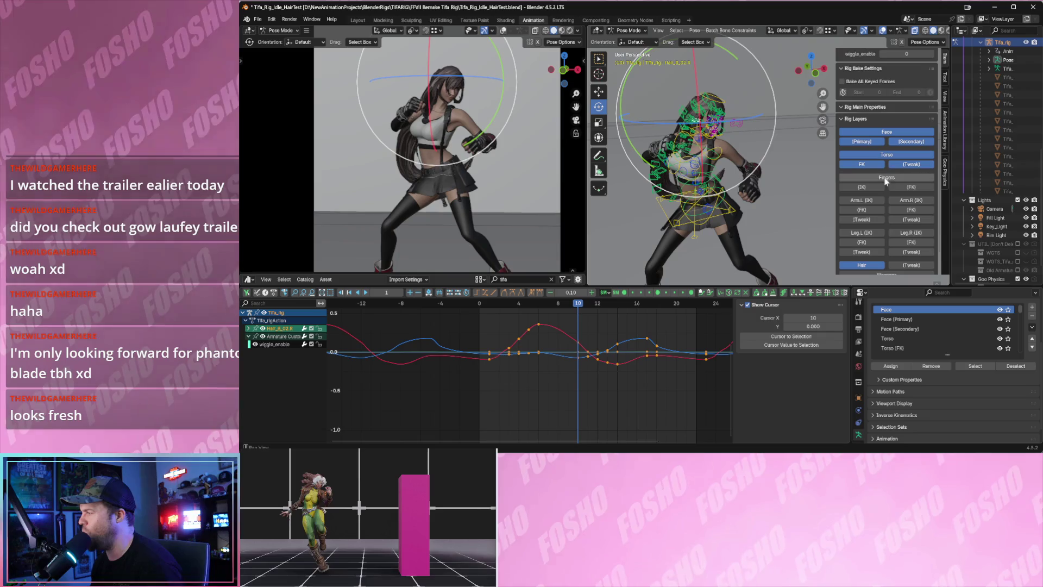
click(886, 178)
click(861, 187)
click(911, 187)
Enable the arm, leg, hair tweak, weapon and clothes bone layers.
click(904, 200)
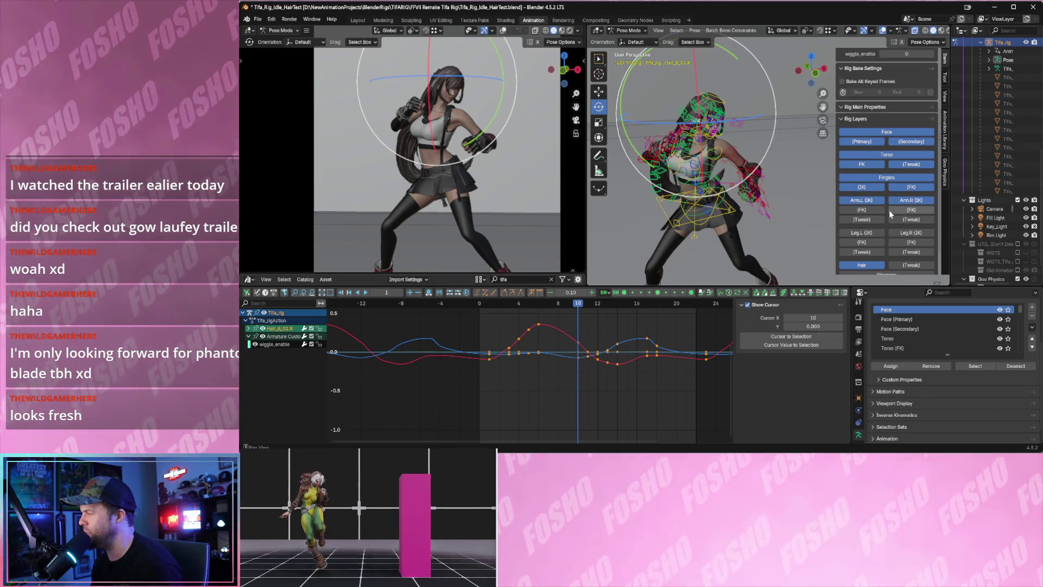
click(862, 220)
click(861, 232)
click(911, 233)
click(861, 242)
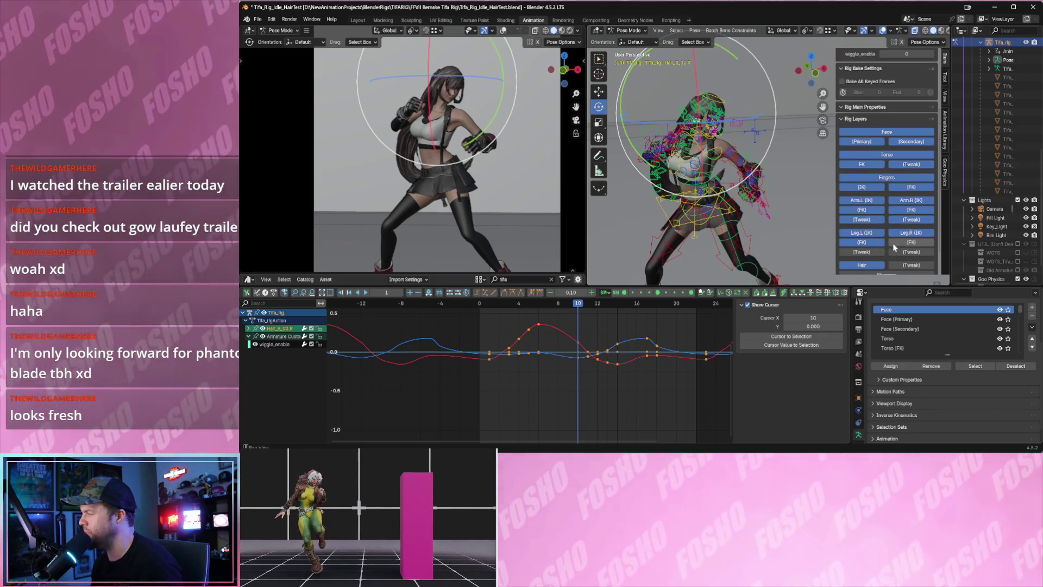
click(910, 242)
click(911, 252)
click(861, 252)
click(907, 266)
scroll(907, 267, down, 2)
click(887, 243)
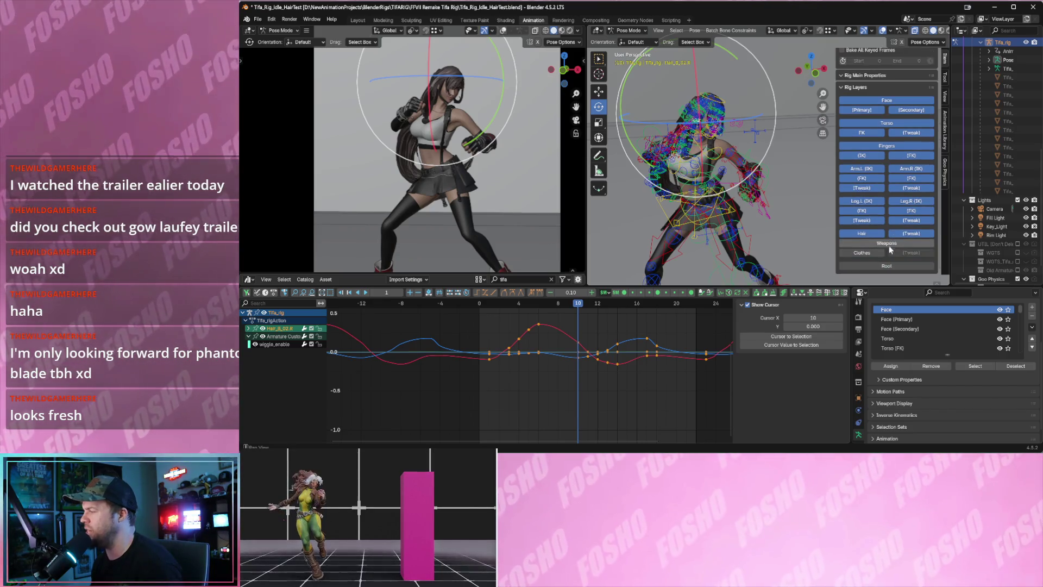
click(861, 253)
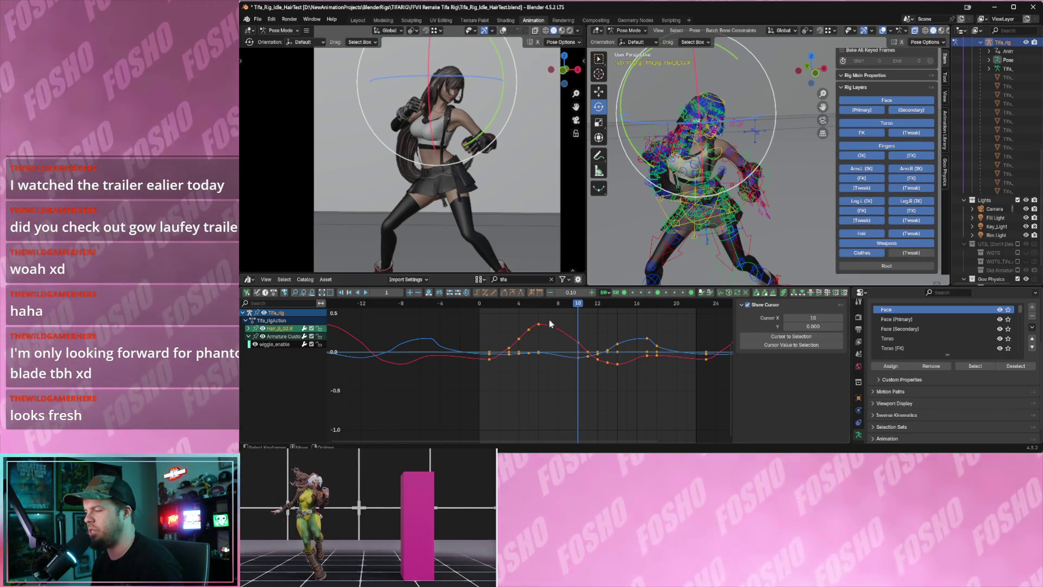
Inspect the hair and torso curves in the Graph Editor, framing the torso keyframes.
ctrl+middle_drag(629, 391, 572, 387)
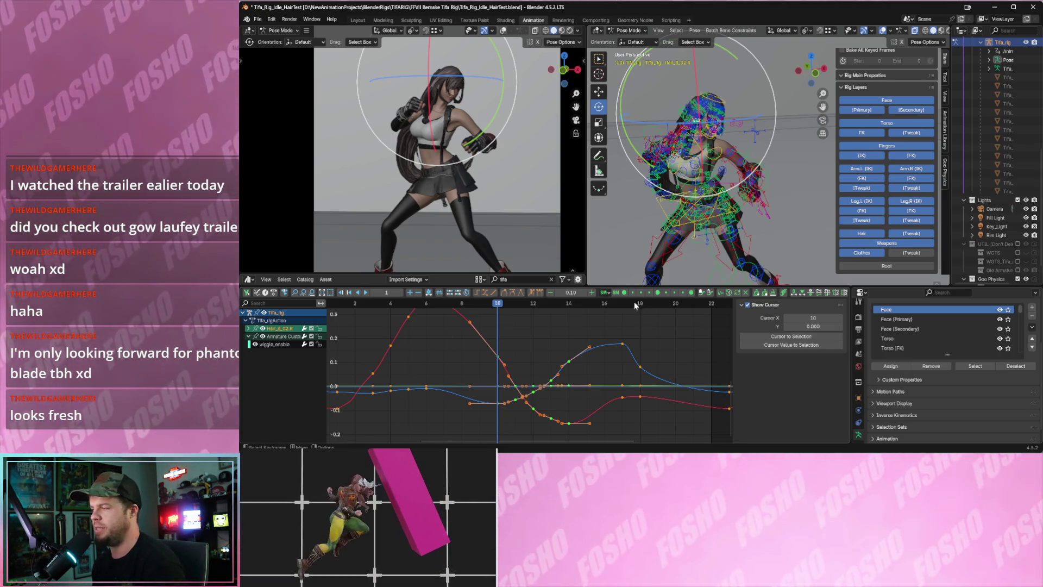
click(661, 217)
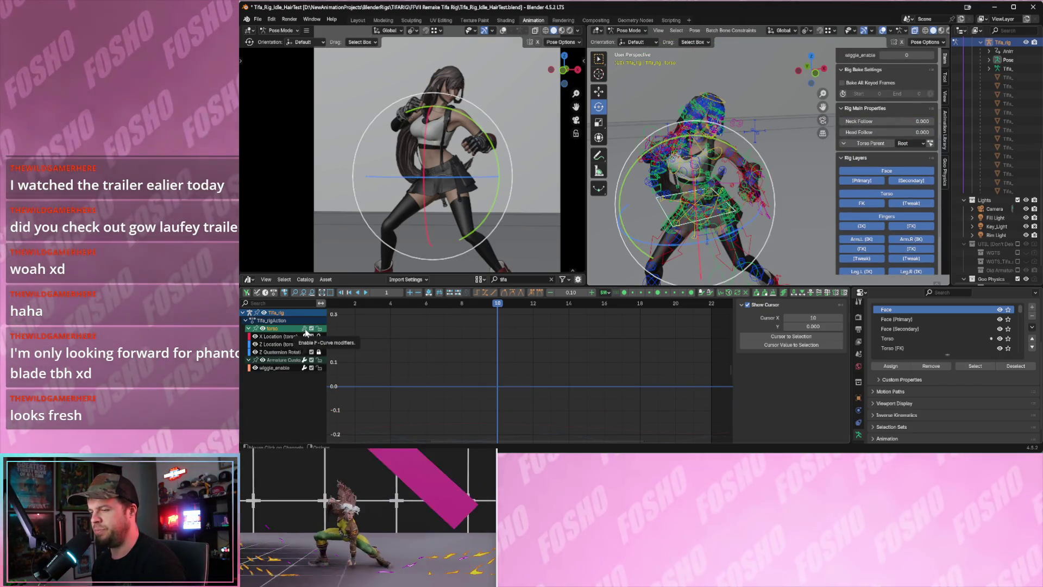
key(Home)
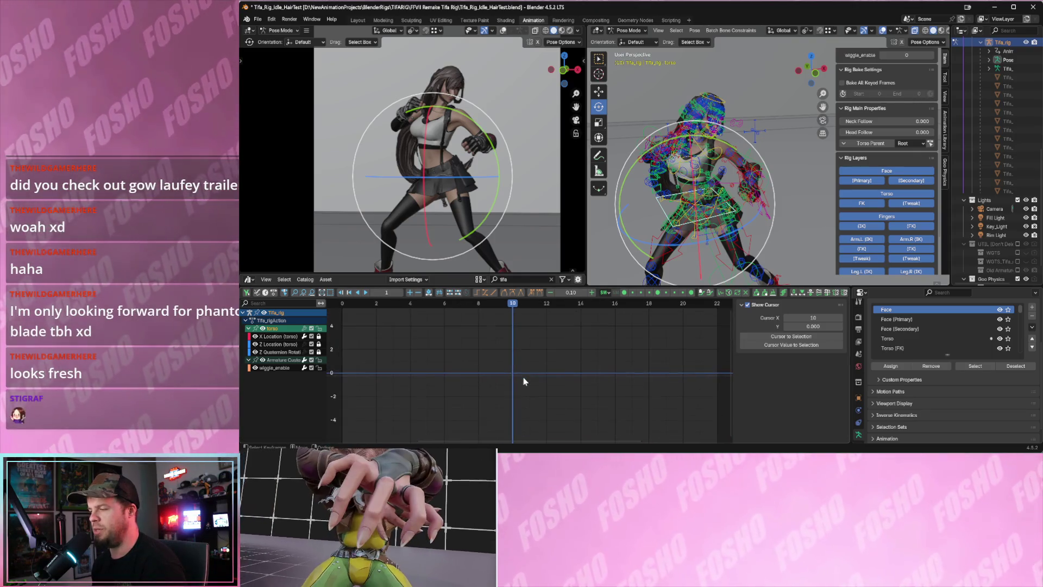
key(a)
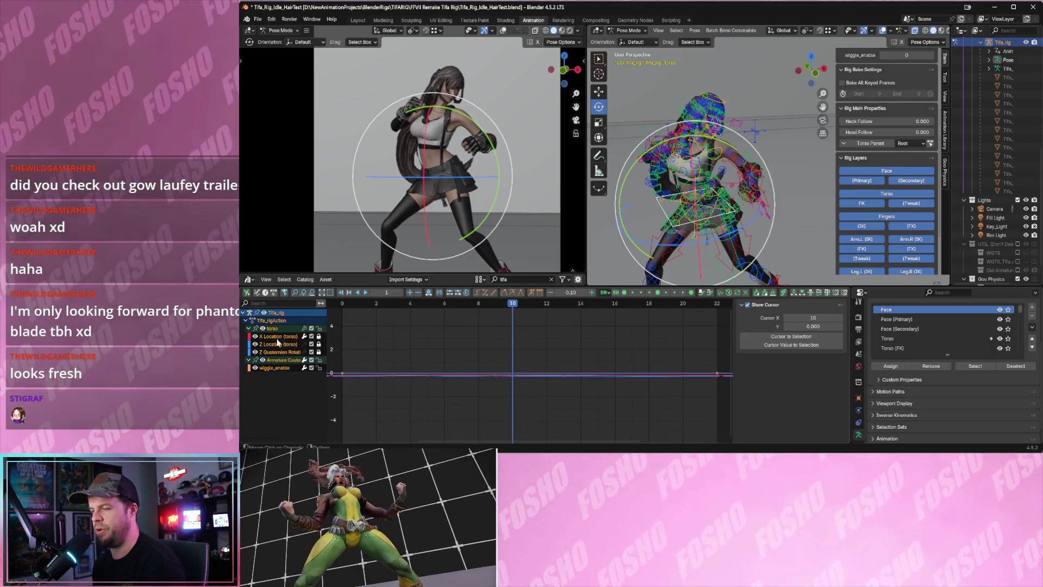
key(b)
drag(502, 364, 565, 412)
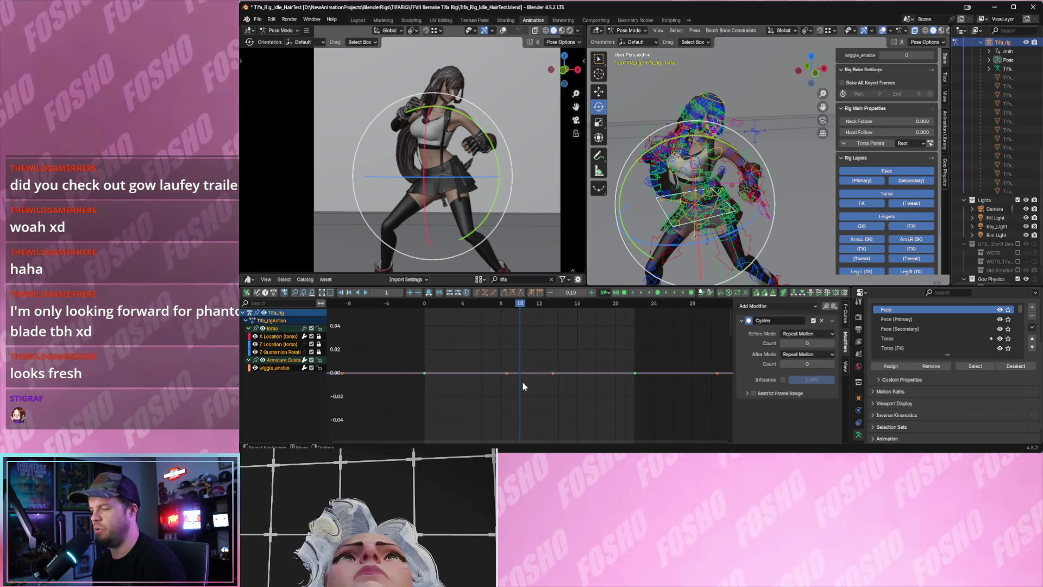
key(Home)
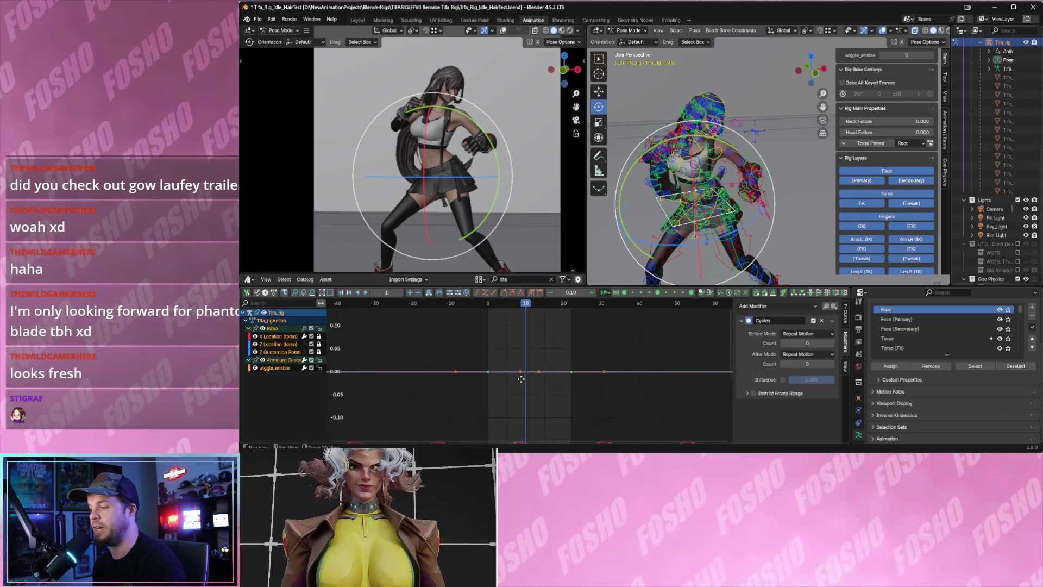
key(Home)
drag(506, 386, 539, 431)
key(Tab)
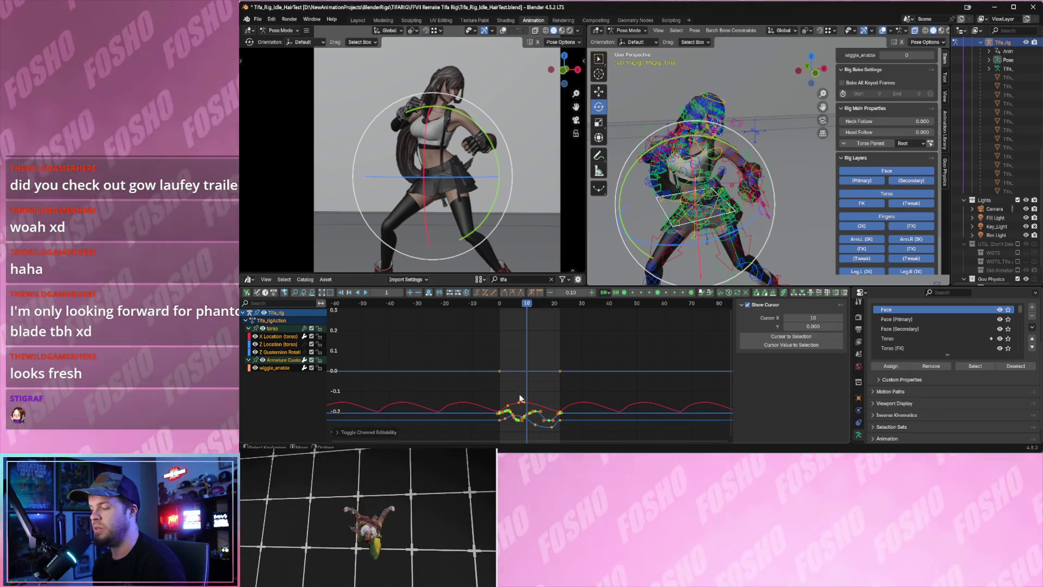
key(KP_Decimal)
scroll(541, 395, down, 1)
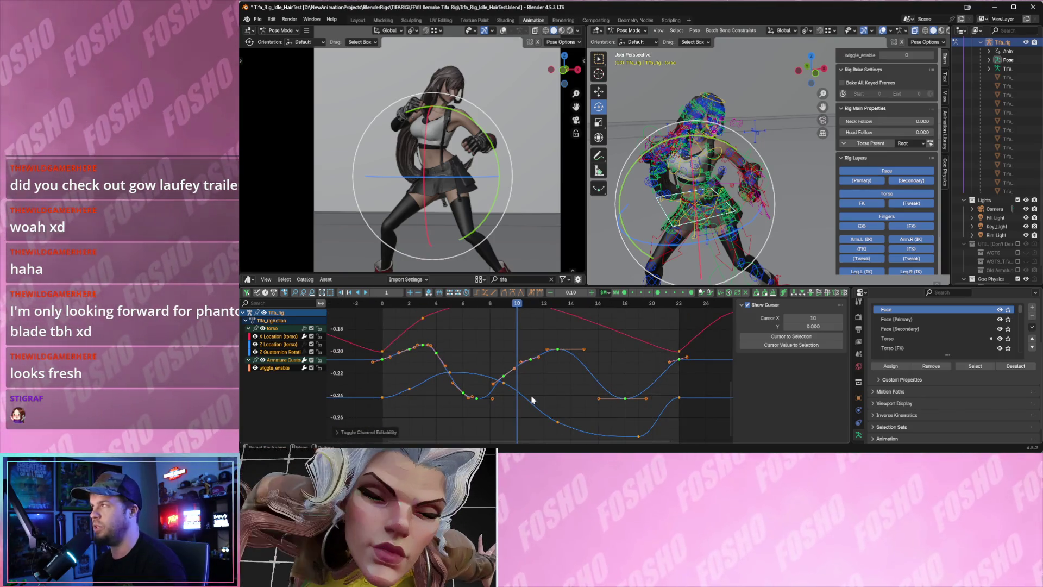
Hide the Root bone layer.
shift+middle_drag(893, 162, 899, 165)
scroll(899, 165, down, 3)
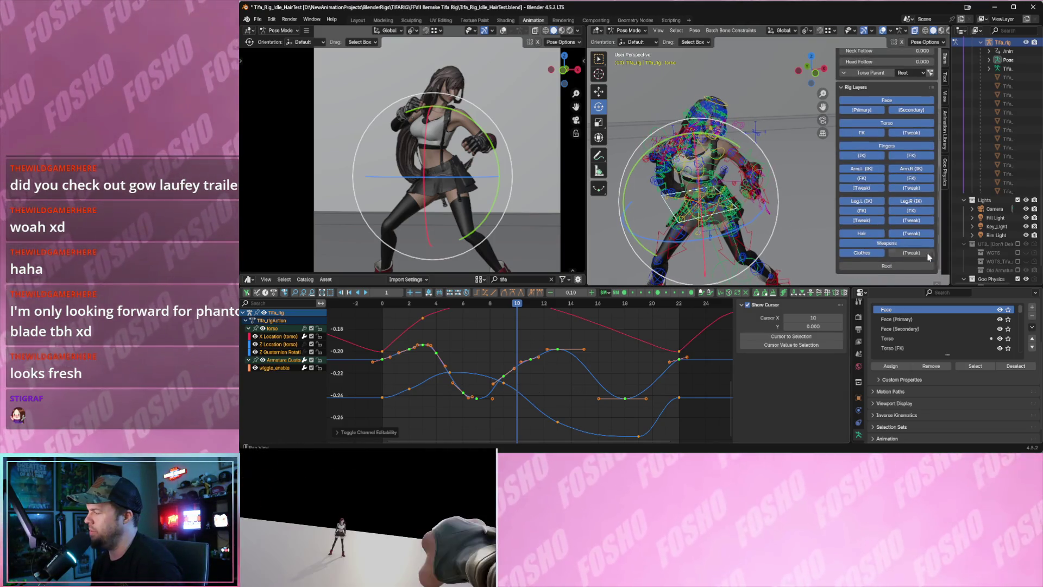
click(892, 267)
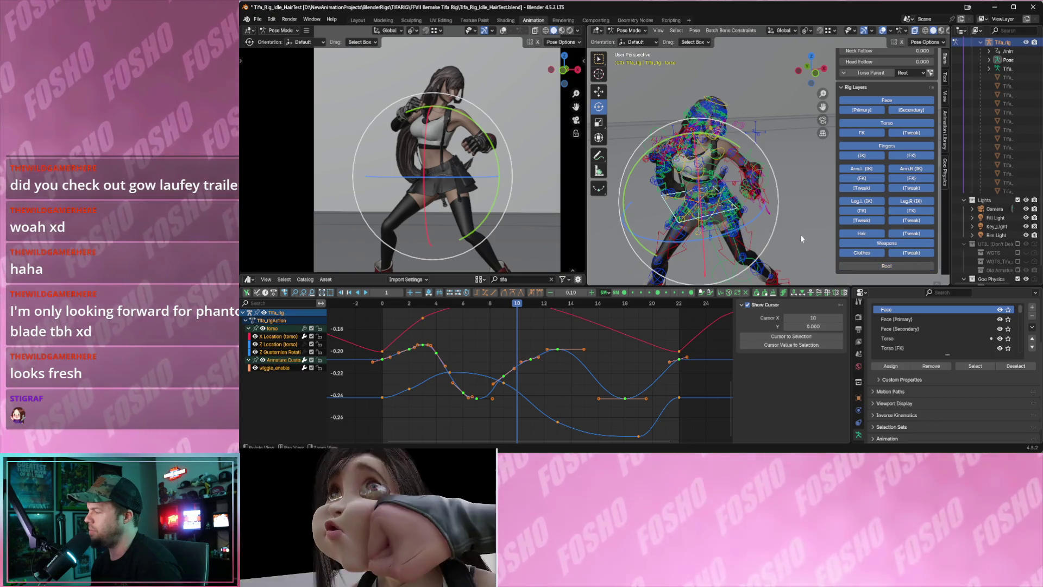
scroll(720, 181, down, 3)
Select all bones and Bake Action for frames 0–22, selected bones, Pose data.
key(a)
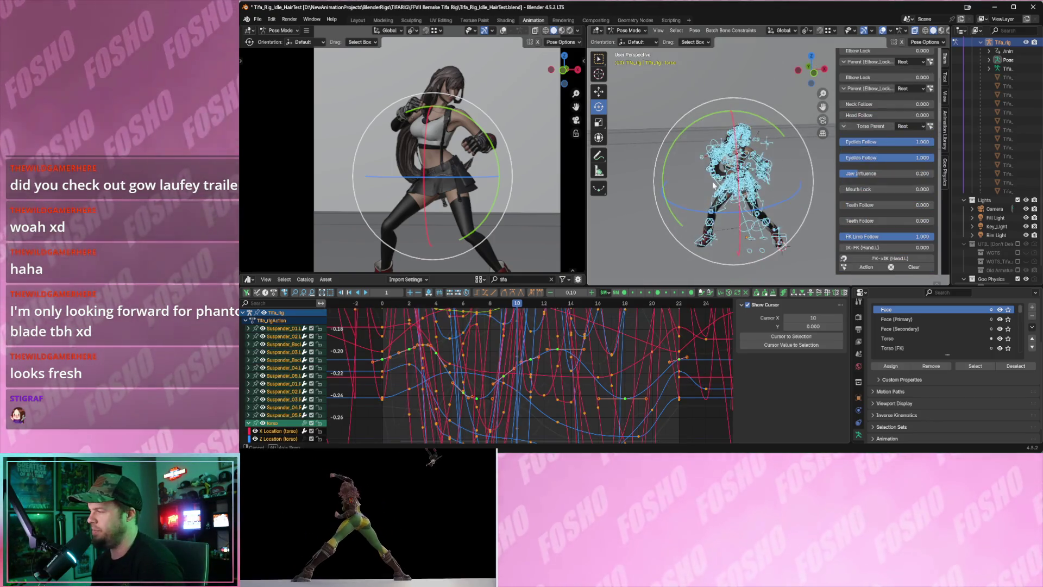
key(Home)
key(Home)
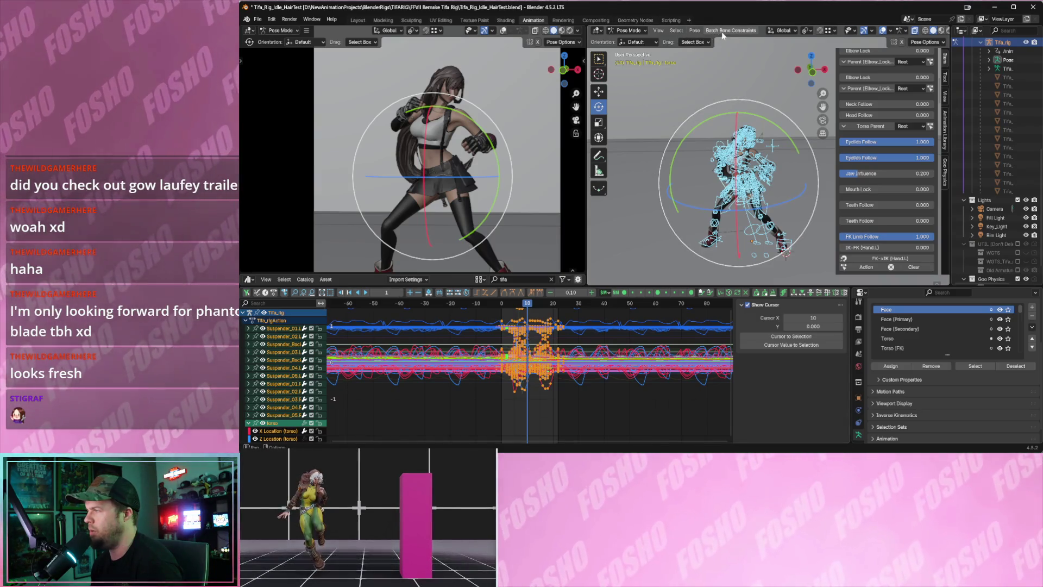
click(695, 31)
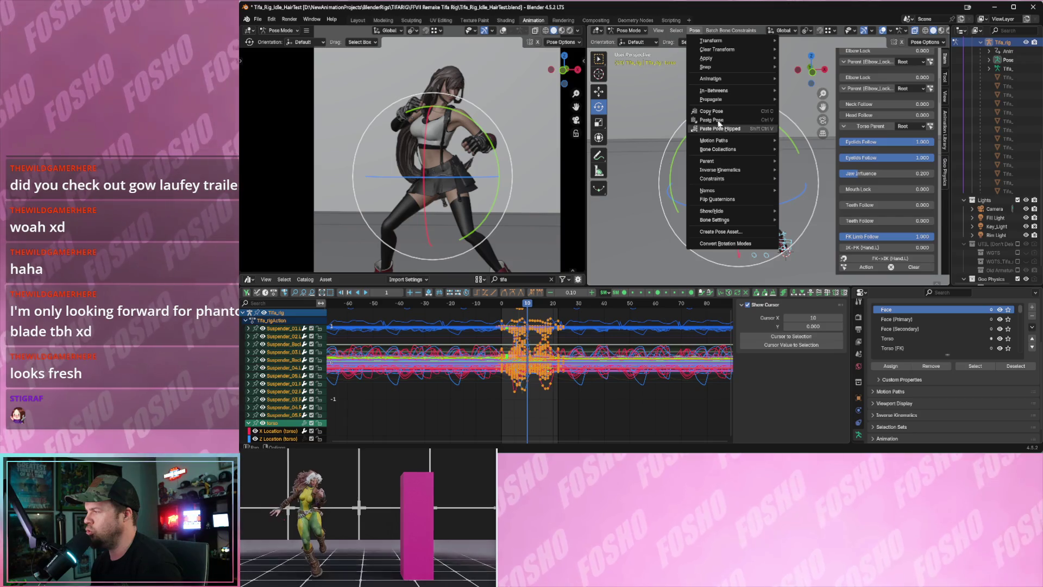
mouse_move(721, 89)
mouse_move(741, 193)
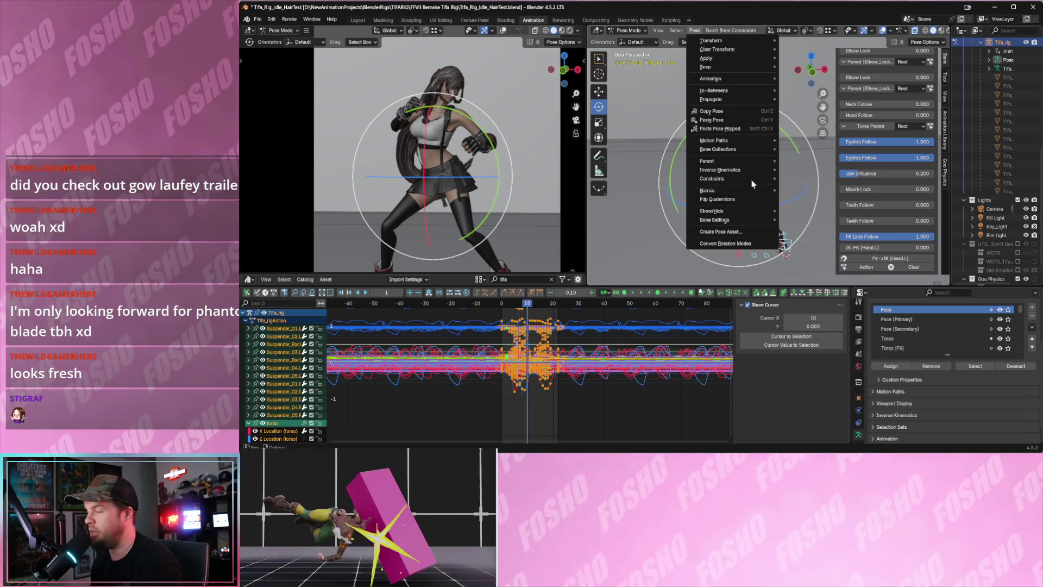
mouse_move(753, 163)
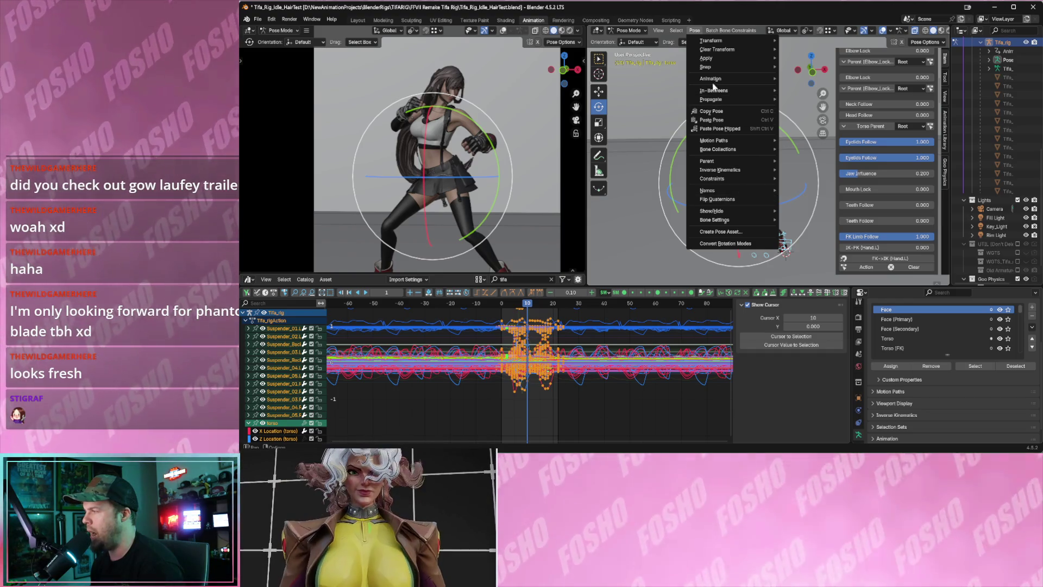
click(815, 126)
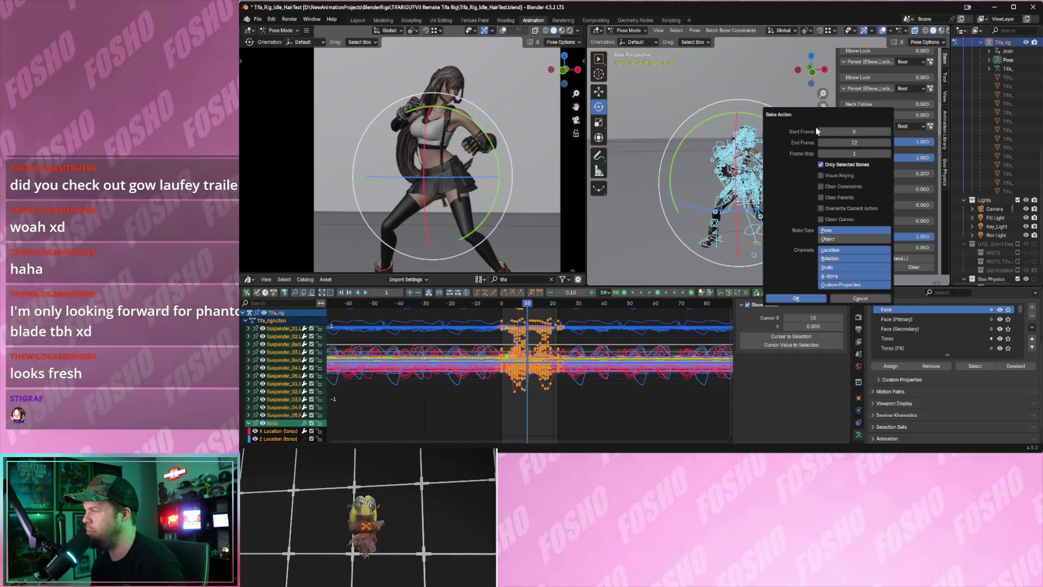
click(796, 296)
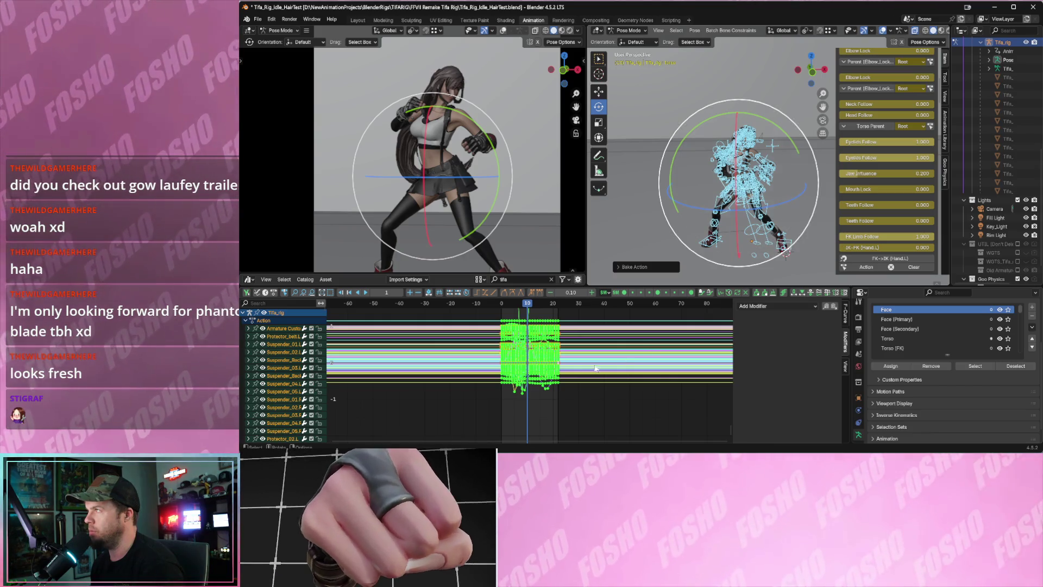
Play back the baked animation and widen the curve graph view.
mouse_move(568, 367)
ctrl+middle_down()
mouse_move(574, 344)
mouse_move(607, 369)
mouse_move(614, 343)
ctrl+middle_up()
key(space)
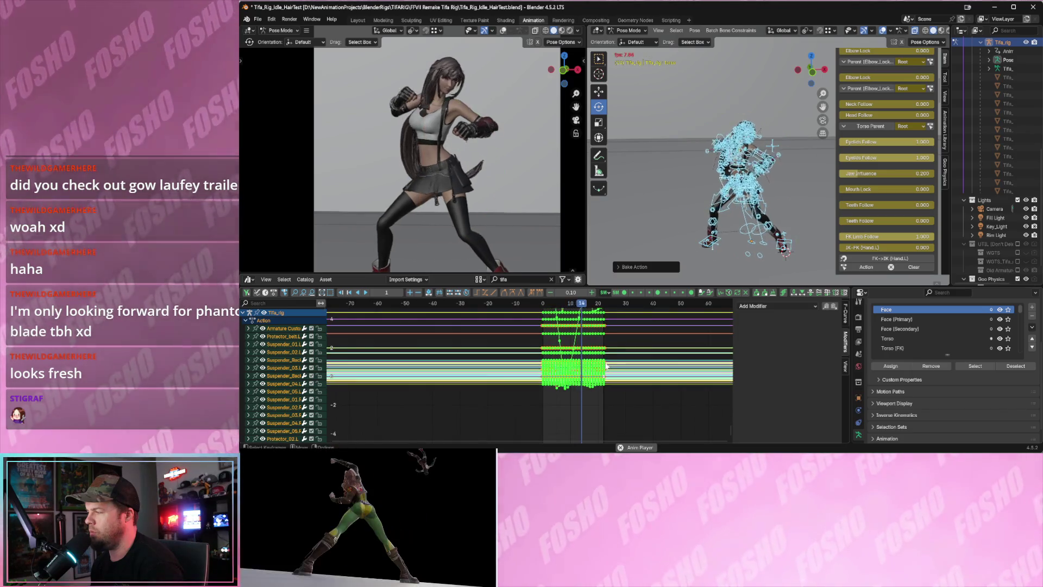
key(Escape)
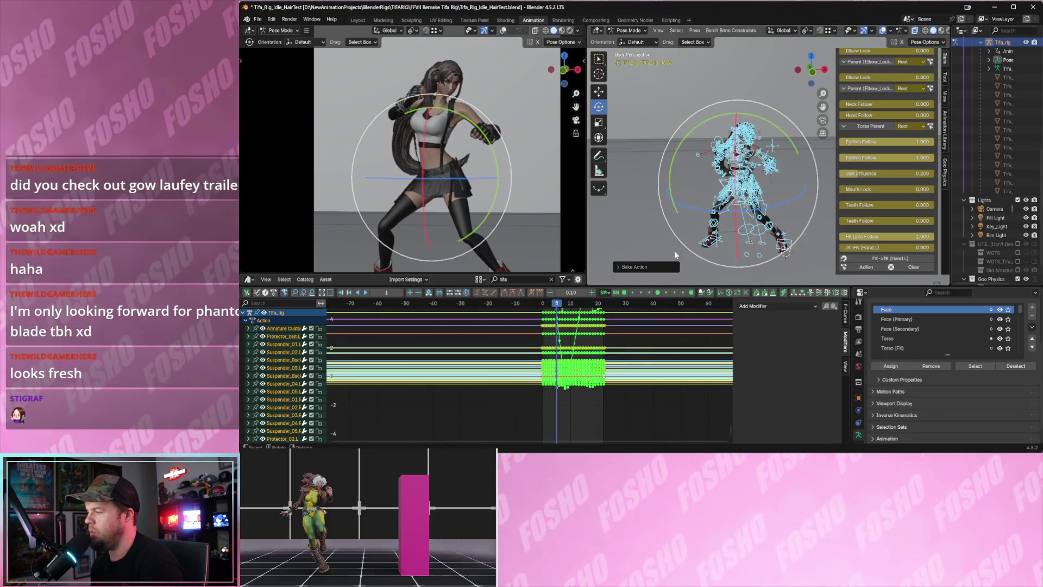
mouse_move(626, 385)
ctrl+middle_down()
mouse_move(612, 404)
mouse_move(835, 324)
ctrl+middle_up()
drag(851, 310, 975, 302)
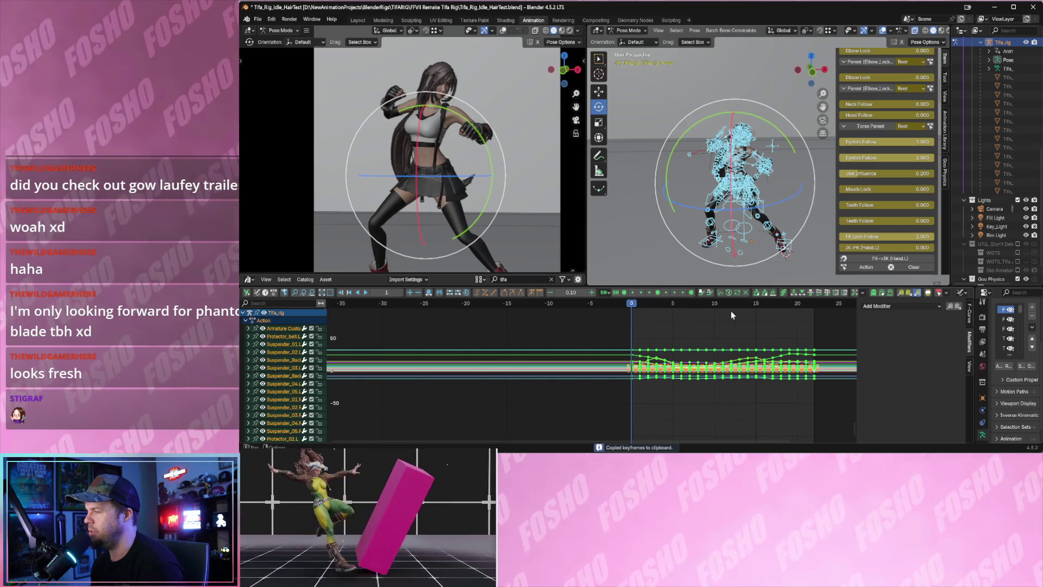
Paste the copied keyframes mirrored and play back the result on the torso bone.
key(ctrl+shift+v)
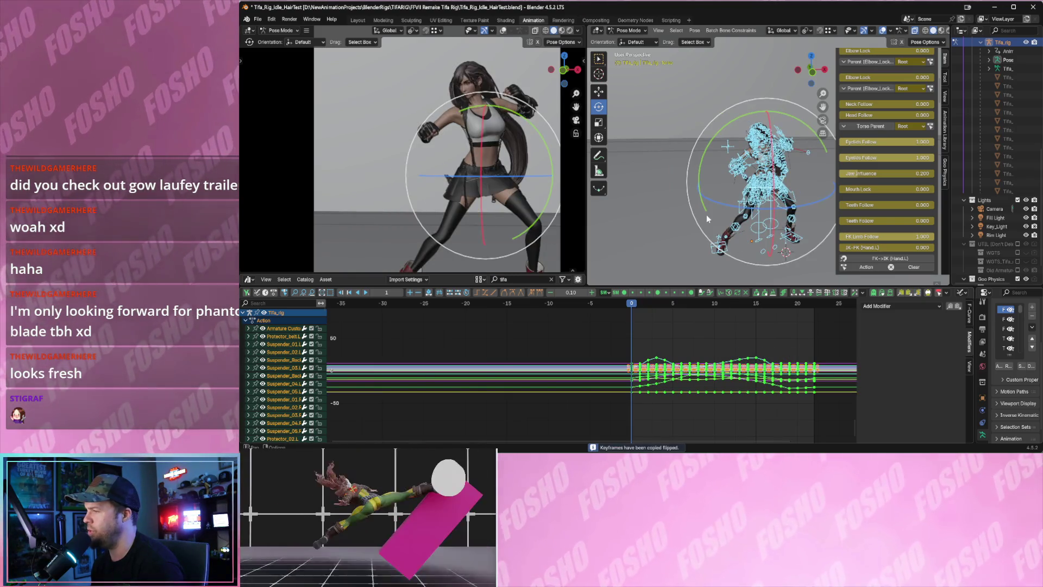
key(space)
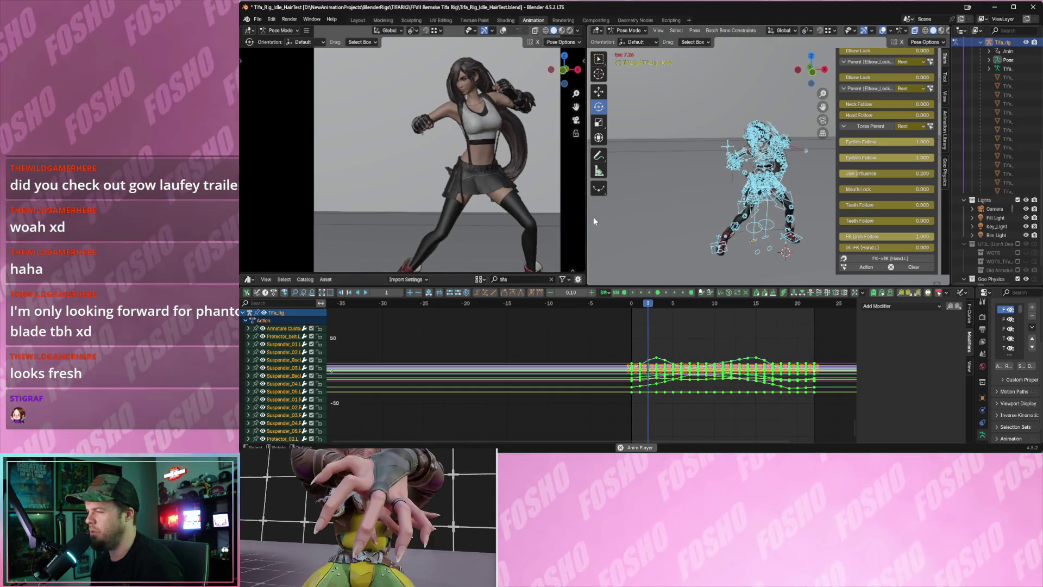
key(space)
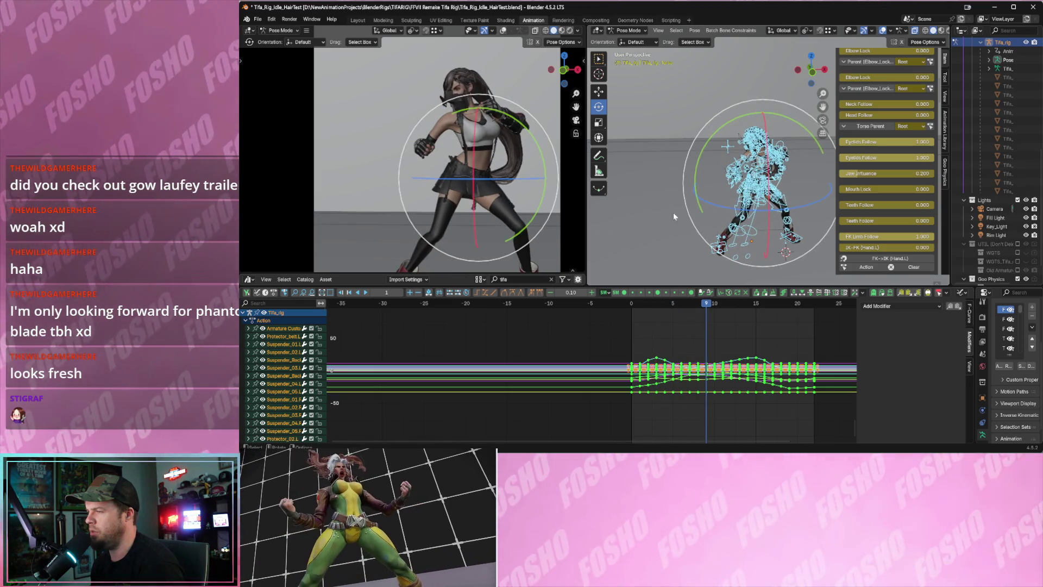
scroll(775, 211, up, 3)
click(689, 179)
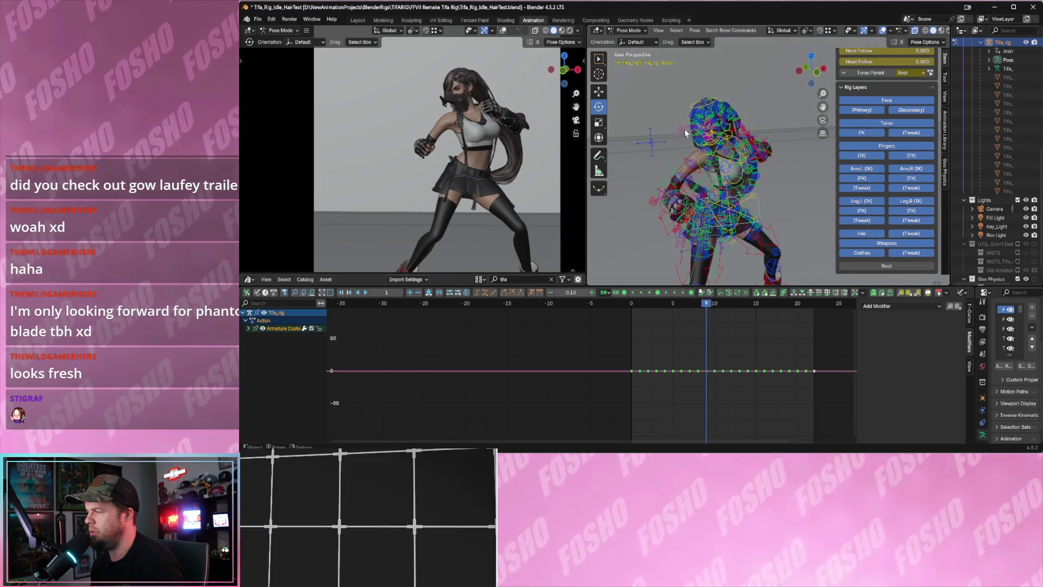
key(space)
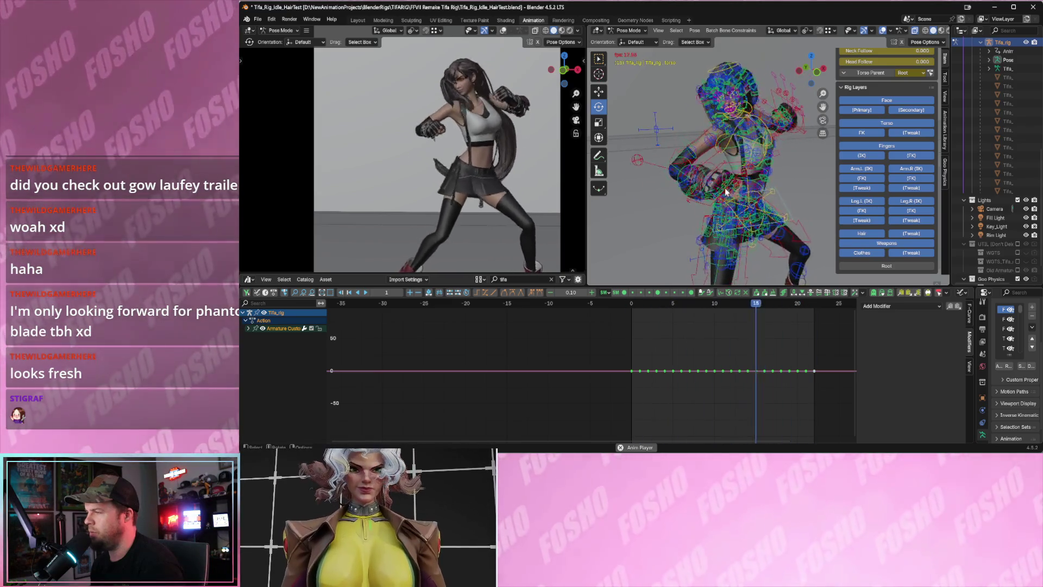
key(space)
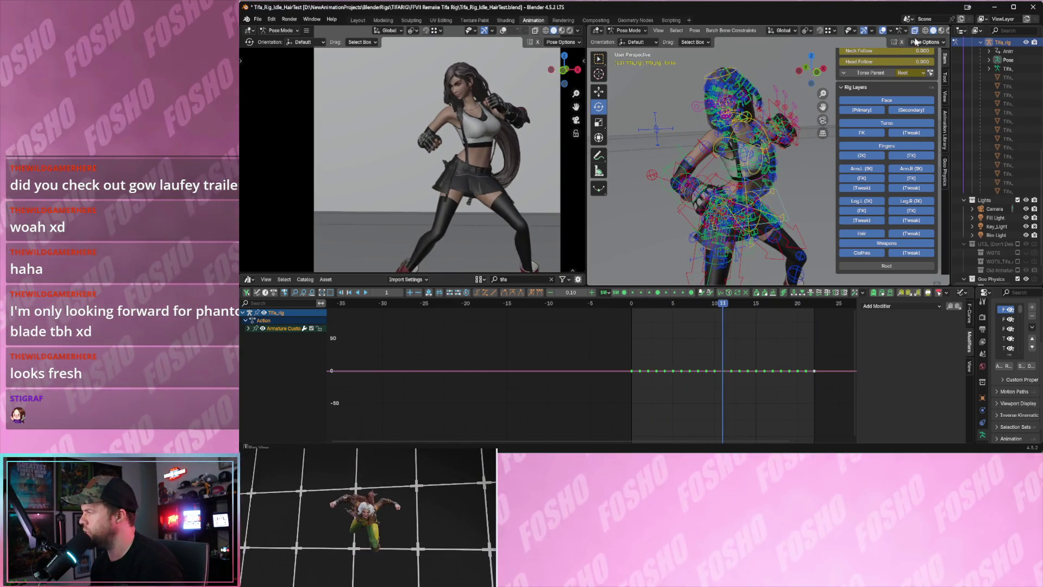
Hide the Face, Primary, Weapons, Clothes, Tweak and leg bone layers.
mouse_move(871, 102)
mouse_down()
mouse_move(890, 136)
mouse_move(907, 134)
mouse_move(880, 146)
mouse_move(866, 170)
mouse_move(904, 174)
mouse_move(899, 193)
mouse_up()
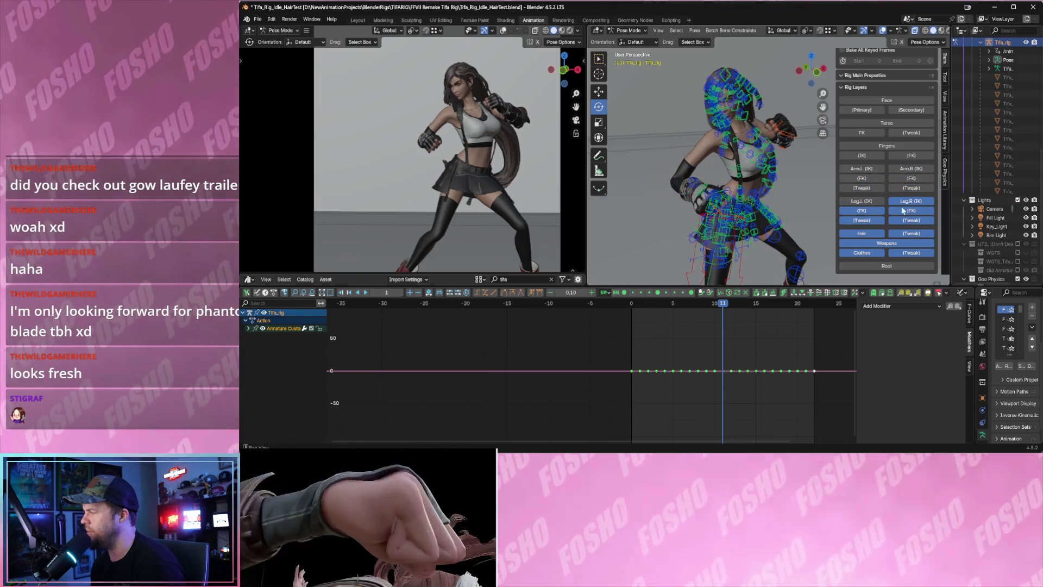
click(881, 244)
drag(863, 252, 891, 256)
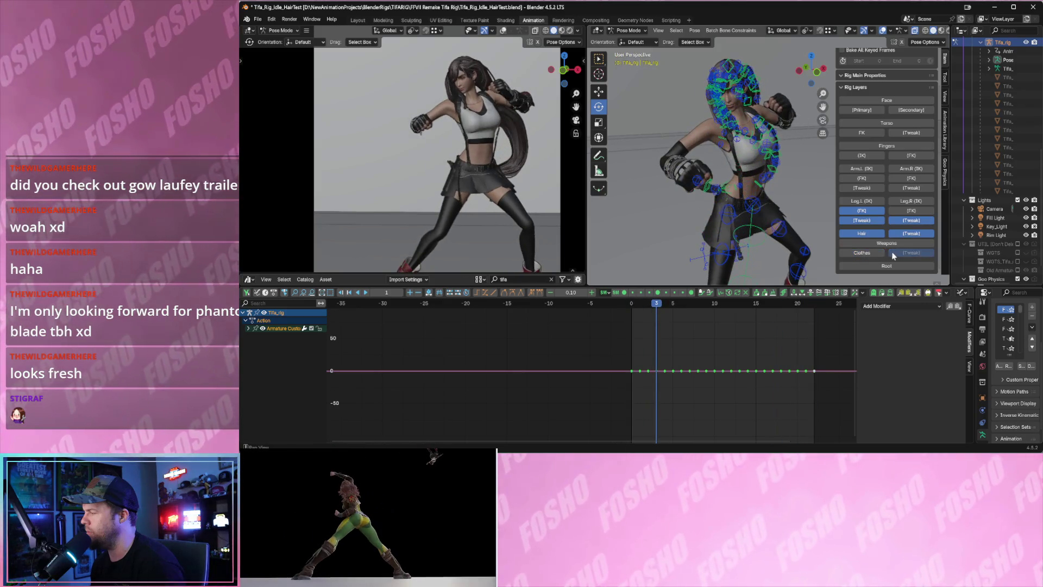
click(898, 234)
click(897, 221)
drag(869, 220, 866, 212)
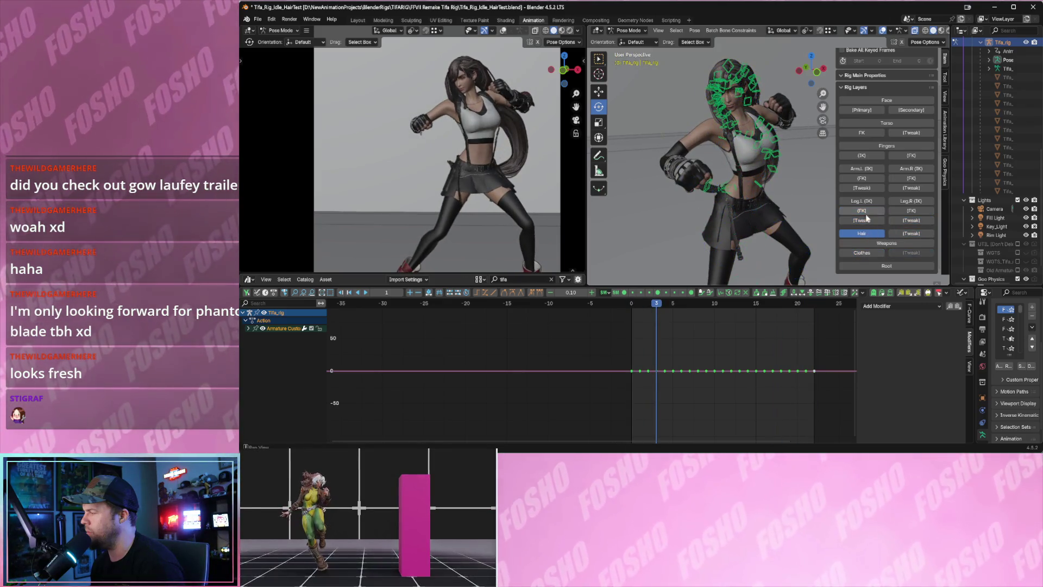
Hide the Hair layer, briefly show Leg.L FK to select the thigh, then hide it again.
click(862, 234)
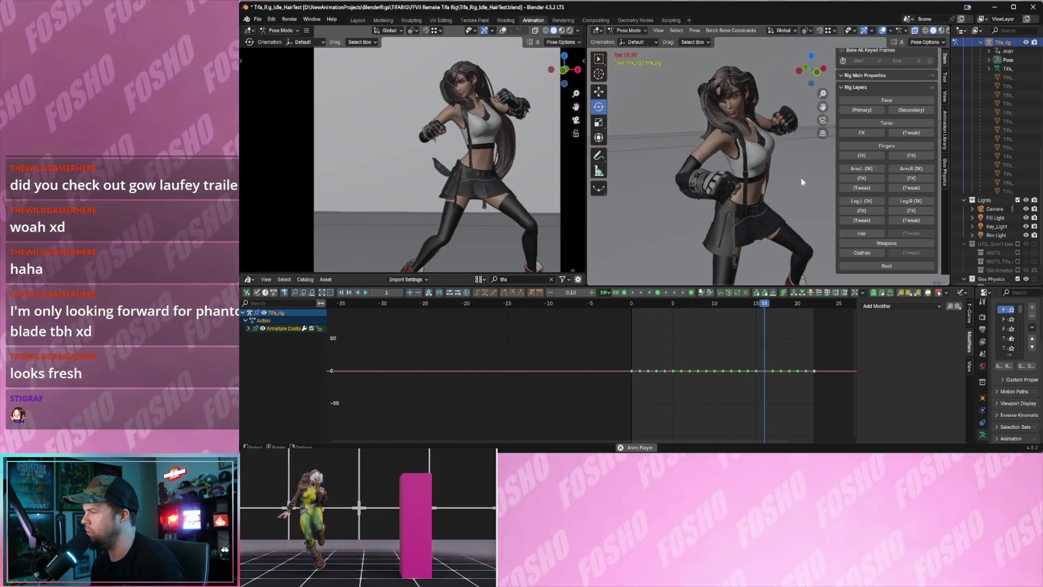
click(869, 211)
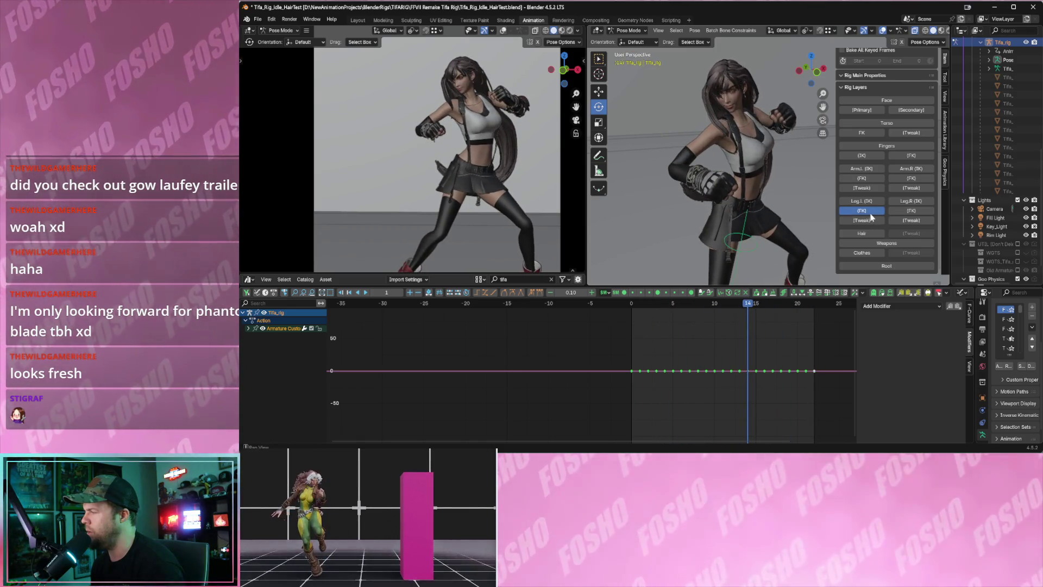
click(869, 212)
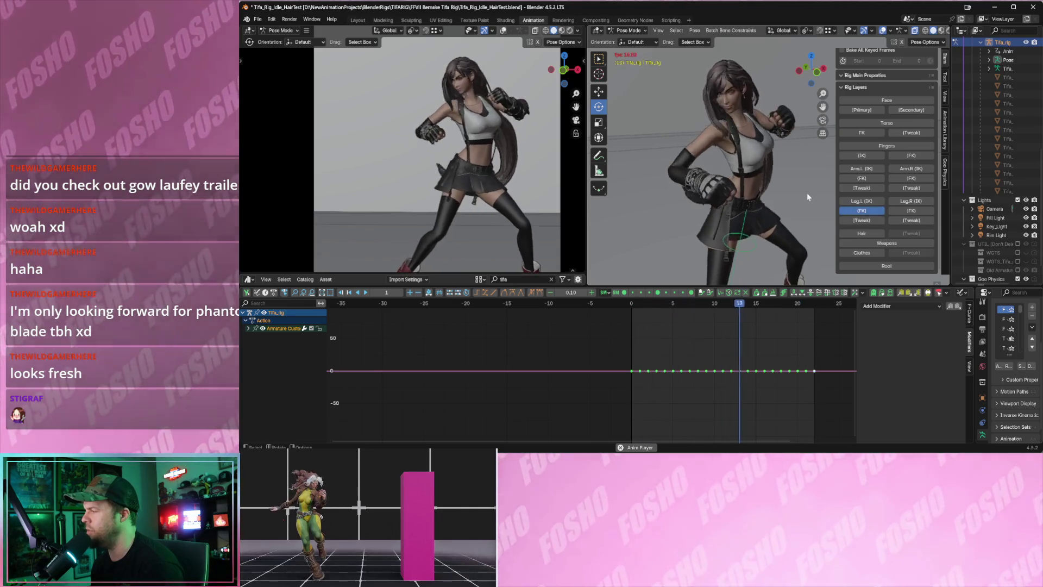
click(753, 237)
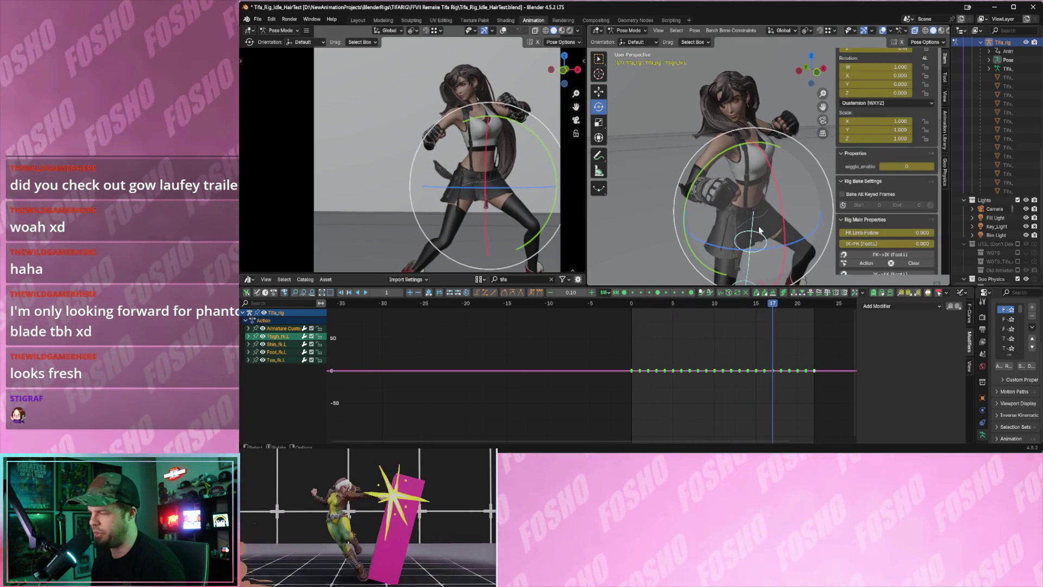
scroll(869, 224, down, 5)
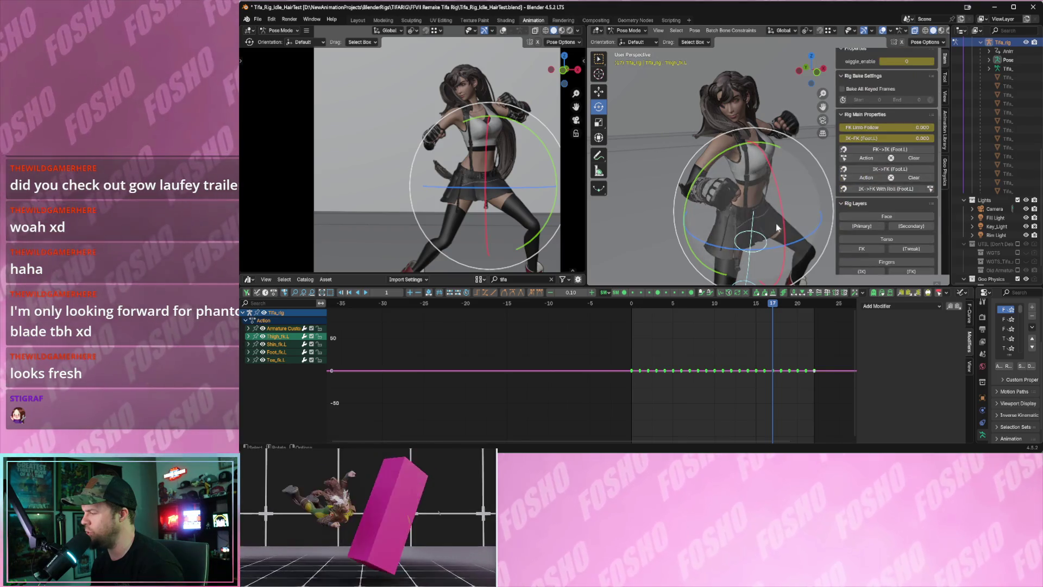
scroll(856, 204, down, 5)
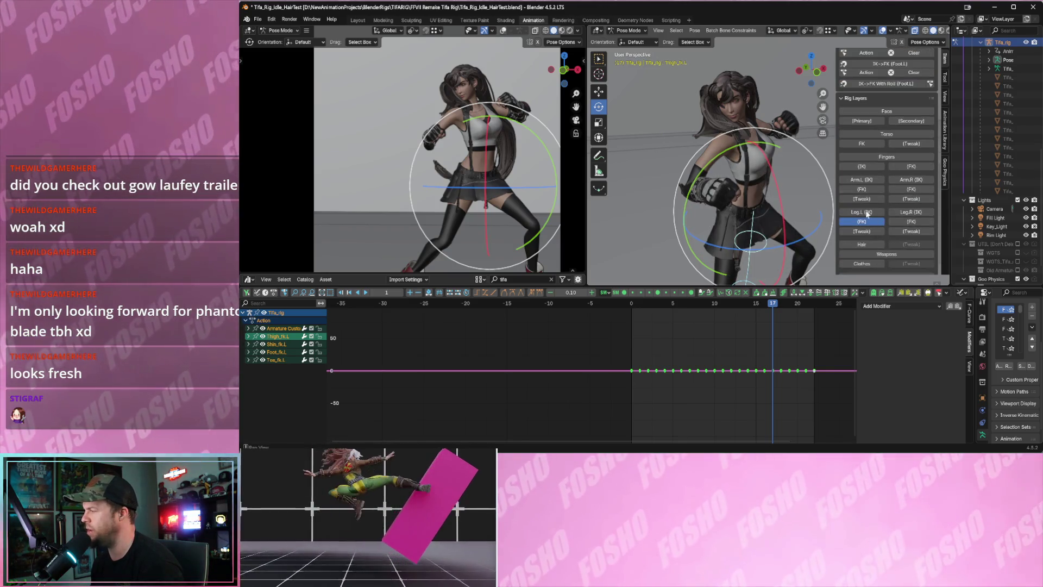
click(709, 102)
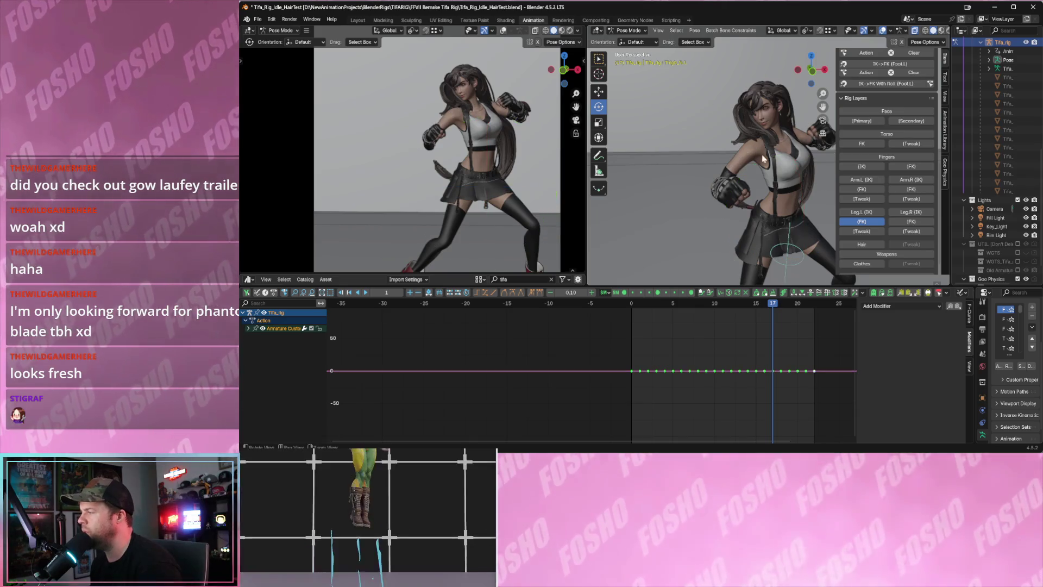
middle_drag(709, 102, 733, 109)
click(863, 222)
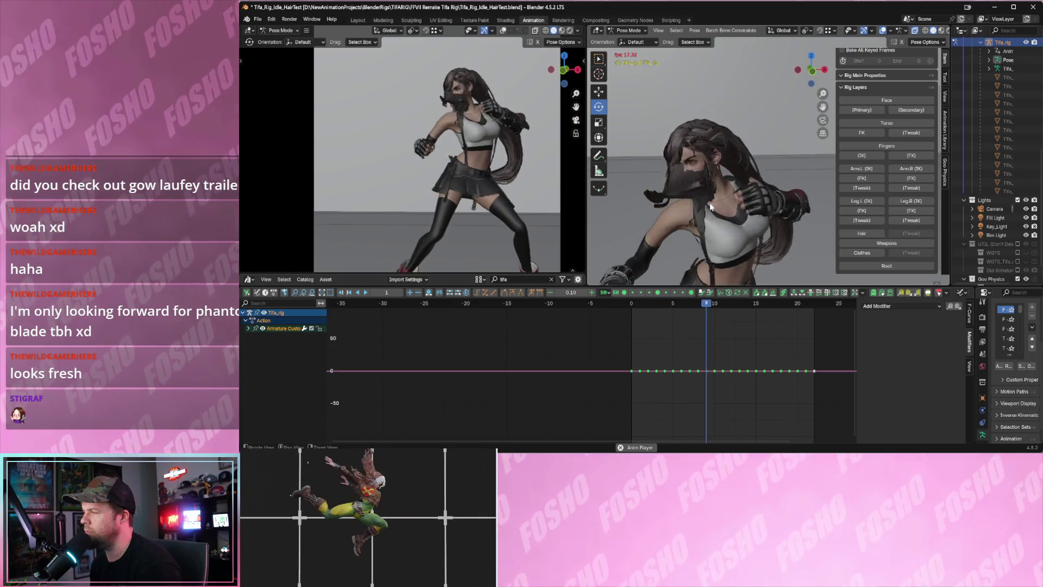
Replay and scrub the idle from frame 0, then re-enable the Hair layer and select a hair bone.
mouse_move(734, 196)
middle_down()
mouse_move(766, 211)
mouse_move(723, 188)
mouse_move(729, 174)
middle_up()
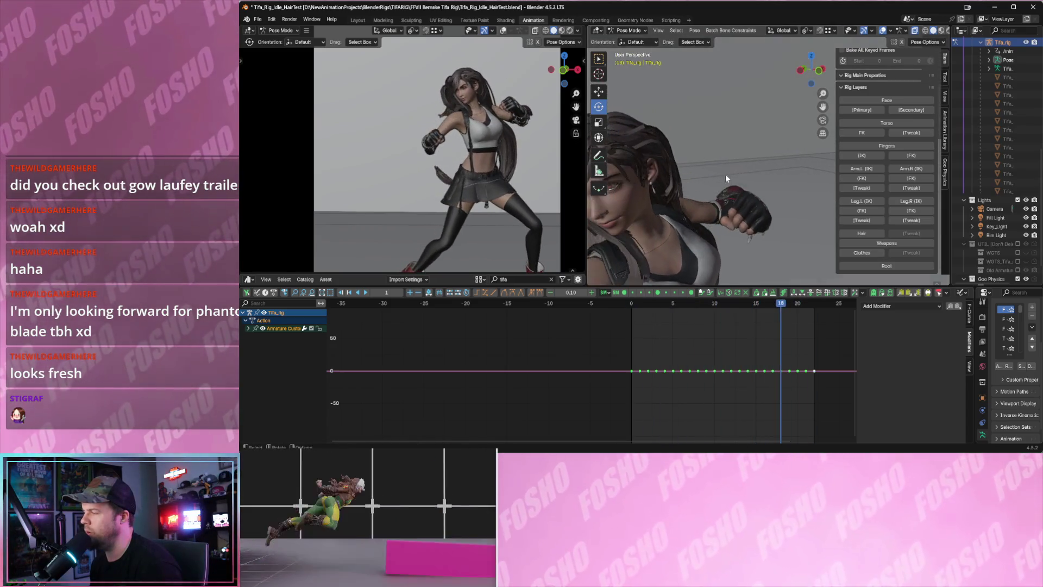
key(Escape)
scroll(709, 161, down, 3)
key(space)
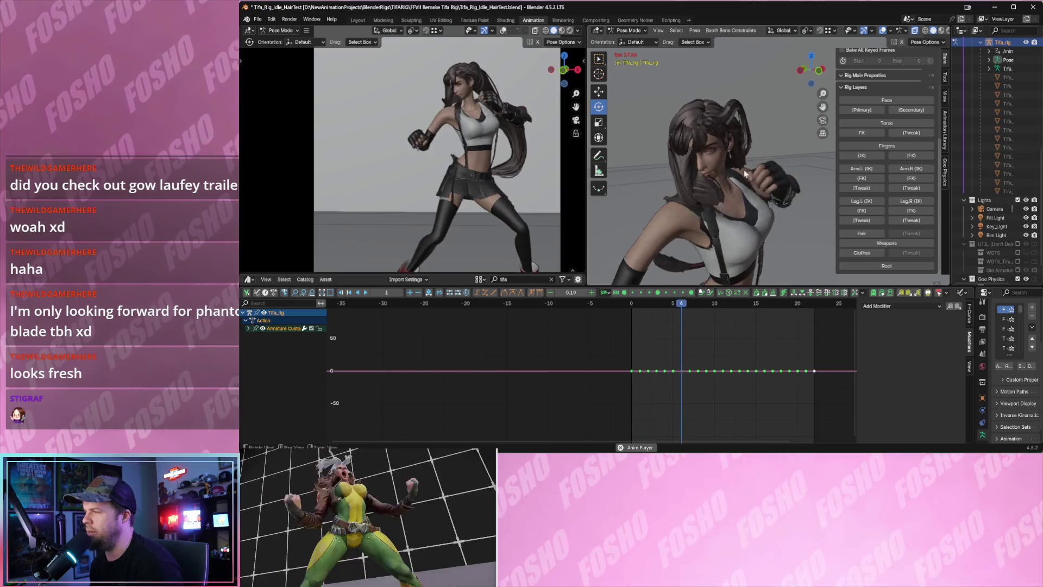
key(Escape)
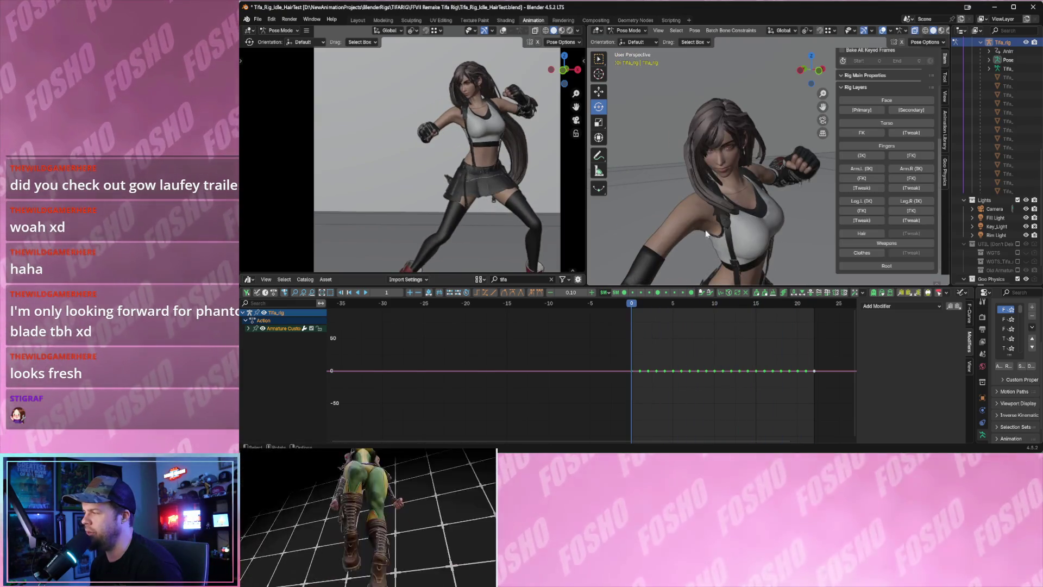
mouse_move(645, 311)
mouse_down()
mouse_move(689, 306)
mouse_move(645, 312)
mouse_up()
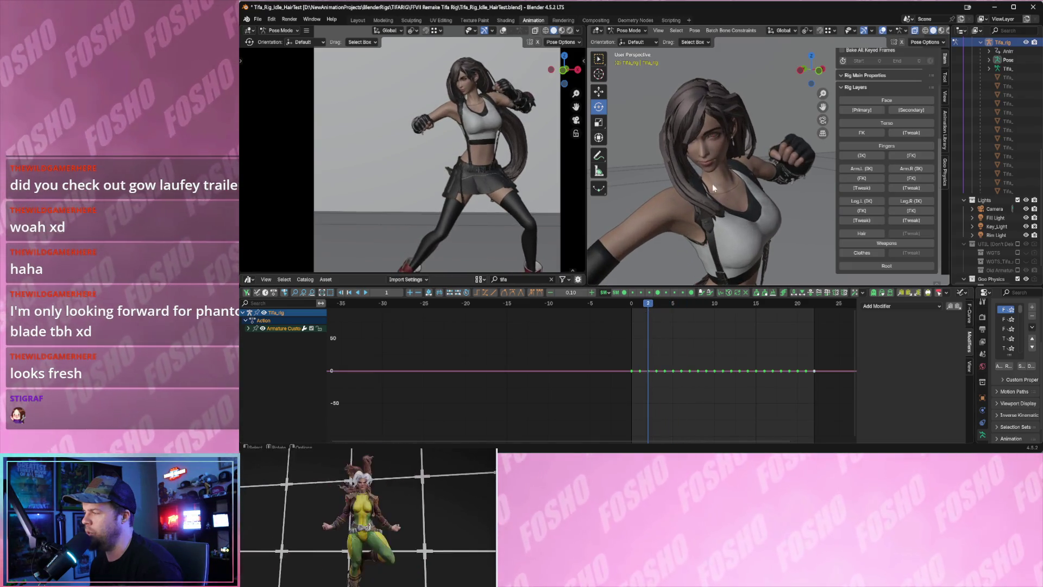
click(868, 234)
click(705, 156)
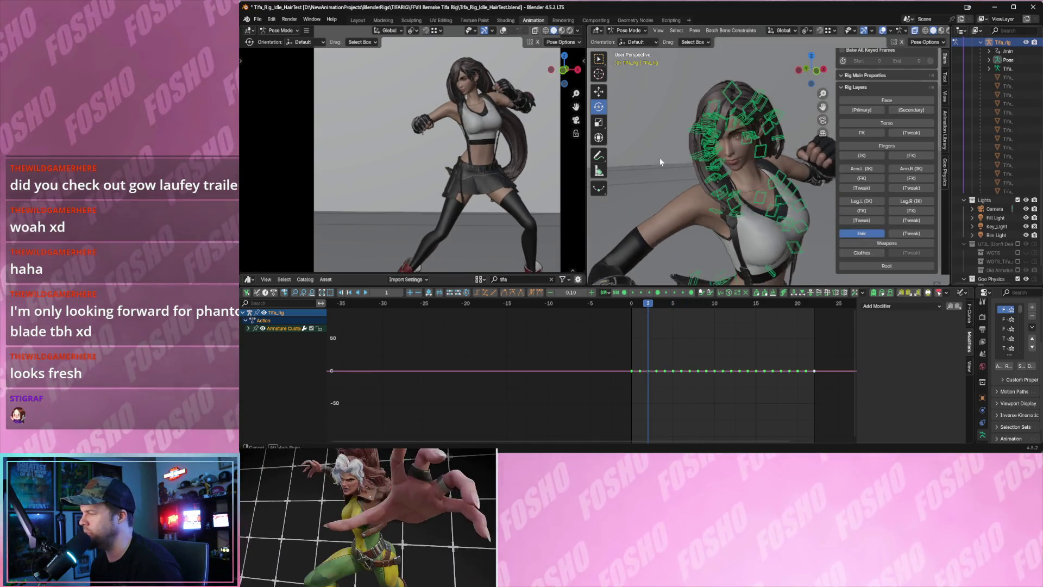
Frame Tifa's face at frame 2 and box-select a group of hair bones.
scroll(706, 155, up, 5)
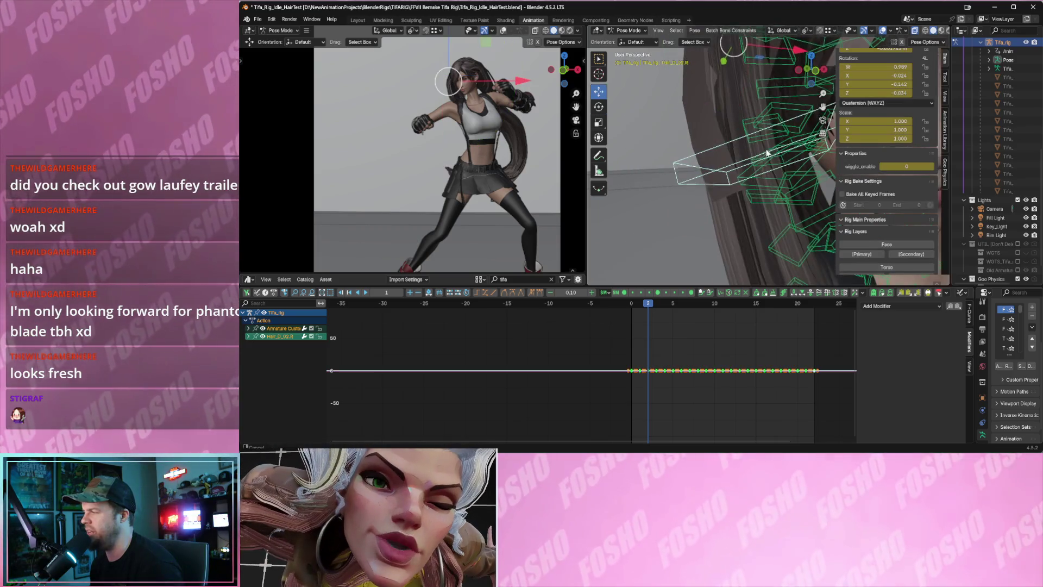
scroll(781, 159, down, 5)
mouse_move(706, 160)
middle_down()
mouse_move(660, 163)
mouse_move(672, 166)
middle_up()
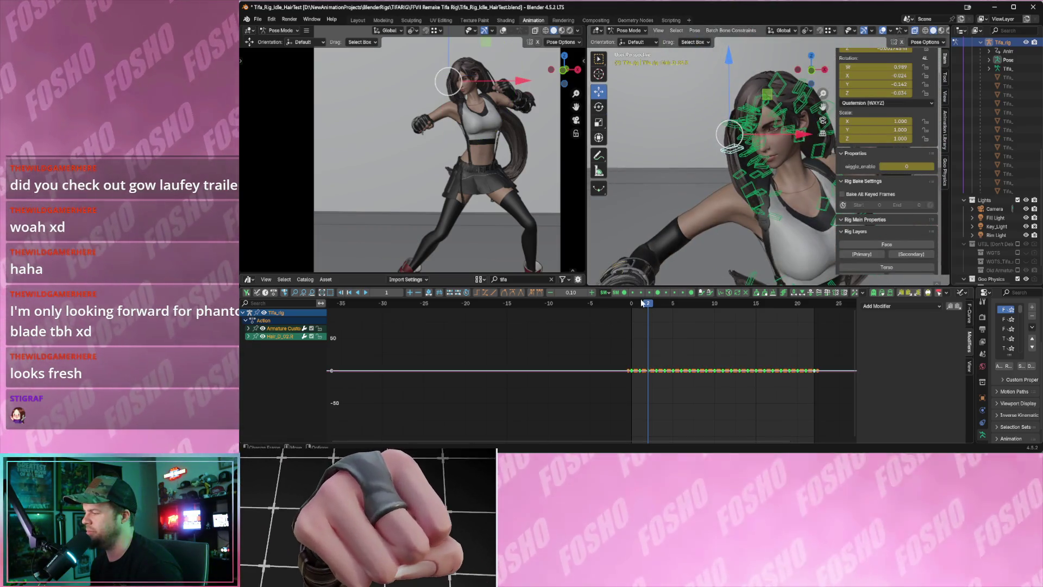
mouse_move(647, 306)
mouse_down()
mouse_move(685, 305)
mouse_move(647, 308)
mouse_up()
middle_drag(738, 217, 704, 157)
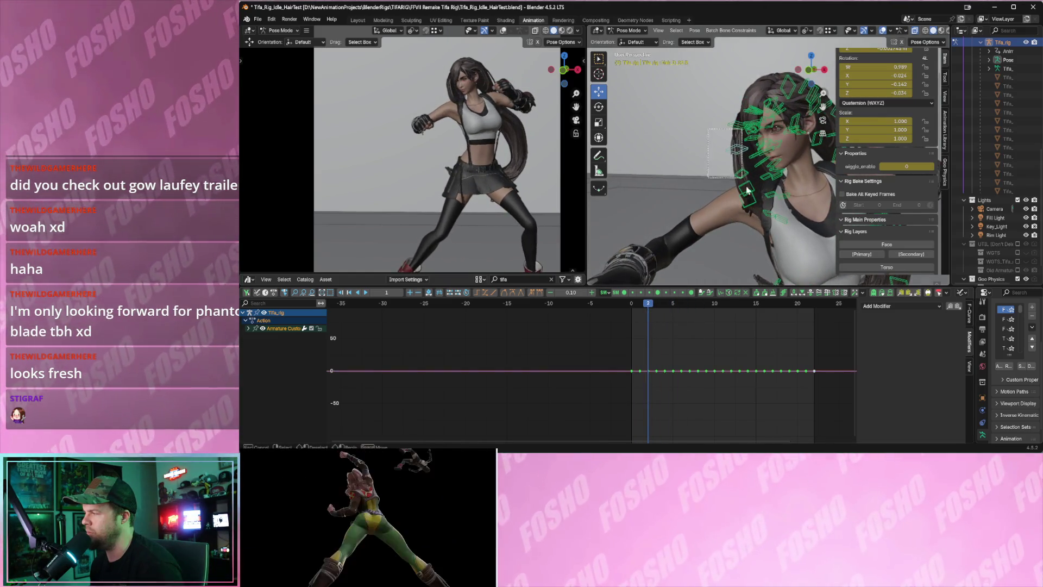
drag(765, 222, 767, 223)
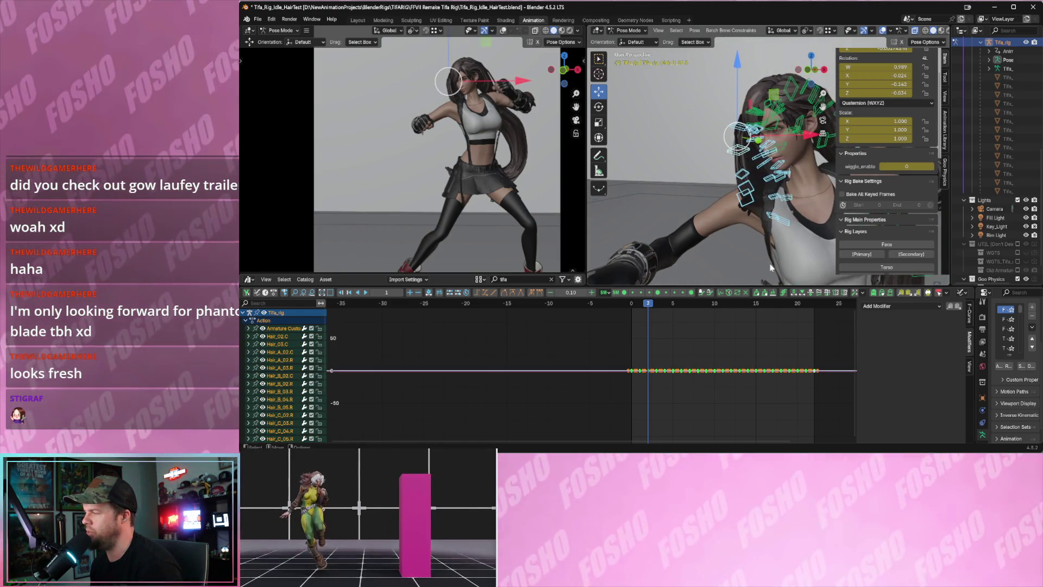
Play and stop the idle, then delete the selected hair bones' keys and replay.
key(space)
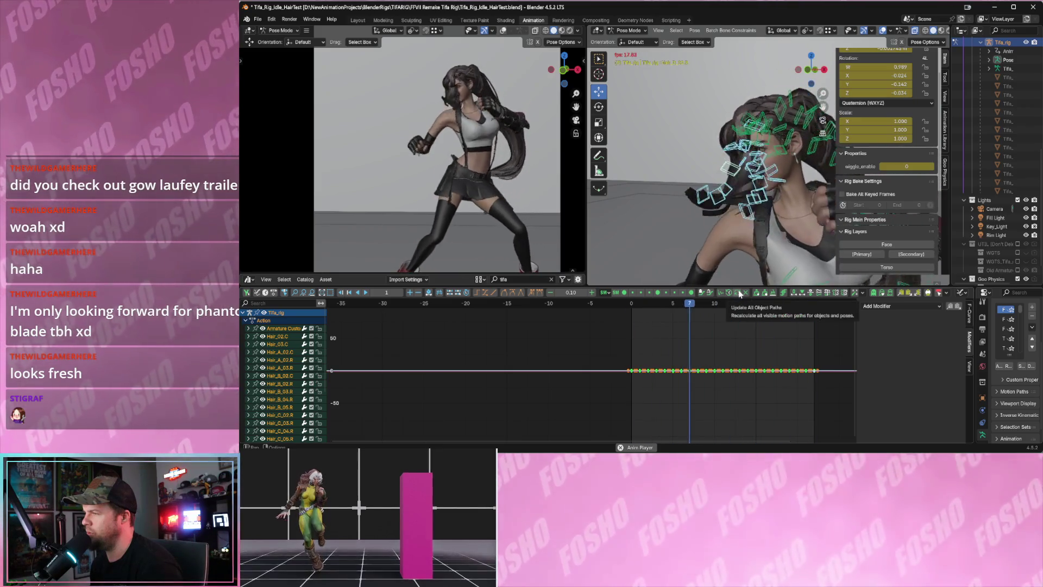
key(Escape)
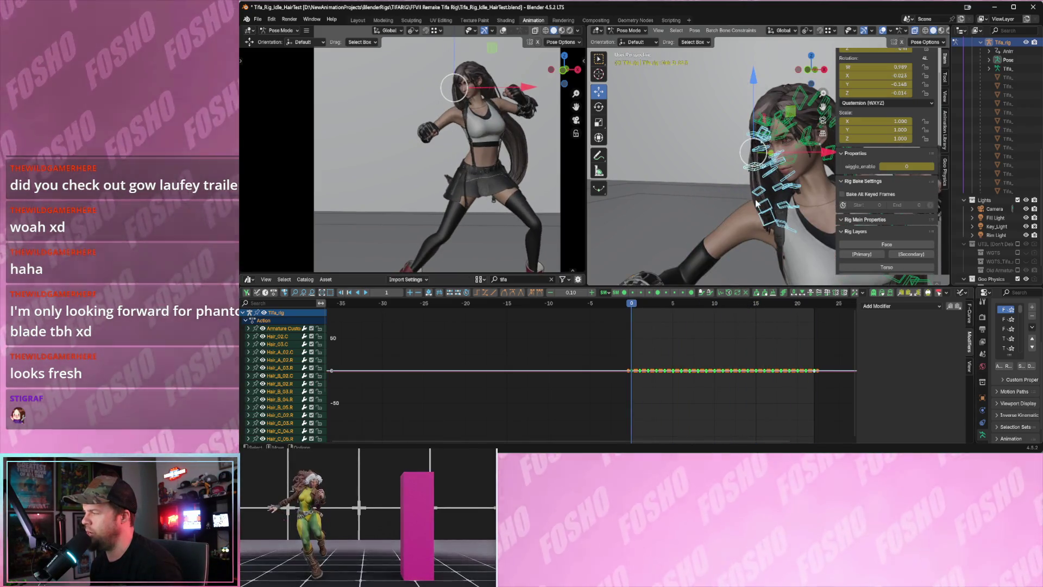
middle_drag(750, 200, 771, 204)
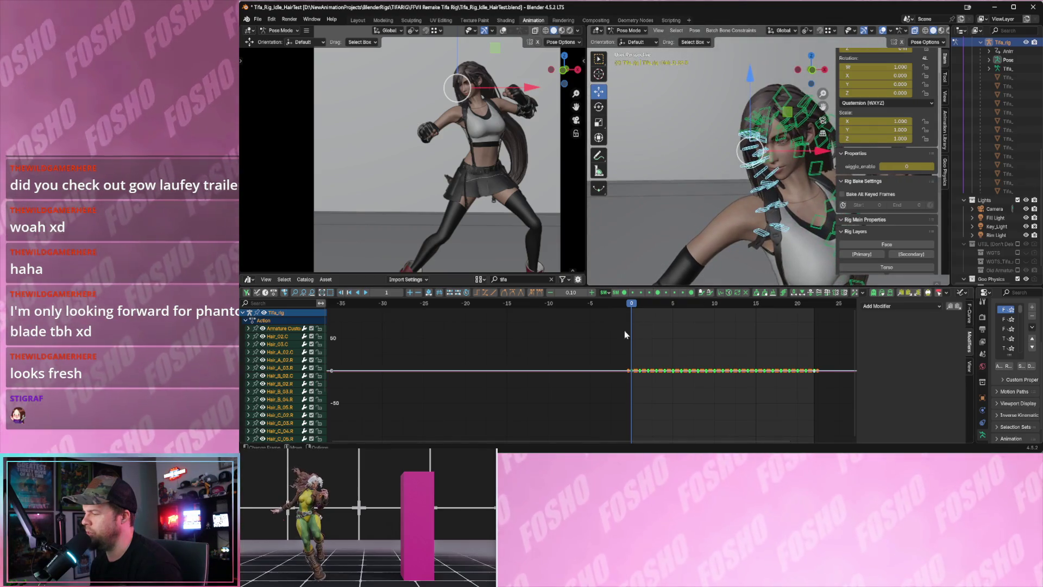
drag(797, 389, 796, 389)
key(Delete)
key(space)
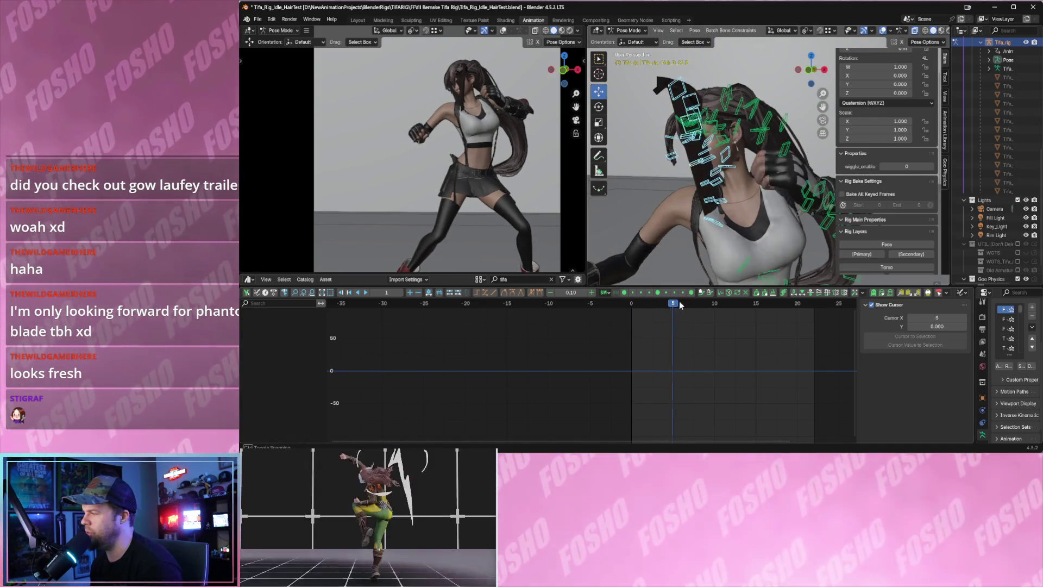
Stop playback and step back through the frames to frame 2 around the hair.
key(space)
mouse_move(673, 248)
middle_down()
mouse_move(755, 210)
mouse_move(722, 191)
middle_up()
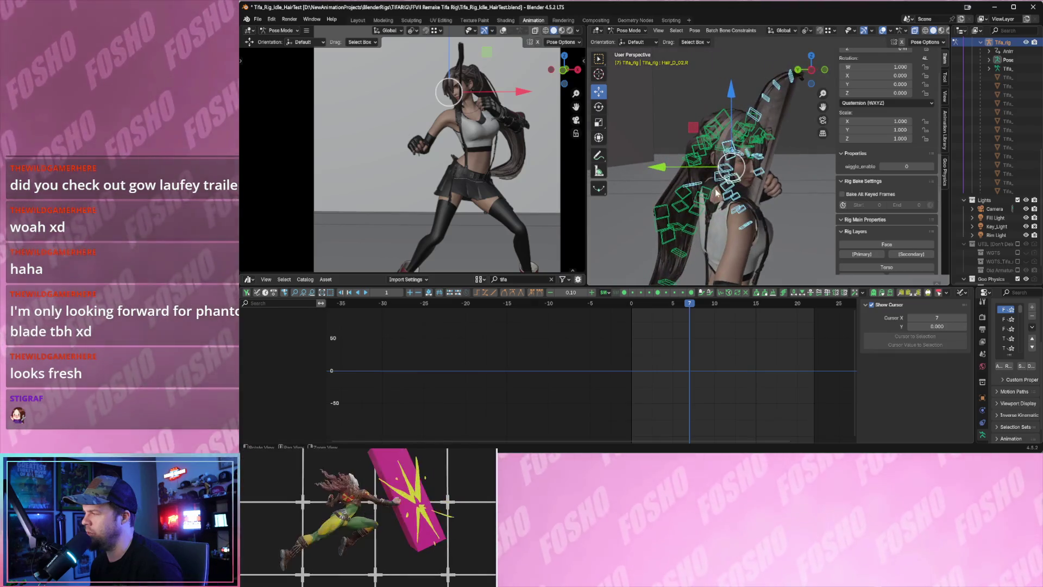
key(Right)
key(Left)
key(Left)
key(Left)
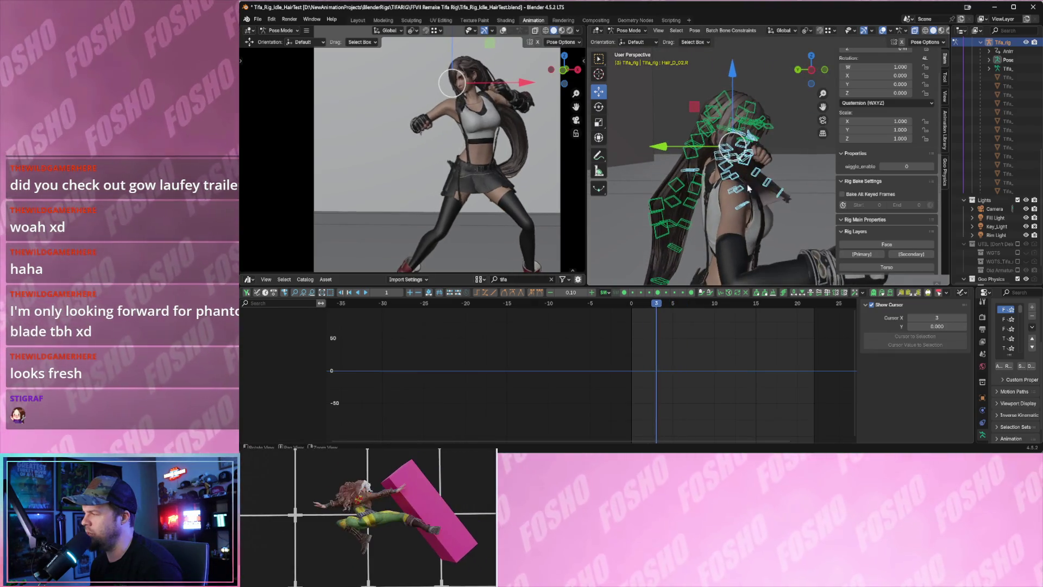
mouse_move(708, 187)
middle_down()
mouse_move(763, 192)
mouse_move(680, 188)
middle_up()
key(Left)
key(Left)
key(Left)
key(Left)
Widen the right 3D view and select a back hair bone plus Hair_B_01.C.
drag(587, 197, 471, 197)
mouse_move(473, 197)
middle_down()
mouse_move(630, 173)
mouse_move(668, 187)
mouse_move(756, 182)
mouse_move(680, 172)
mouse_move(712, 185)
mouse_move(652, 164)
mouse_move(663, 153)
mouse_move(652, 163)
mouse_move(718, 189)
middle_up()
click(752, 184)
shift+click(675, 144)
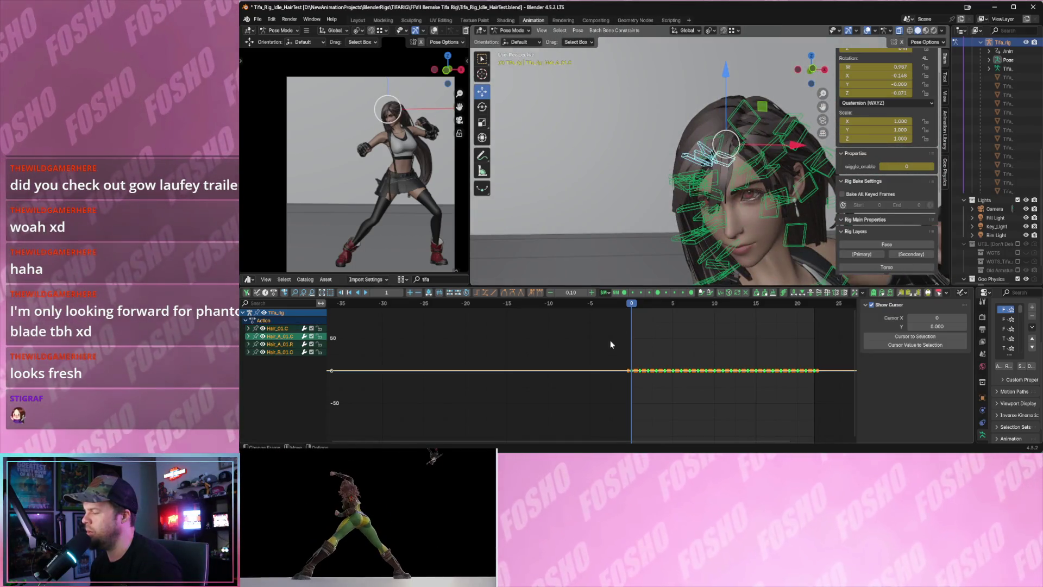
Play the idle, then move and rotate the selected hair bone as a test pose.
key(space)
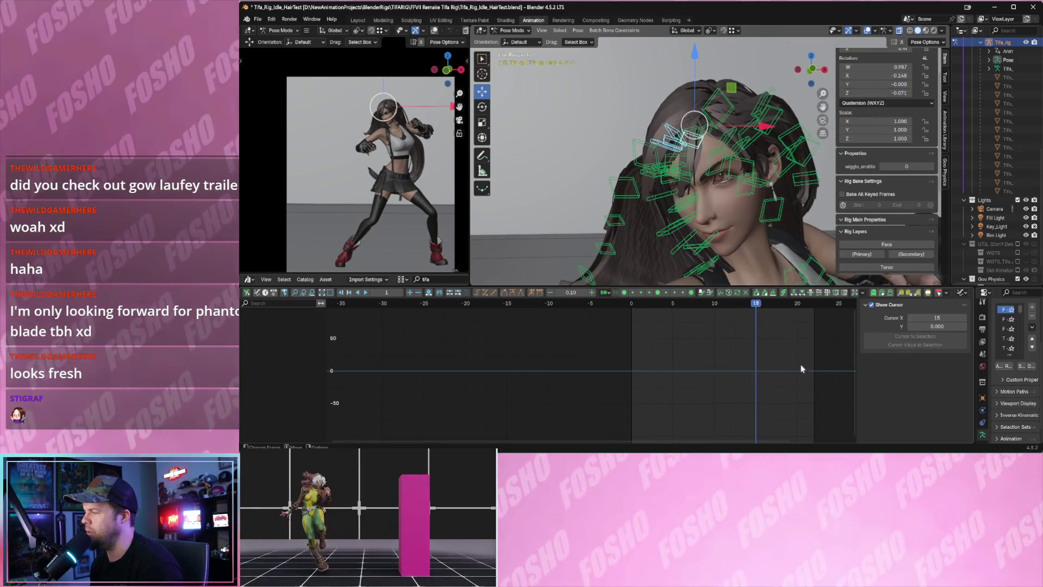
mouse_move(771, 180)
middle_down()
mouse_move(712, 190)
mouse_move(716, 160)
mouse_move(769, 159)
mouse_move(635, 142)
mouse_move(617, 130)
mouse_move(576, 135)
mouse_move(597, 163)
middle_up()
key(g)
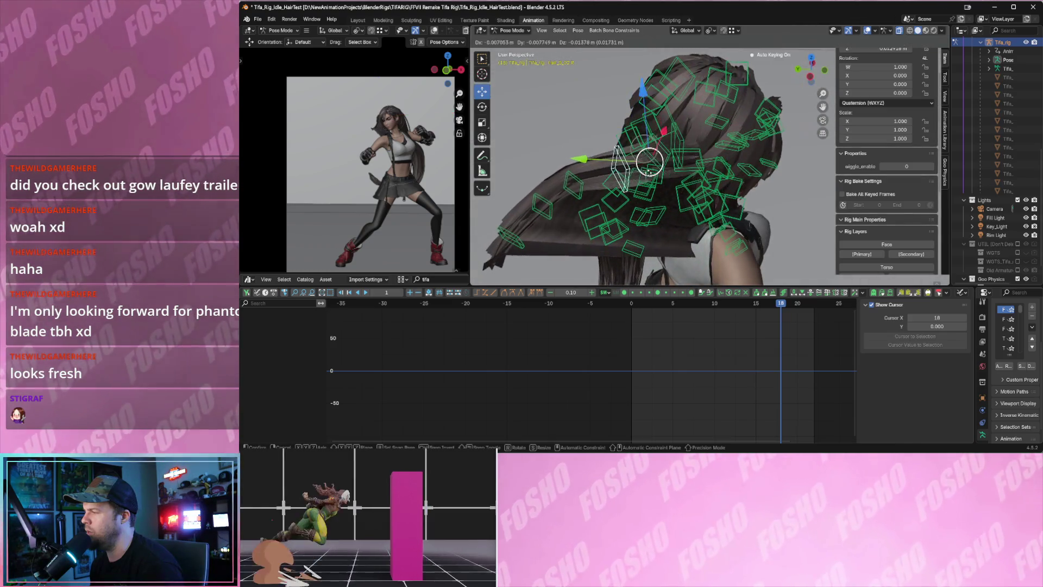
click(629, 206)
mouse_move(559, 197)
middle_down()
mouse_move(677, 197)
mouse_move(650, 173)
middle_up()
click(482, 106)
drag(608, 157, 636, 137)
Pull a back-of-head hair bone down, then undo the pose changes.
click(481, 91)
mouse_move(641, 152)
middle_down()
mouse_move(733, 176)
mouse_move(676, 150)
middle_up()
click(674, 146)
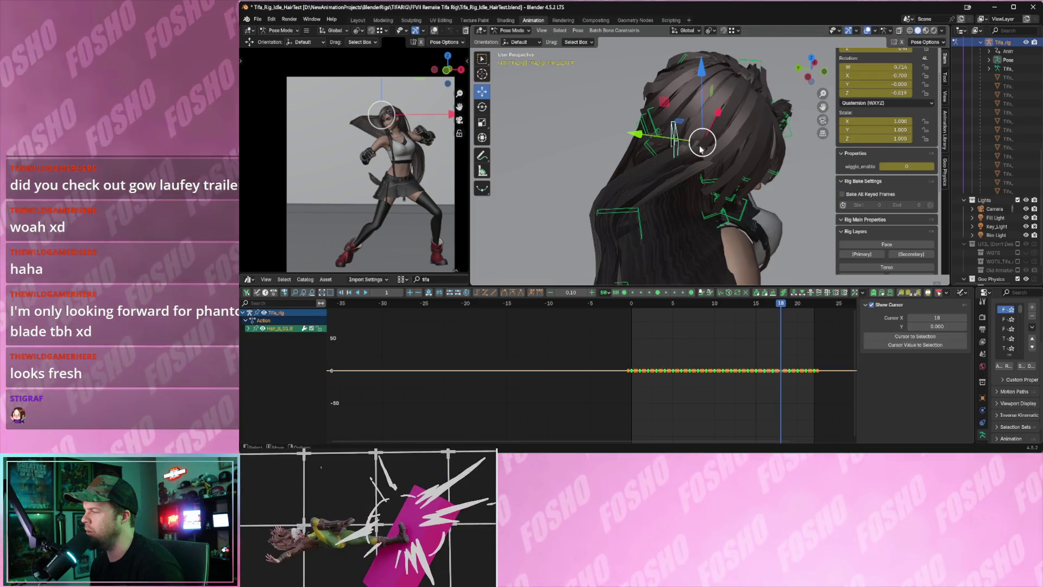
drag(700, 147, 718, 174)
key(ctrl+z)
key(ctrl+z)
key(ctrl+z)
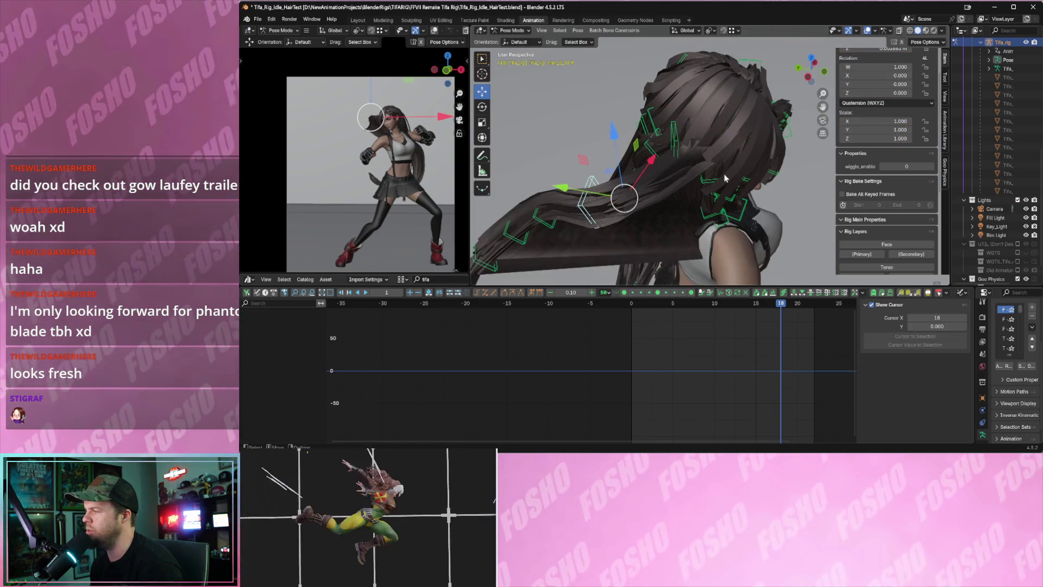
key(ctrl+z)
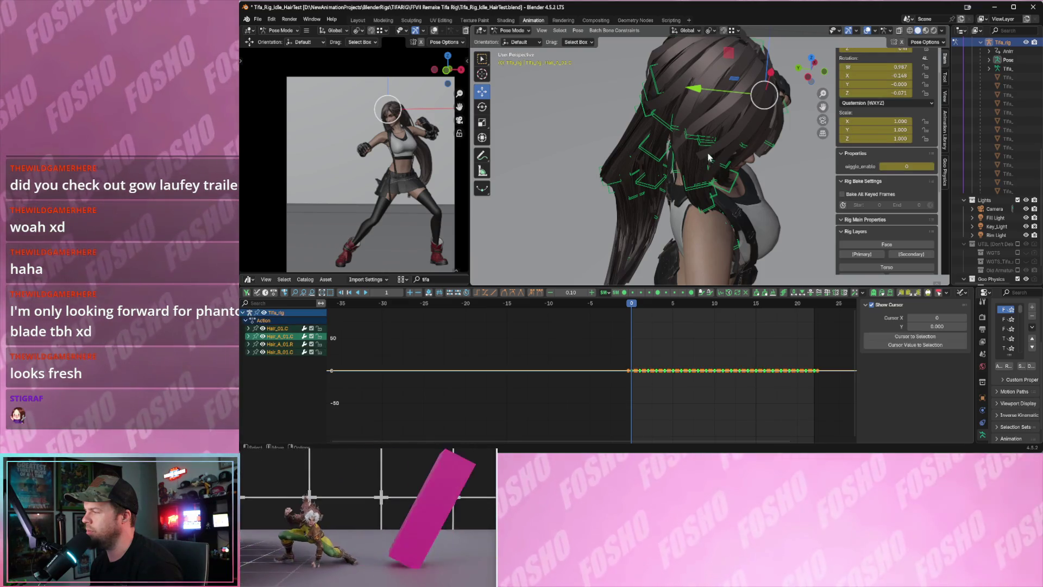
Play back the hair motion and select the Hair_D_01.L bone on top of the head.
mouse_move(707, 156)
middle_down()
mouse_move(695, 127)
mouse_move(749, 136)
middle_up()
mouse_move(617, 332)
mouse_down()
mouse_move(847, 429)
mouse_move(806, 391)
mouse_up()
key(space)
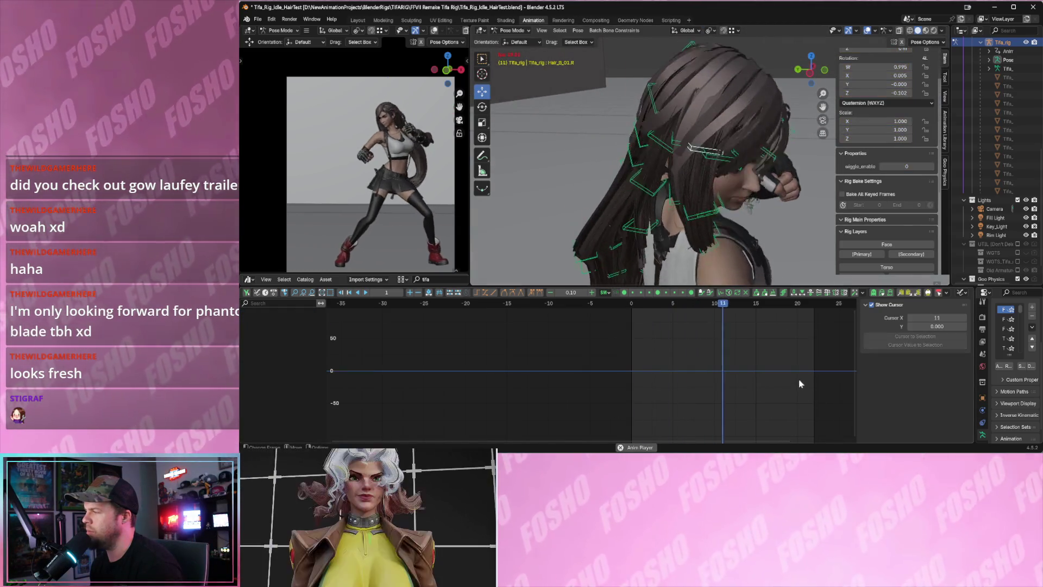
middle_drag(728, 277, 693, 217)
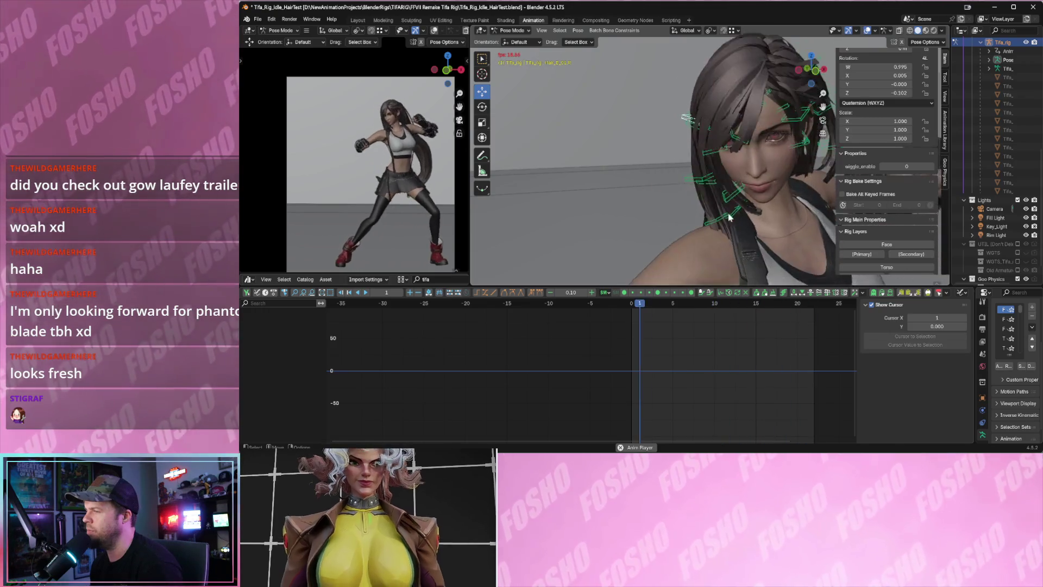
mouse_move(773, 183)
middle_down()
mouse_move(641, 211)
mouse_move(674, 146)
mouse_move(686, 75)
middle_up()
key(space)
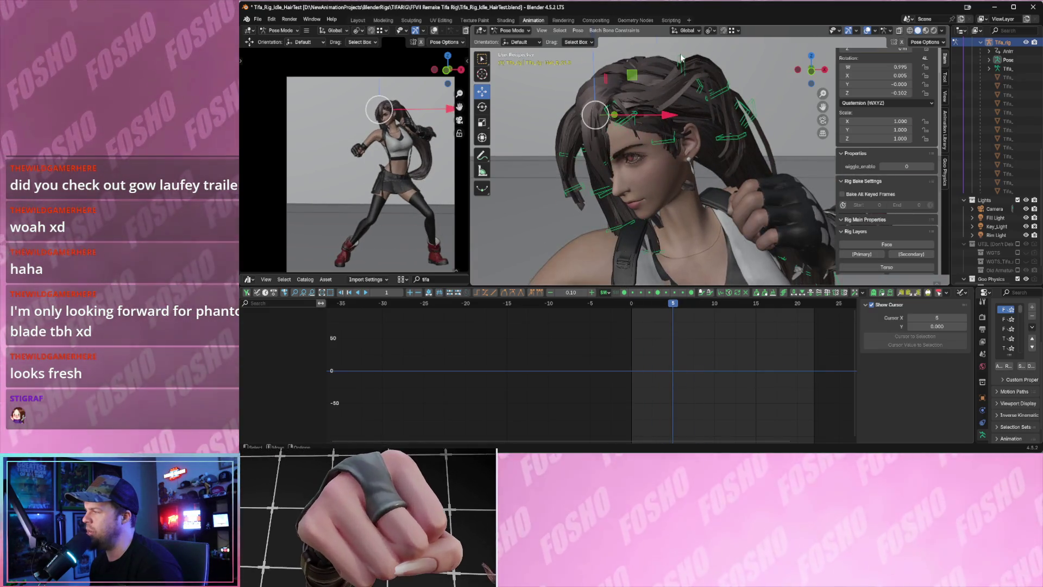
click(681, 57)
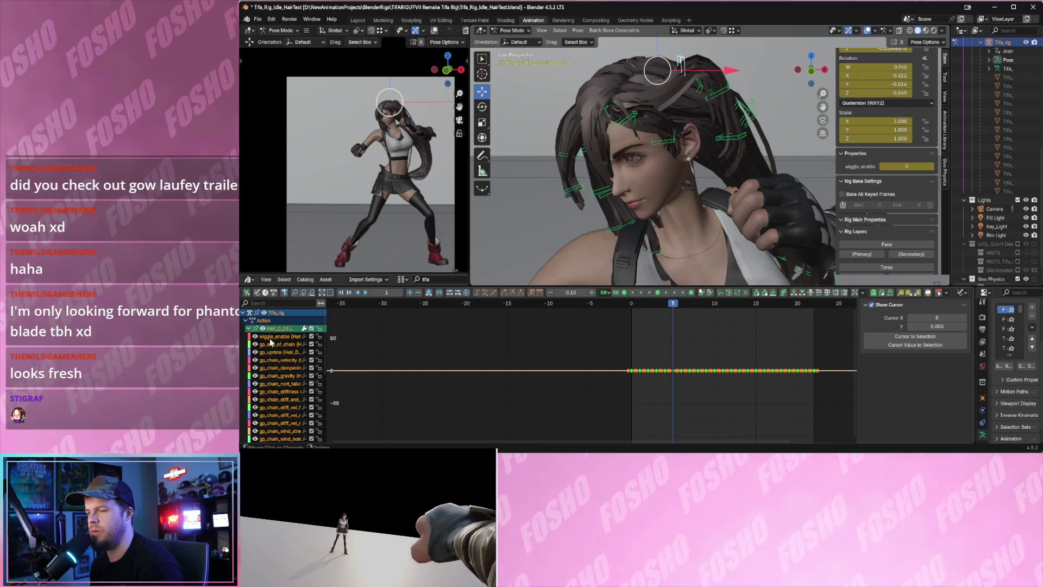
Frame Hair_D_01.L's keys in the Graph Editor and show all channel curves.
click(271, 343)
drag(542, 354, 646, 401)
key(Home)
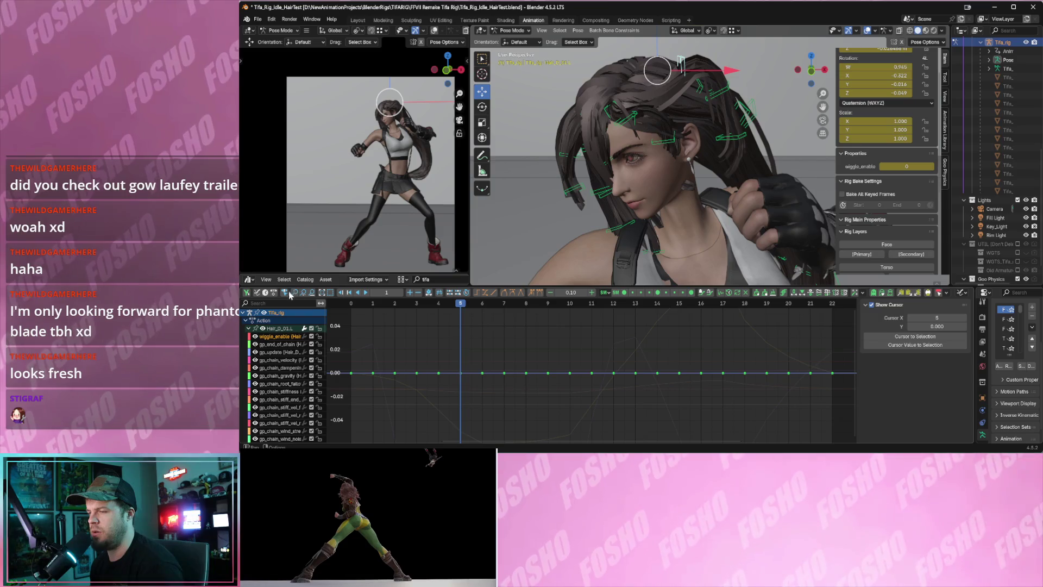
click(309, 295)
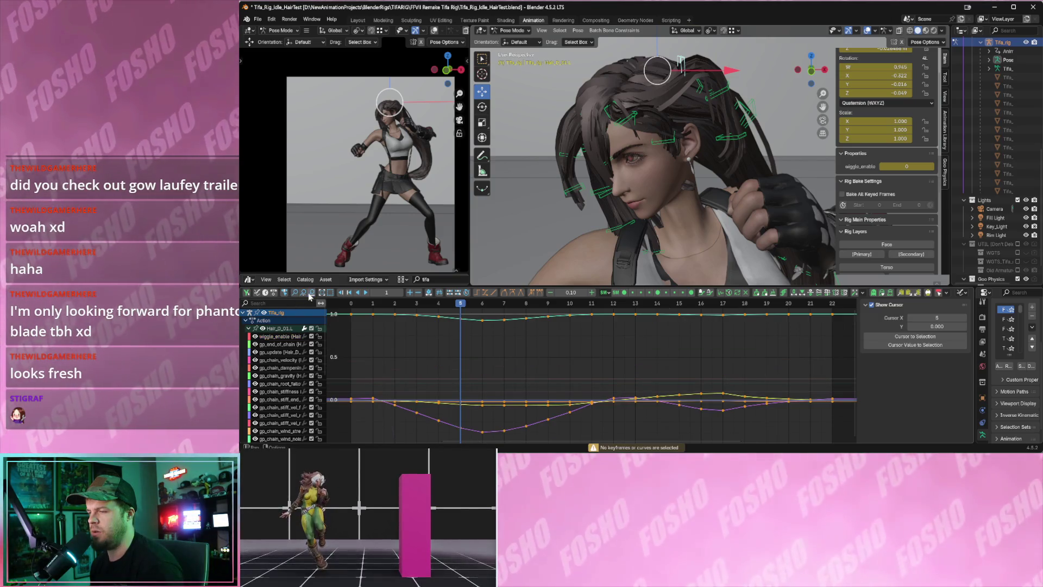
scroll(492, 356, down, 8)
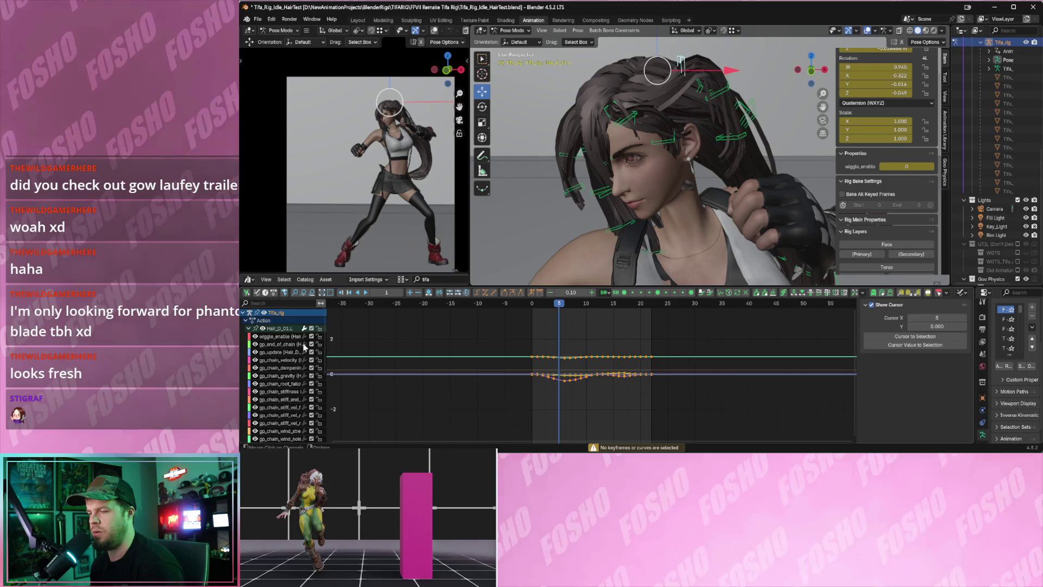
Try moving a keyframe, cancel it, and move the hair bone down in the viewport.
drag(655, 355, 656, 355)
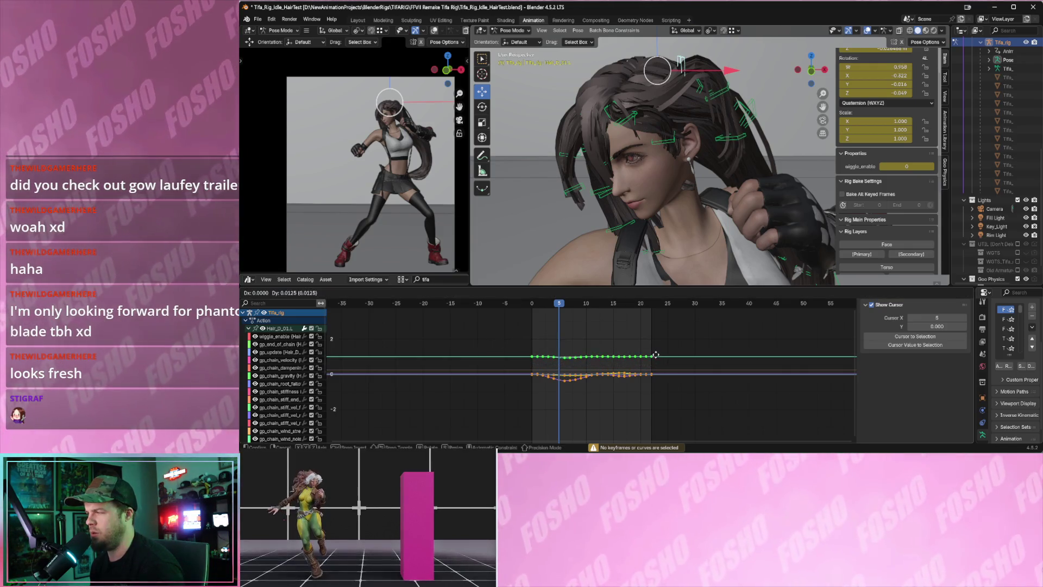
right_click(663, 331)
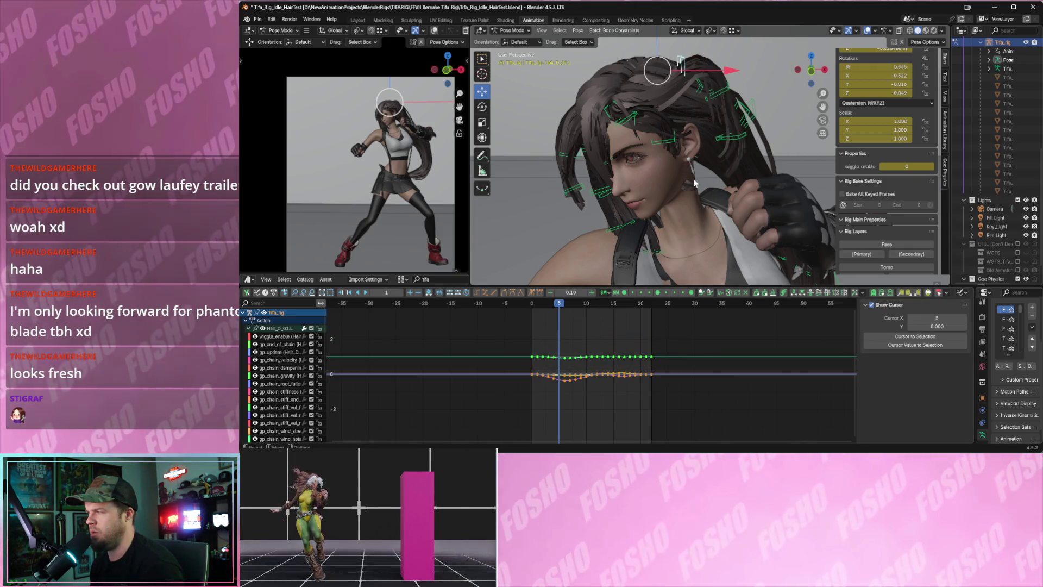
drag(671, 65, 666, 85)
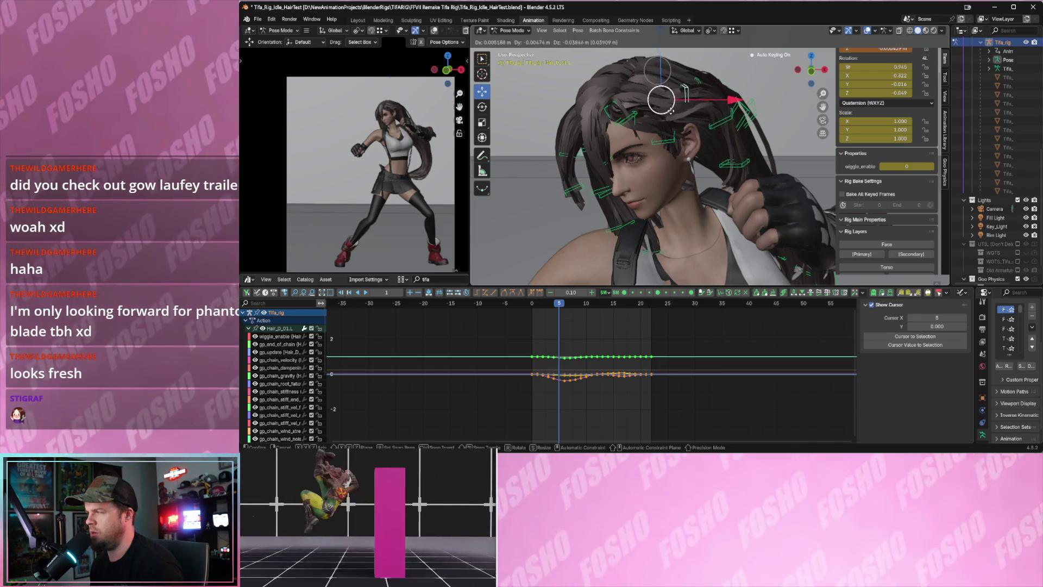
drag(669, 121, 671, 126)
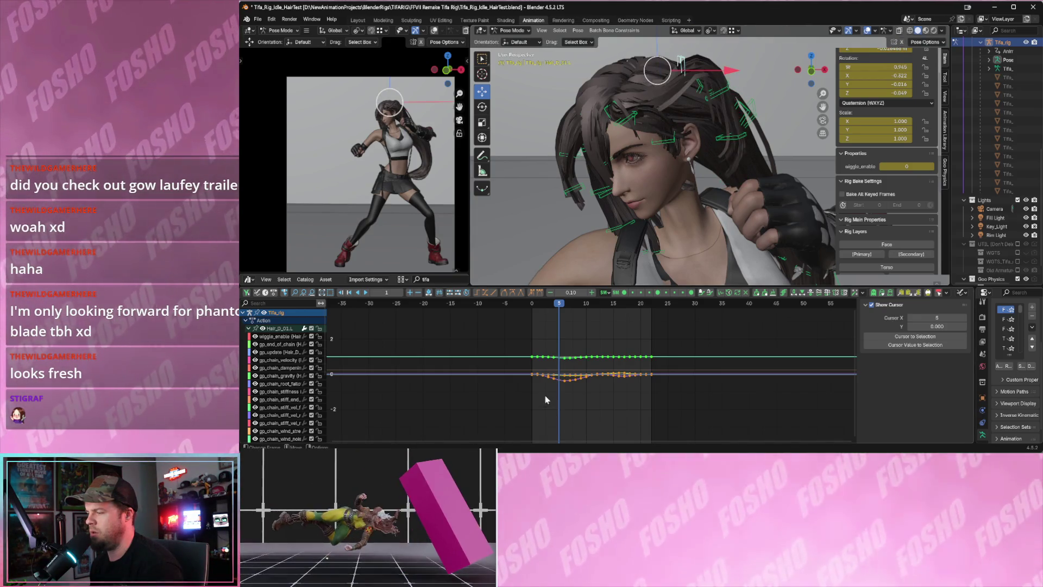
scroll(277, 402, down, 5)
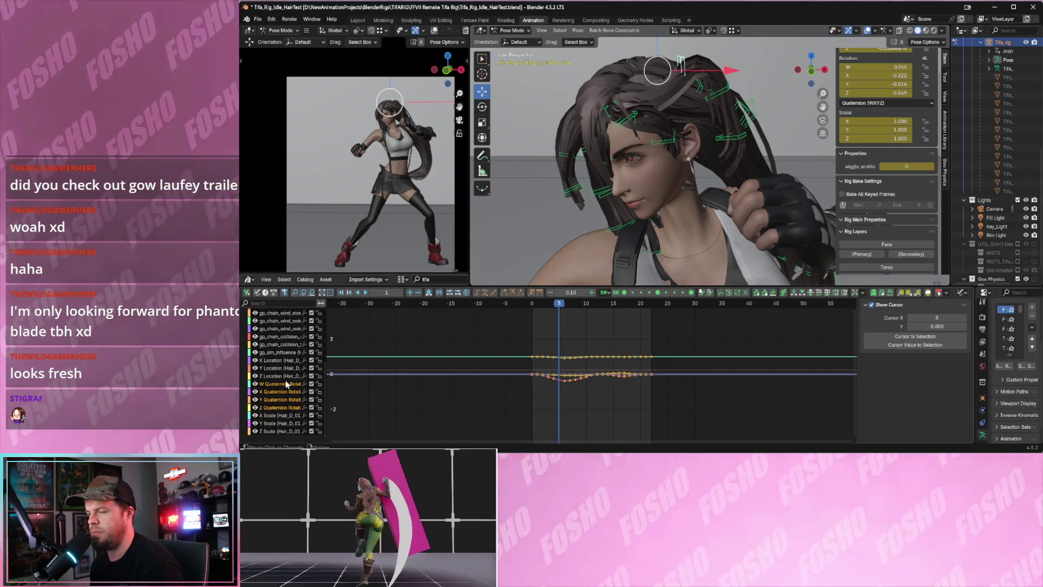
Raise the W Quaternion keys and play back to check the hair motion.
click(290, 383)
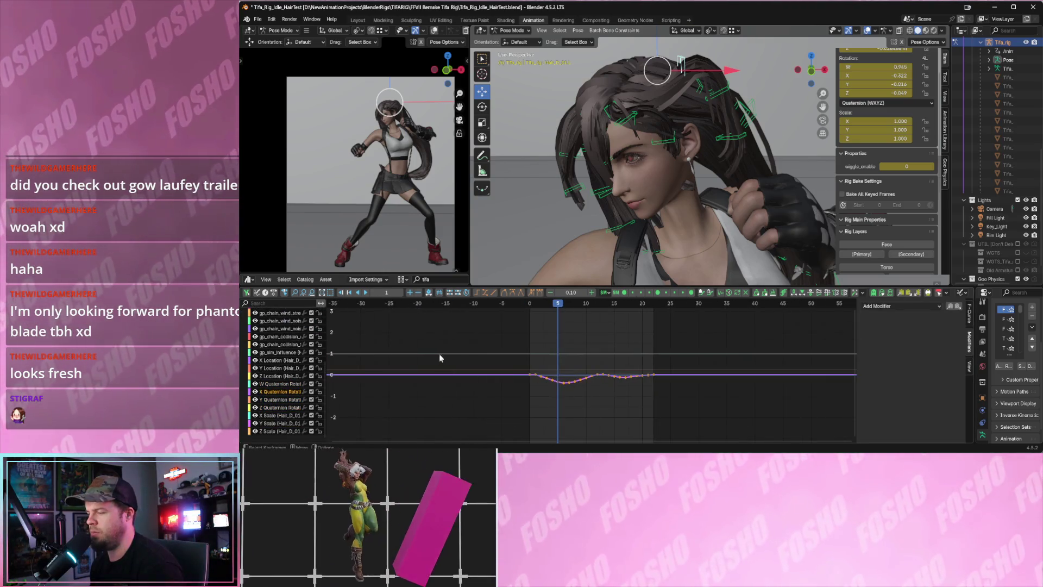
key(g)
key(Escape)
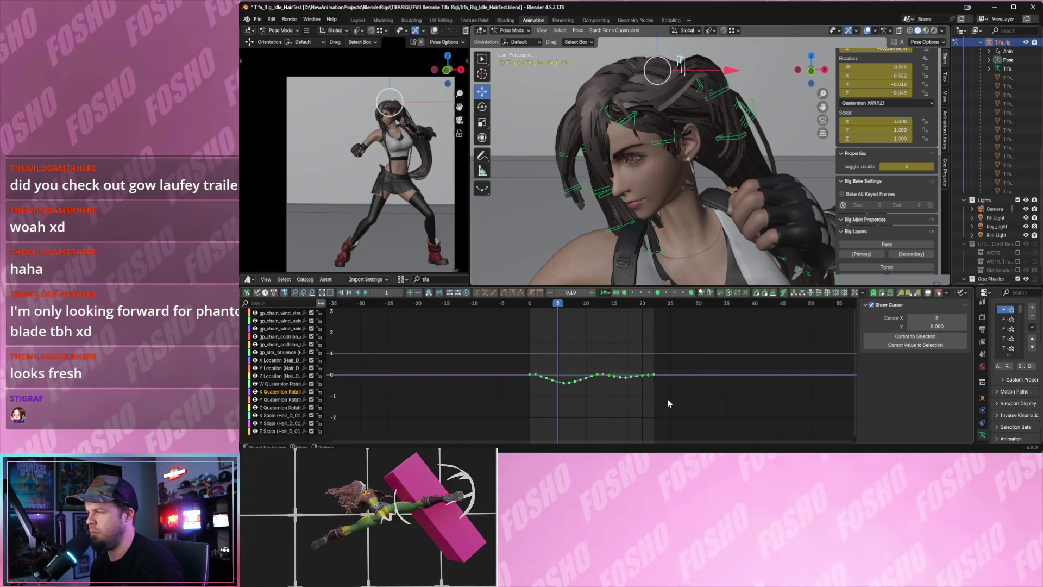
click(283, 383)
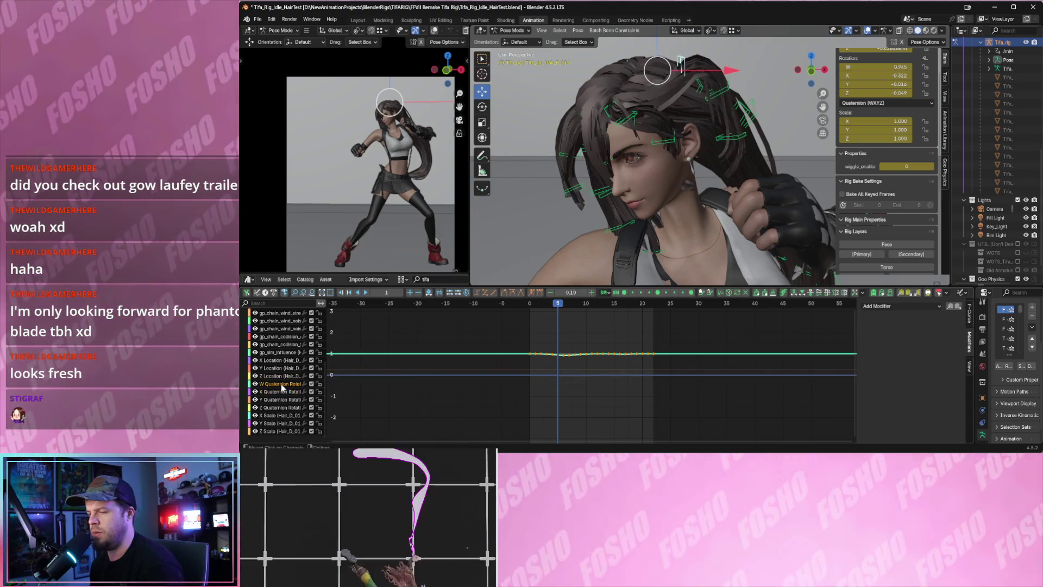
key(g)
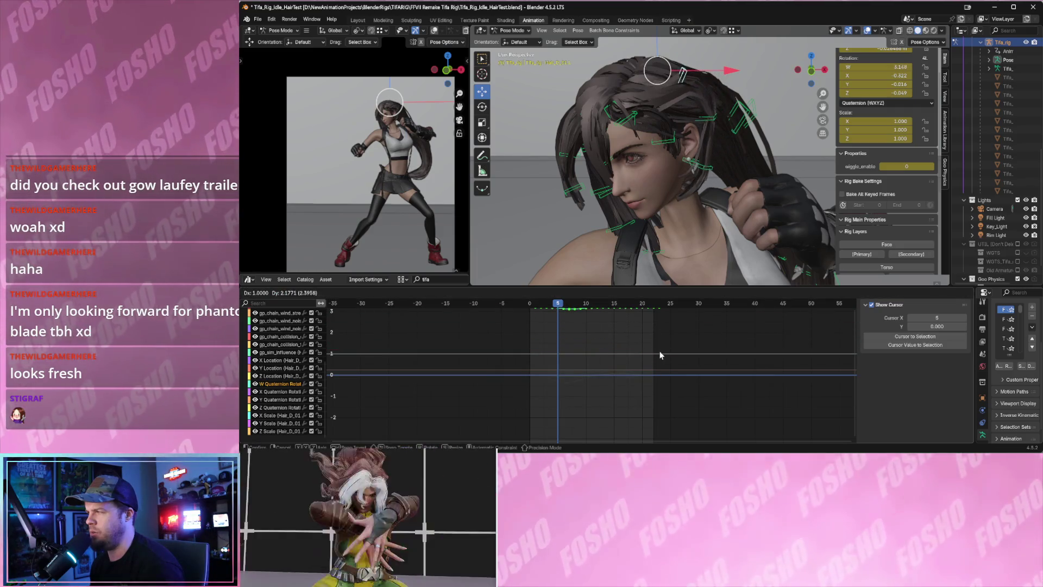
click(660, 355)
key(space)
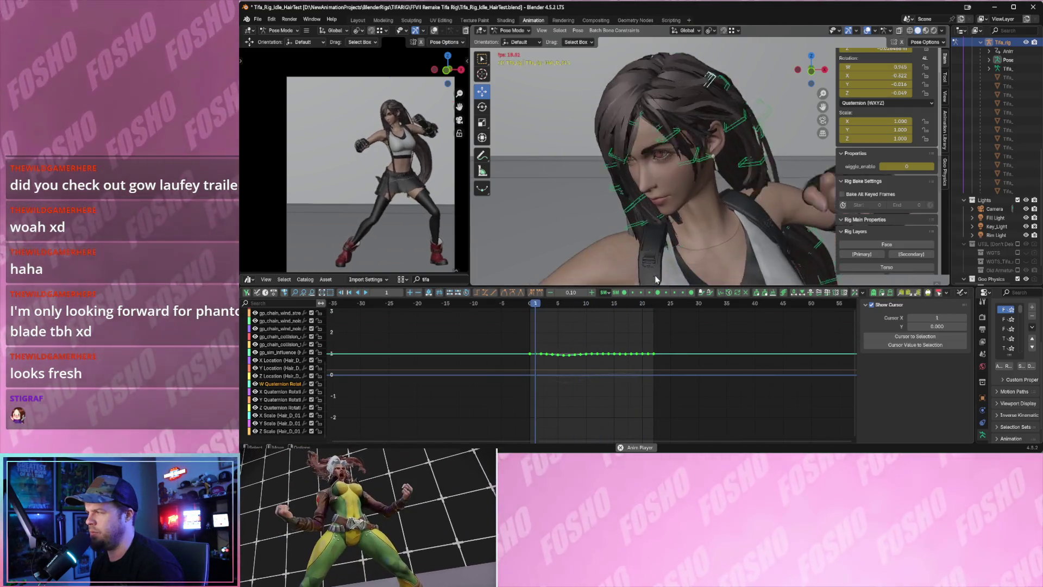
mouse_move(566, 303)
mouse_down()
mouse_move(584, 311)
mouse_move(568, 307)
mouse_up()
Shift the X Quaternion keys and widen the channel list to show full names.
key(g)
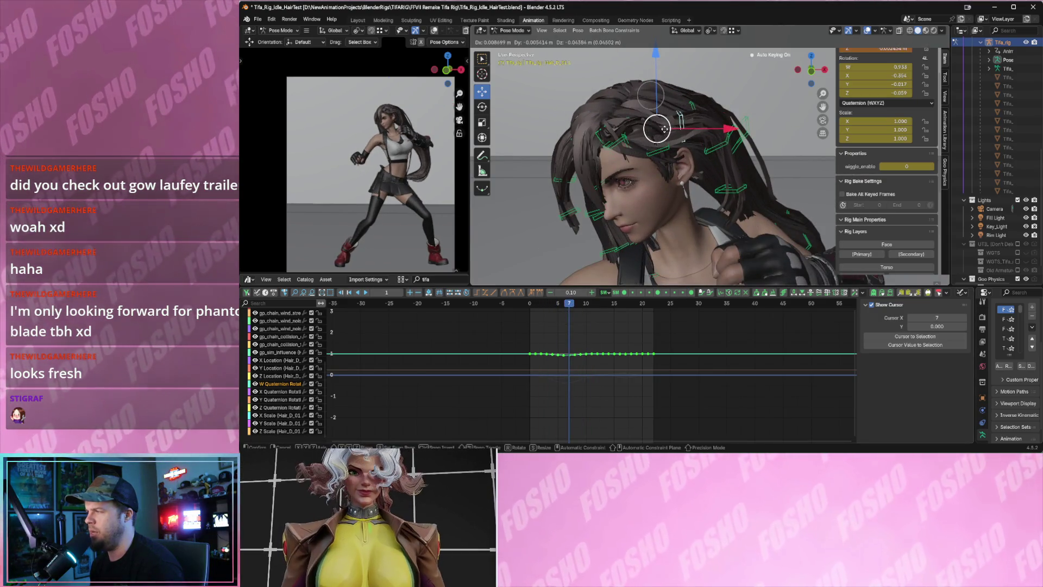
right_click(649, 141)
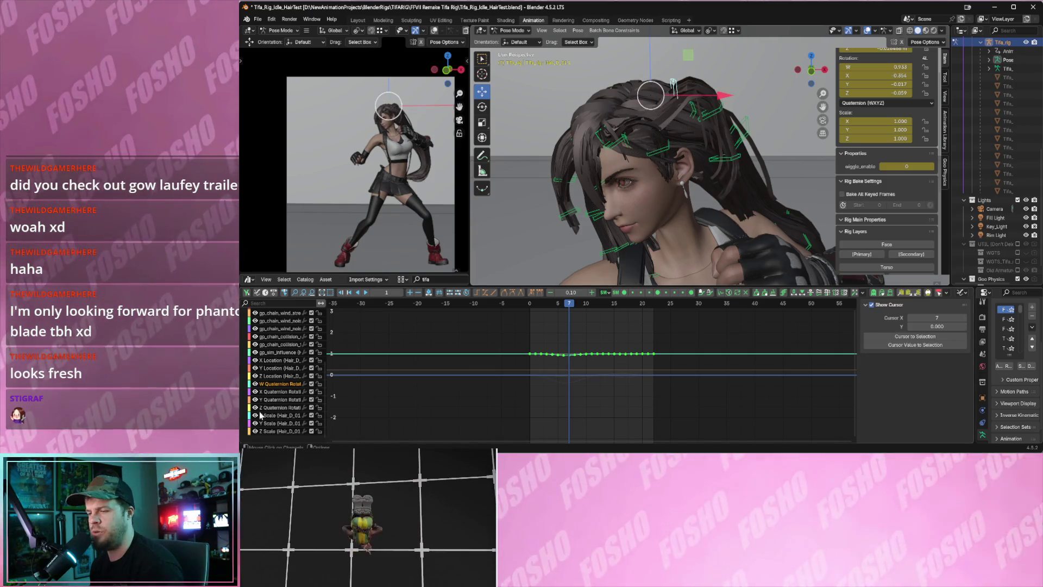
click(287, 392)
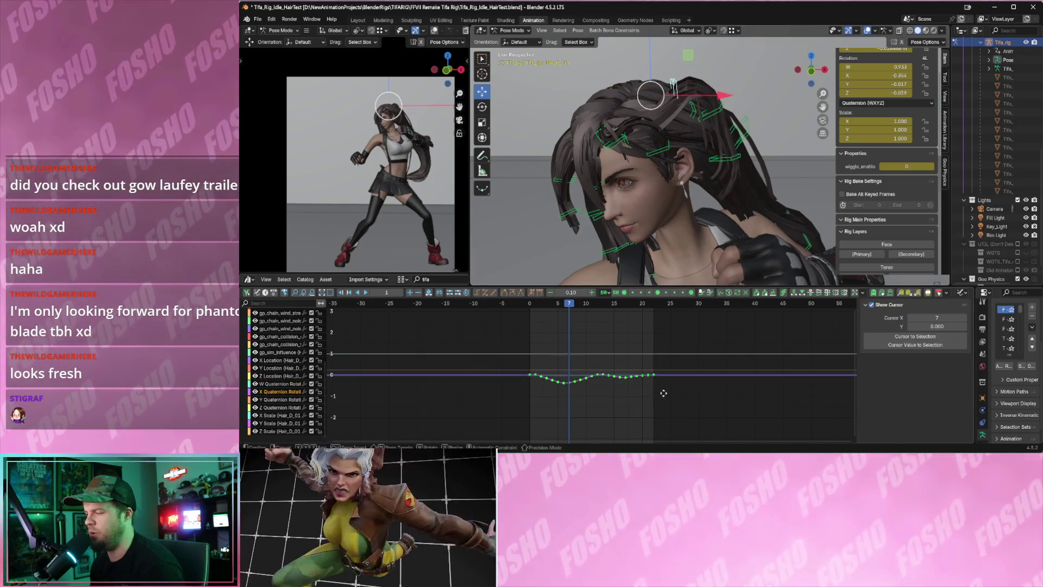
key(g)
click(551, 400)
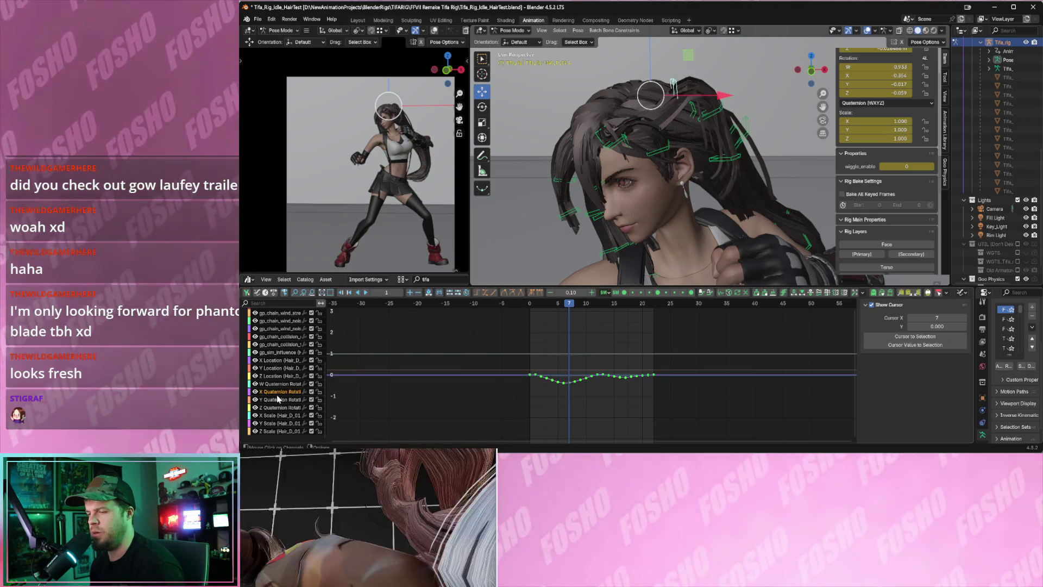
click(276, 407)
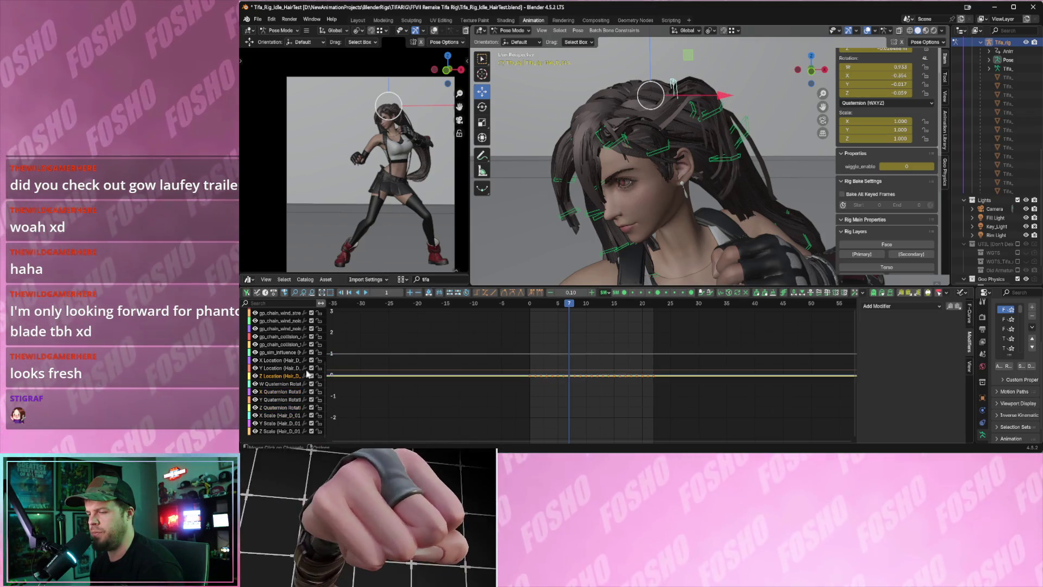
drag(326, 369, 442, 375)
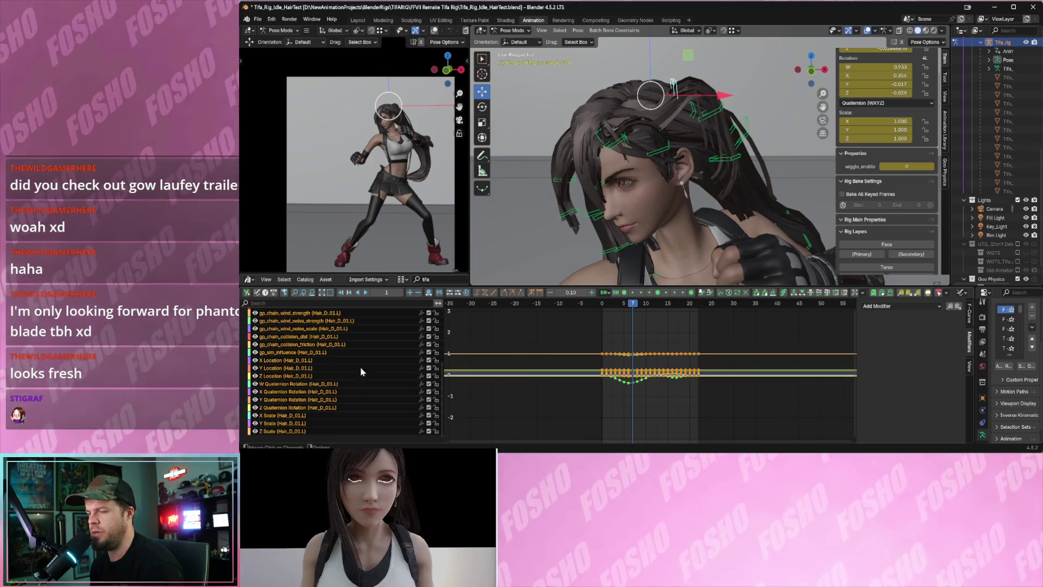
key(x)
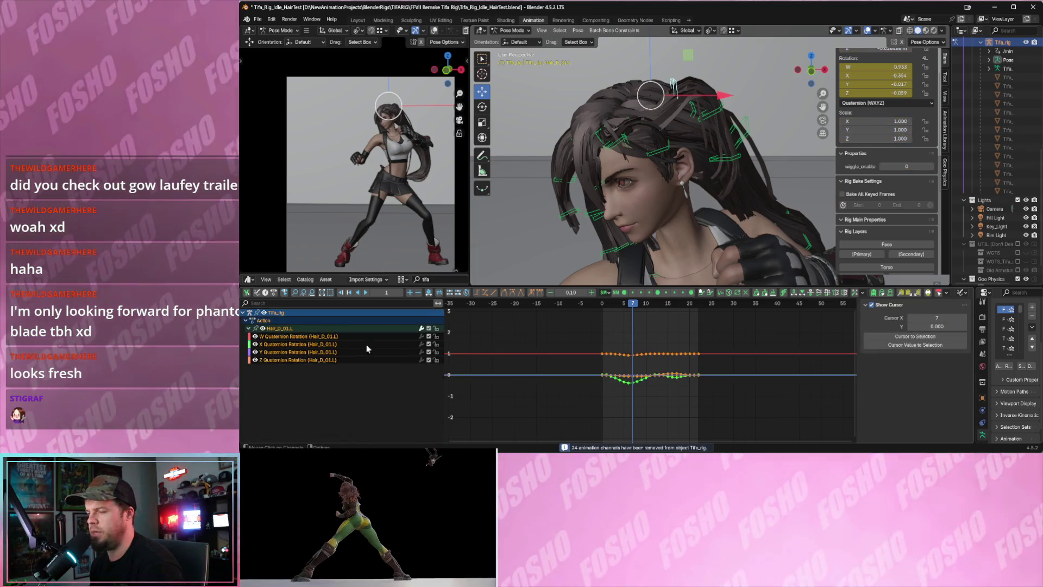
click(294, 337)
mouse_move(553, 329)
mouse_down()
mouse_move(675, 442)
mouse_move(701, 380)
mouse_up()
key(g)
key(Escape)
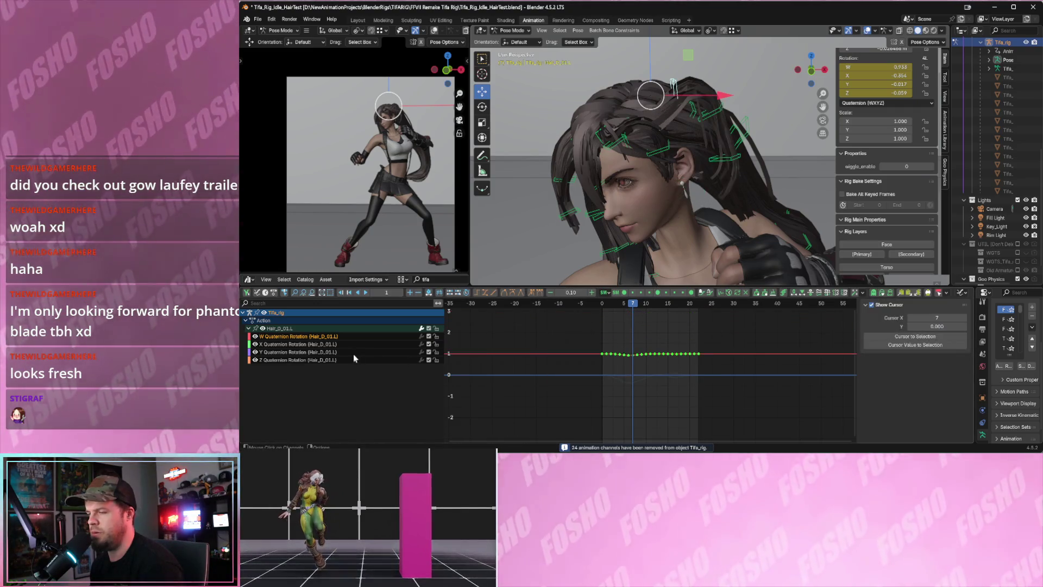
drag(474, 366, 706, 387)
key(g)
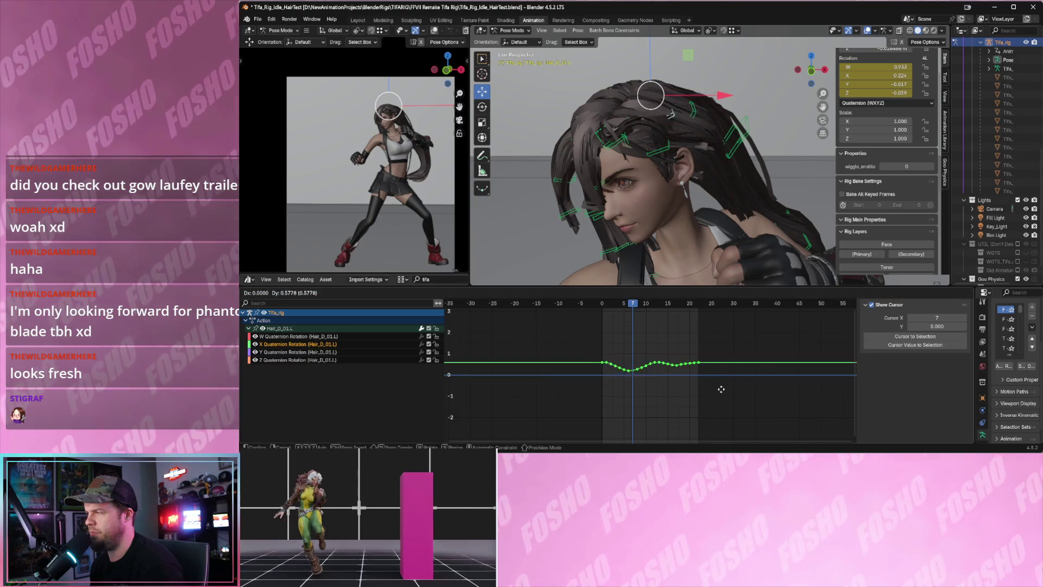
key(Escape)
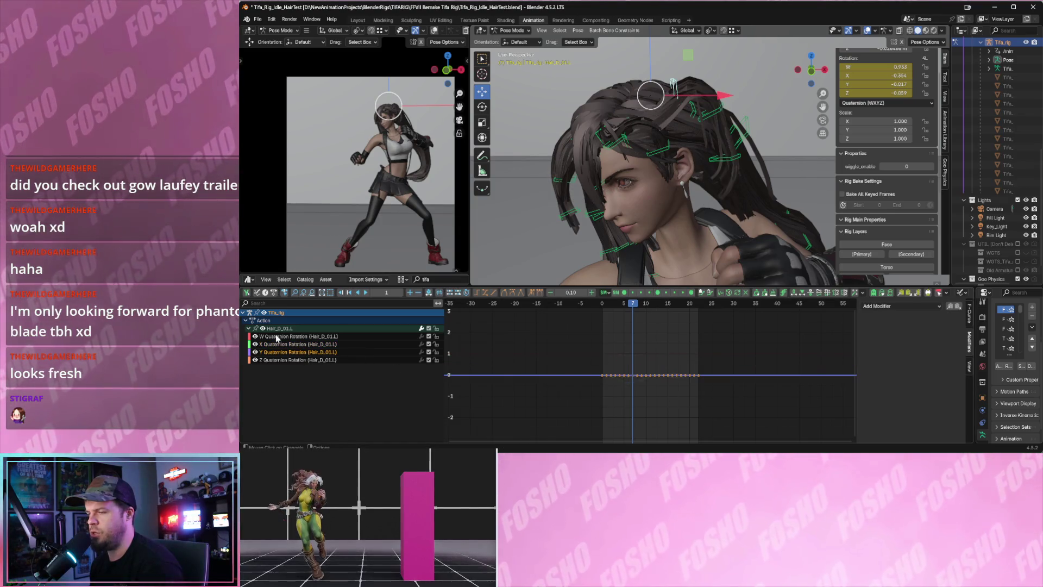
key(space)
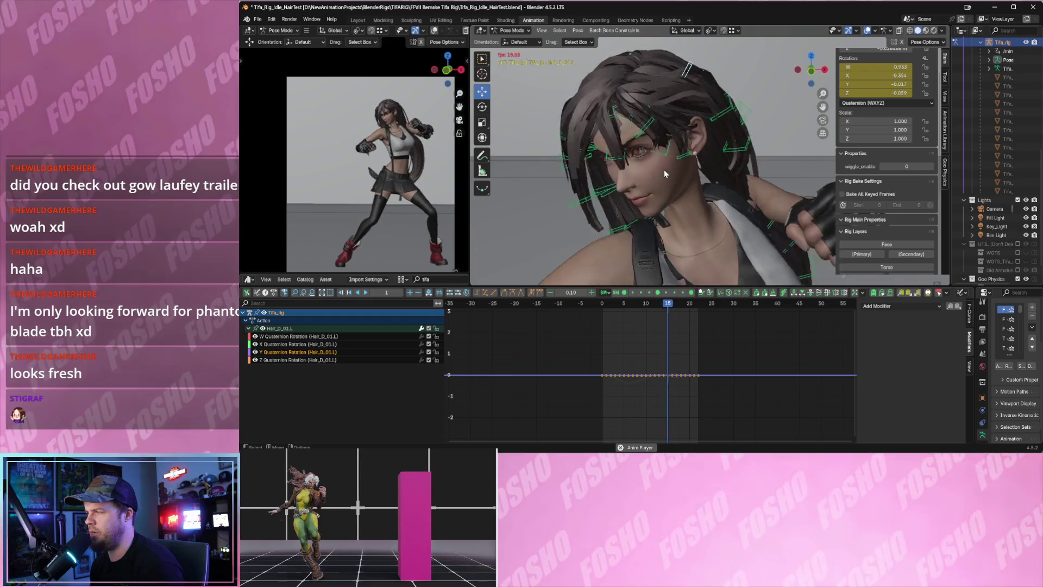
mouse_move(630, 233)
middle_down()
mouse_move(693, 208)
mouse_move(760, 235)
mouse_move(709, 223)
middle_up()
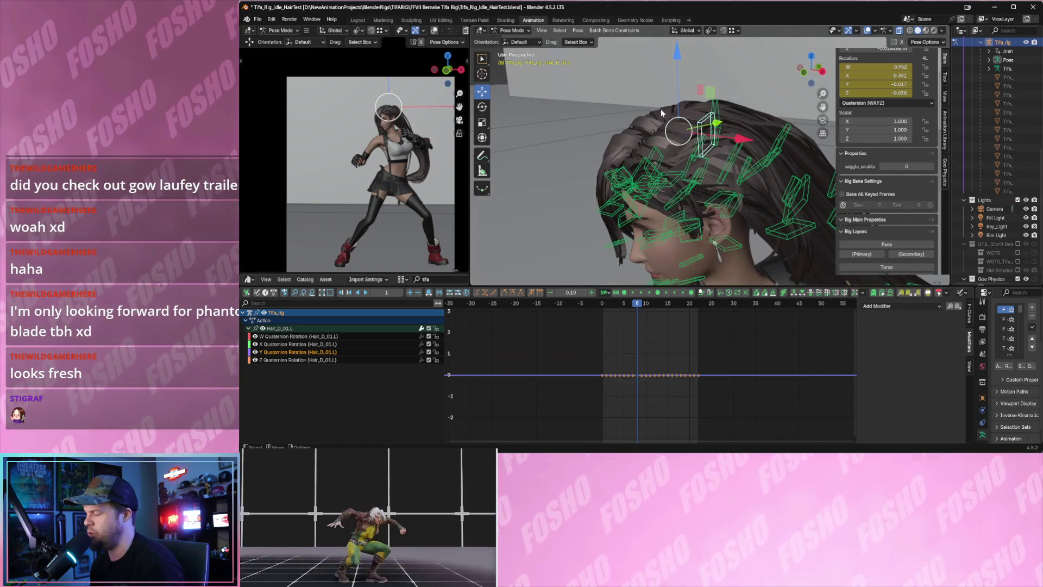
Select the hair chain, move it down, and insert Location keys at frame 0.
key(bracketright)
key(bracketleft)
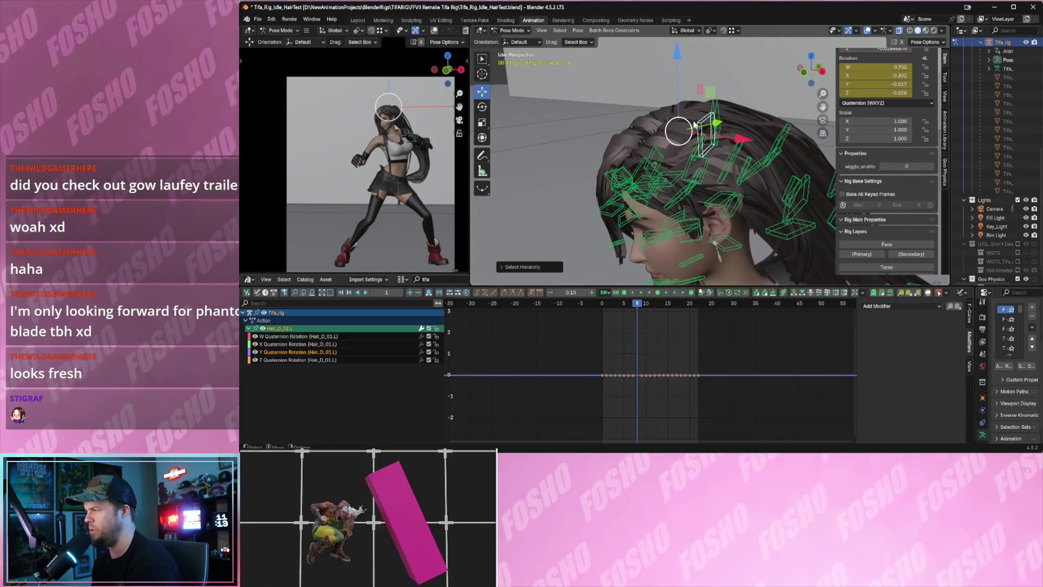
drag(682, 144, 683, 152)
mouse_move(682, 154)
middle_down()
mouse_move(679, 130)
mouse_move(692, 138)
middle_up()
key(shift+Left)
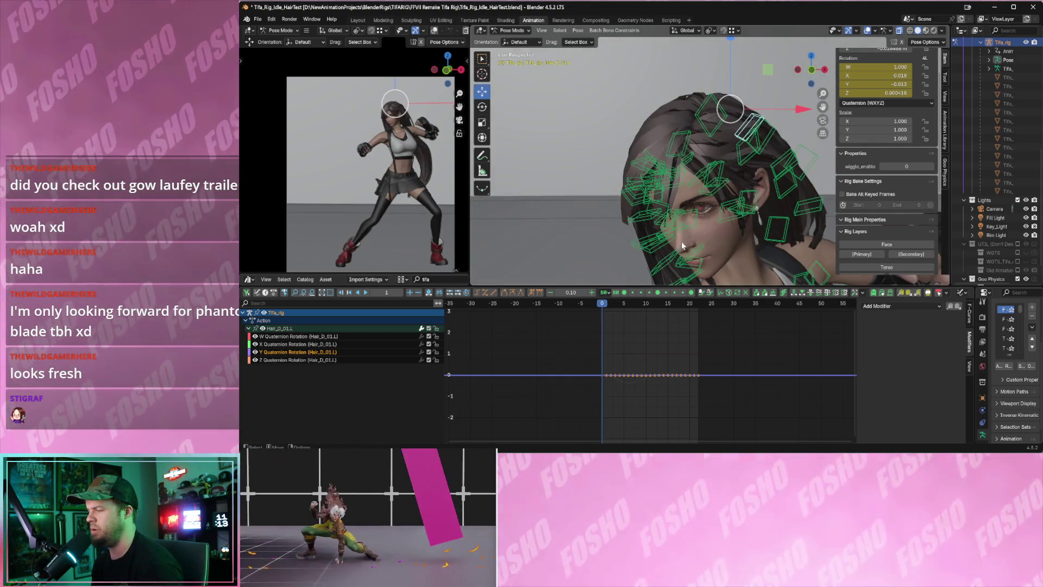
scroll(873, 104, up, 3)
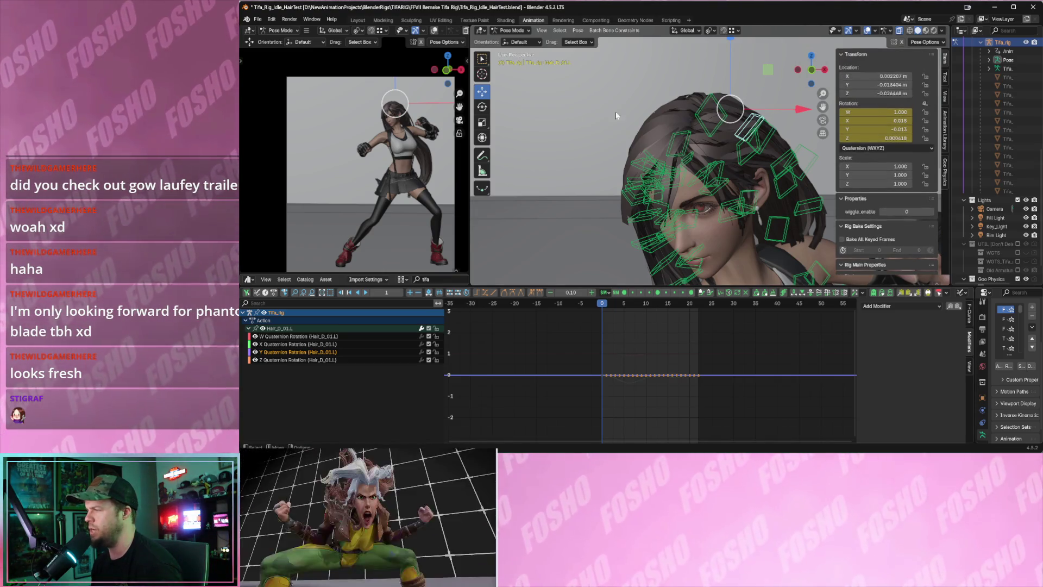
mouse_move(422, 157)
middle_down()
mouse_move(427, 148)
mouse_move(364, 152)
mouse_move(389, 103)
middle_up()
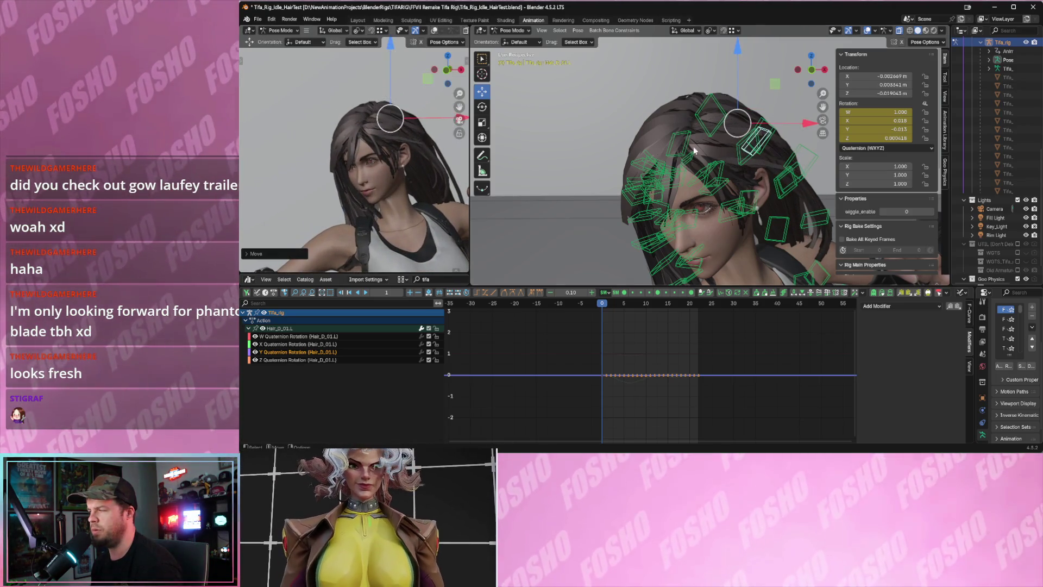
key(i)
Play back the new hair motion in the camera view, then deselect the bone.
key(space)
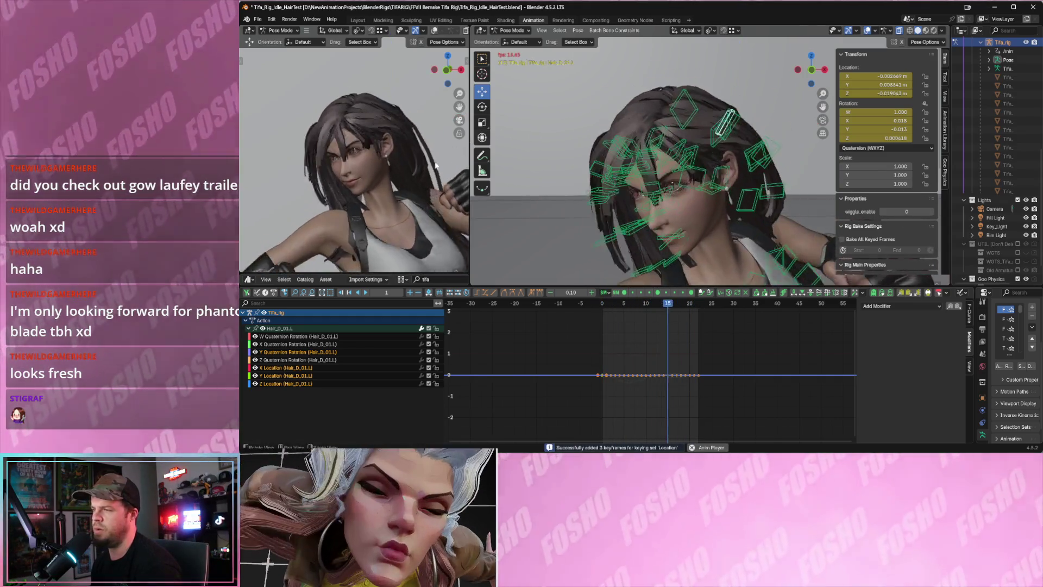
key(KP_0)
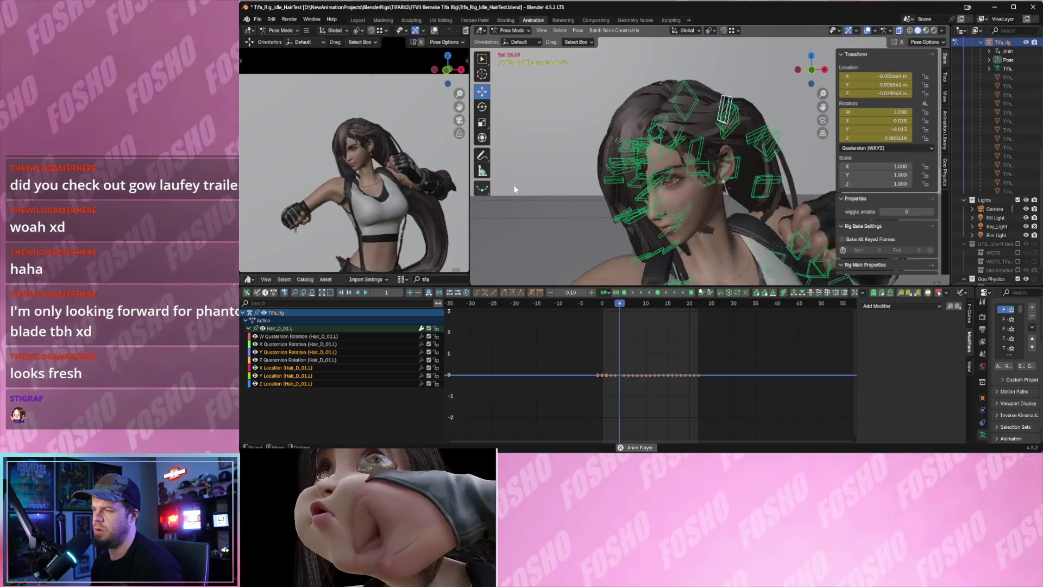
key(space)
click(715, 121)
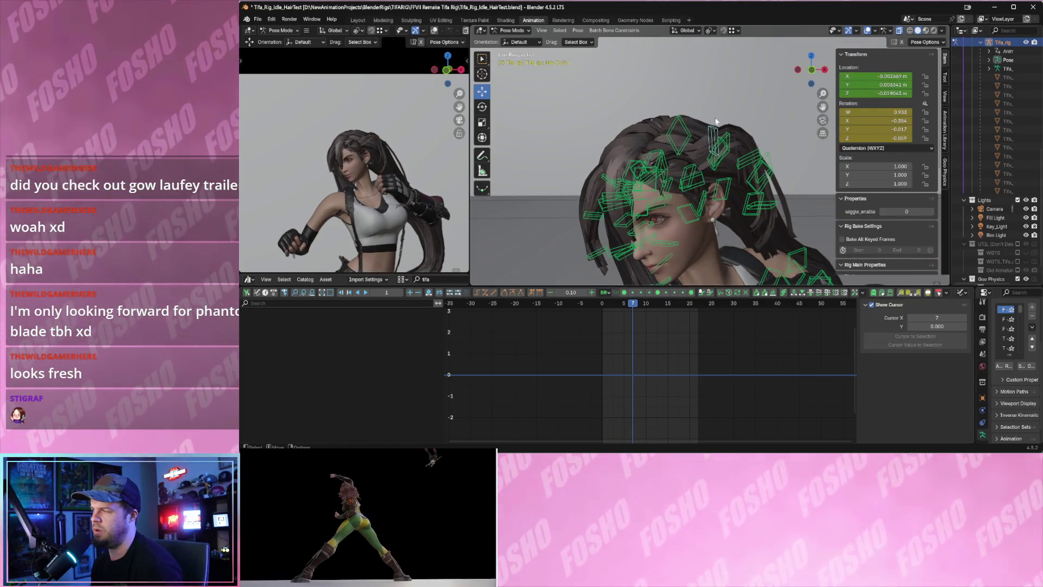
Select Hair_D_01.L, rewind to frame 0 and play through the loop.
click(715, 129)
key(shift+Left)
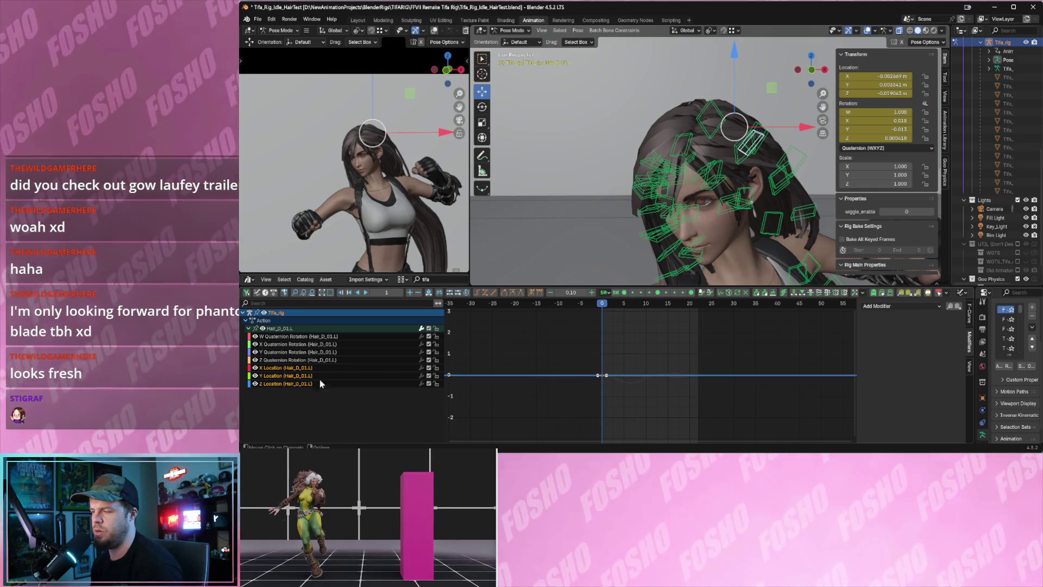
key(space)
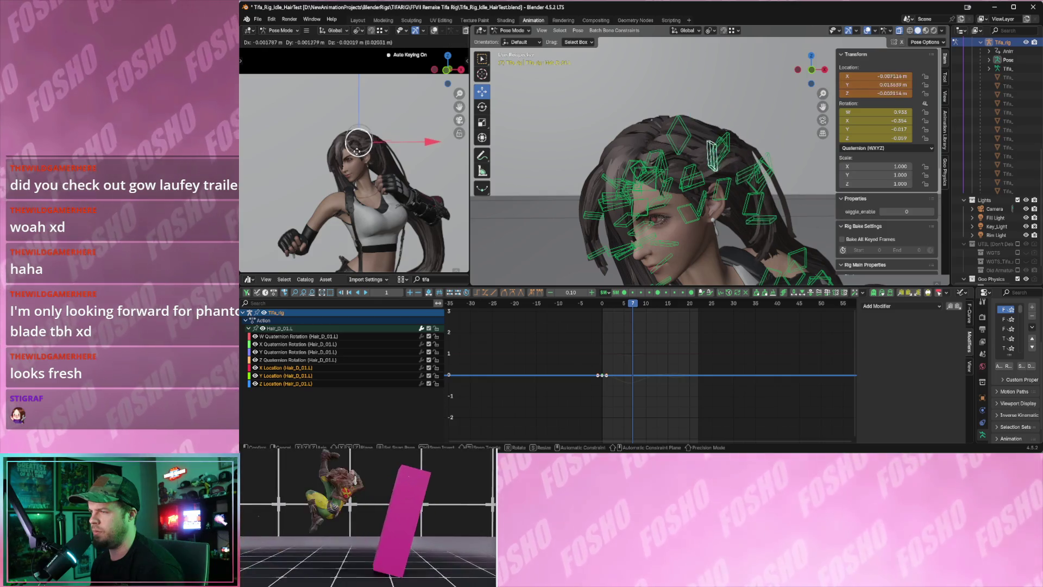
key(space)
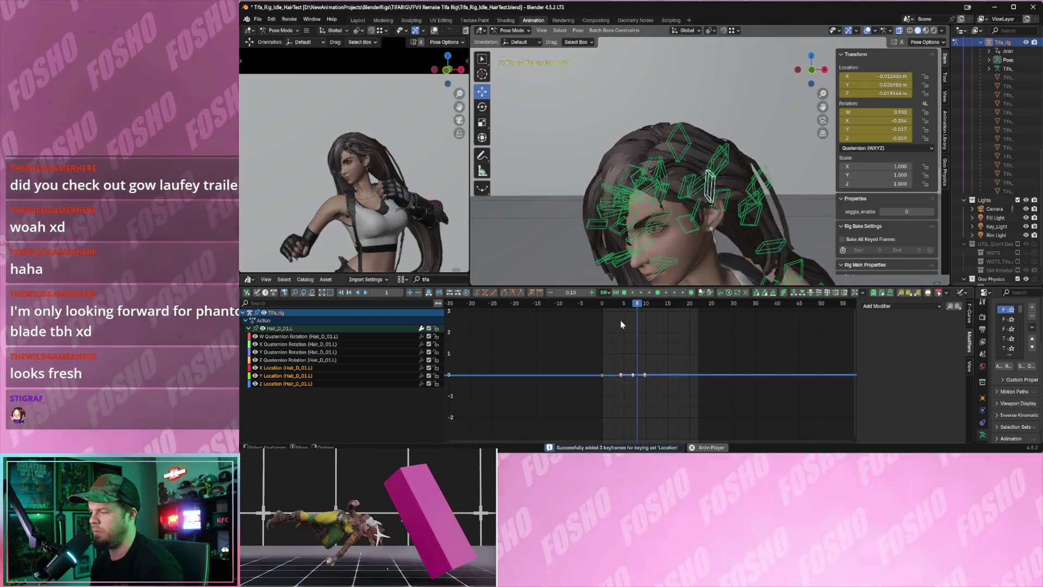
key(Escape)
Paste the copied keyframes onto Hair_D_01.L at later frames and review playback.
click(607, 394)
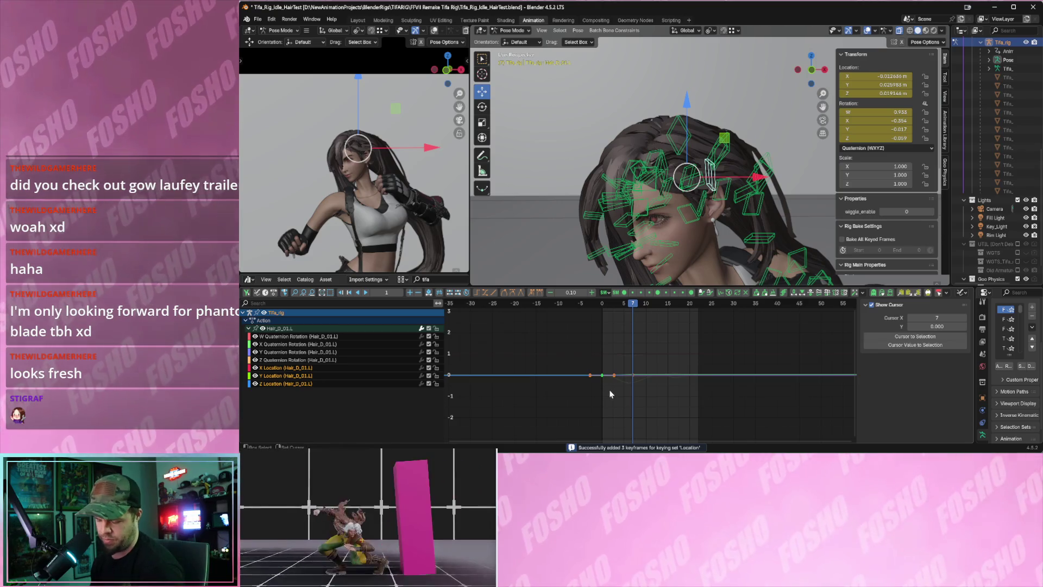
key(space)
key(ctrl+v)
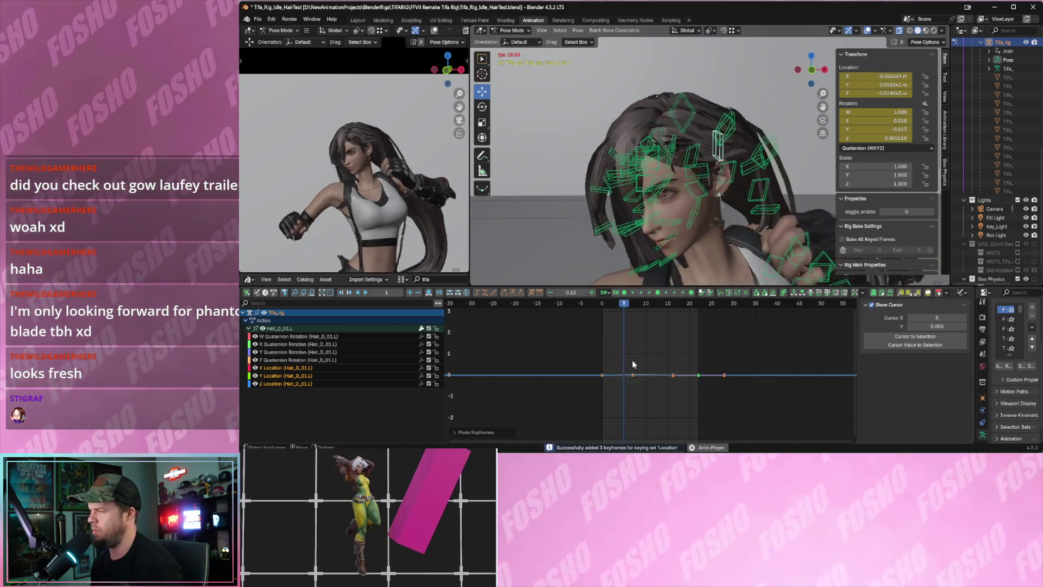
scroll(413, 232, down, 5)
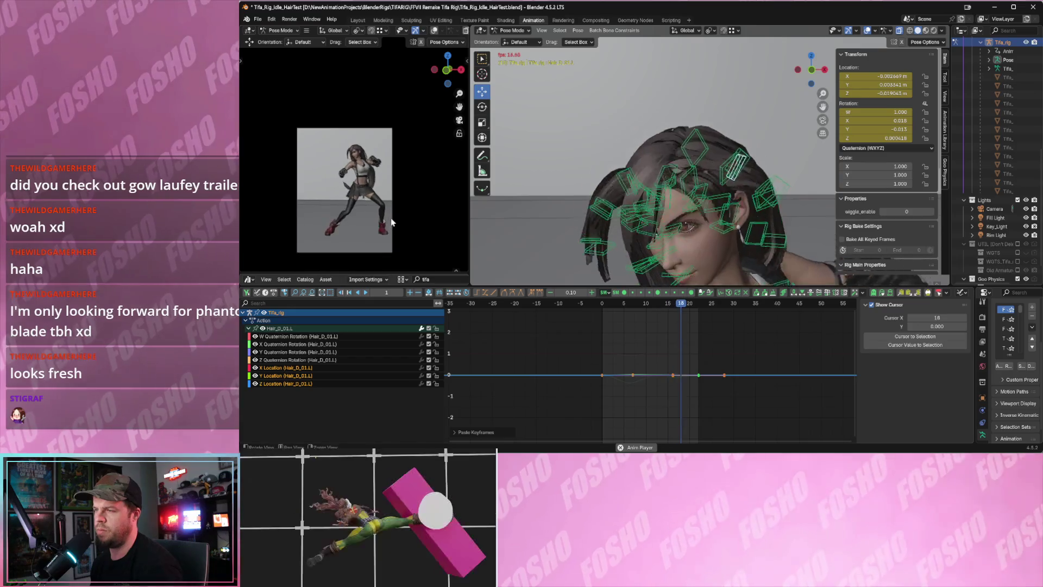
scroll(415, 232, up, 3)
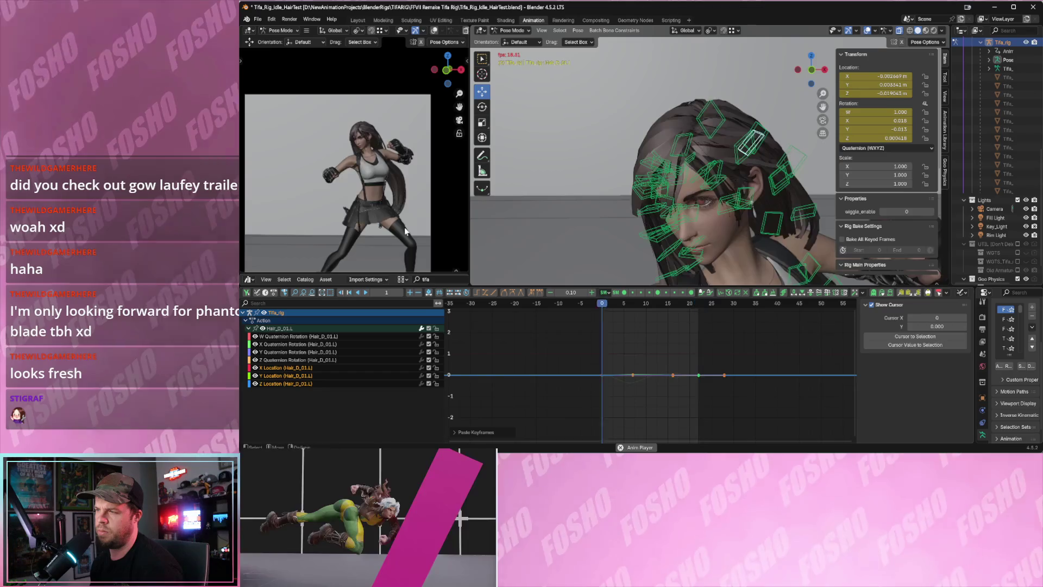
key(space)
middle_drag(598, 190, 647, 154)
key(space)
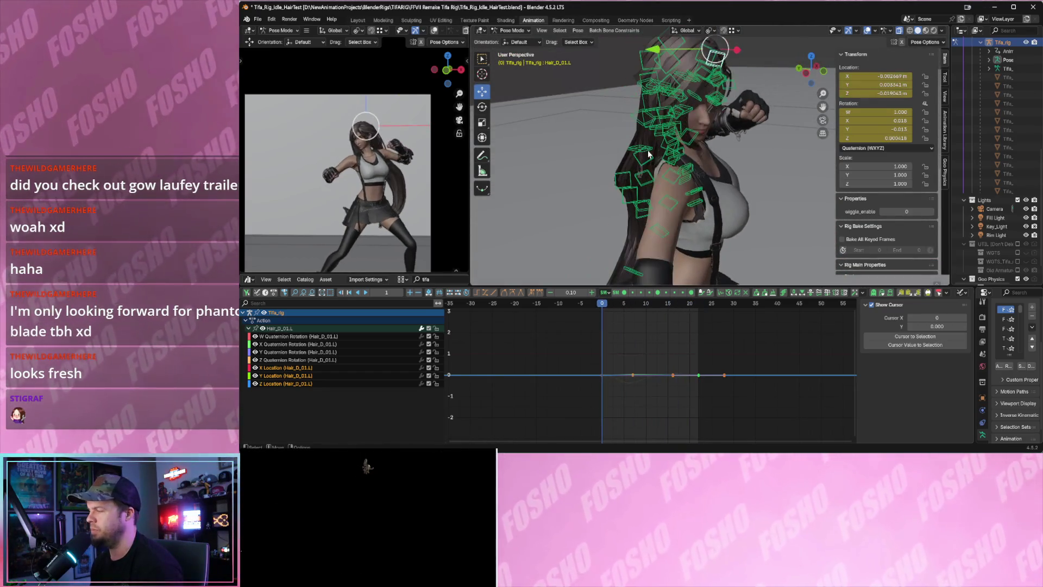
key(Escape)
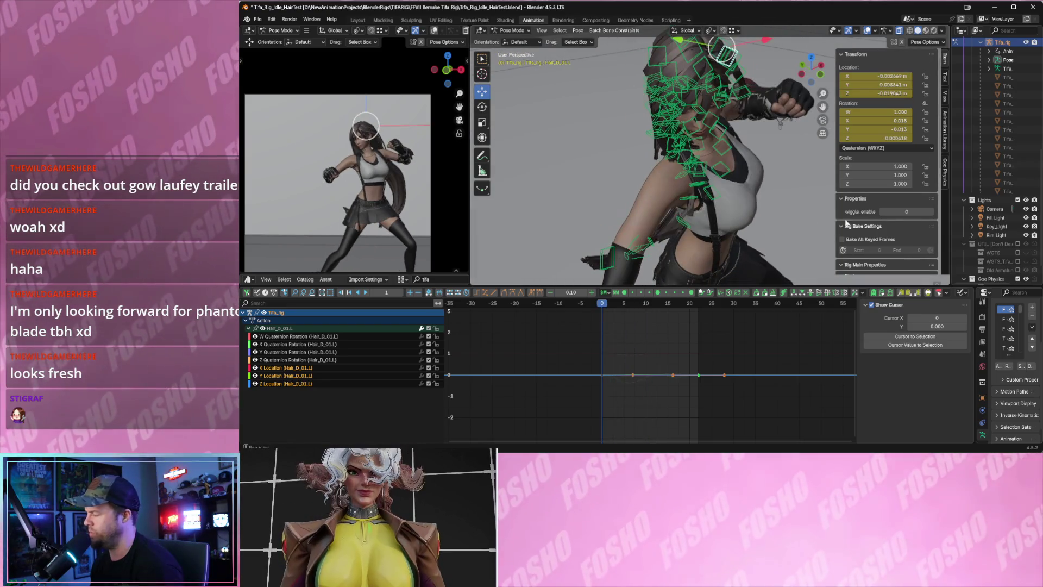
scroll(845, 222, down, 4)
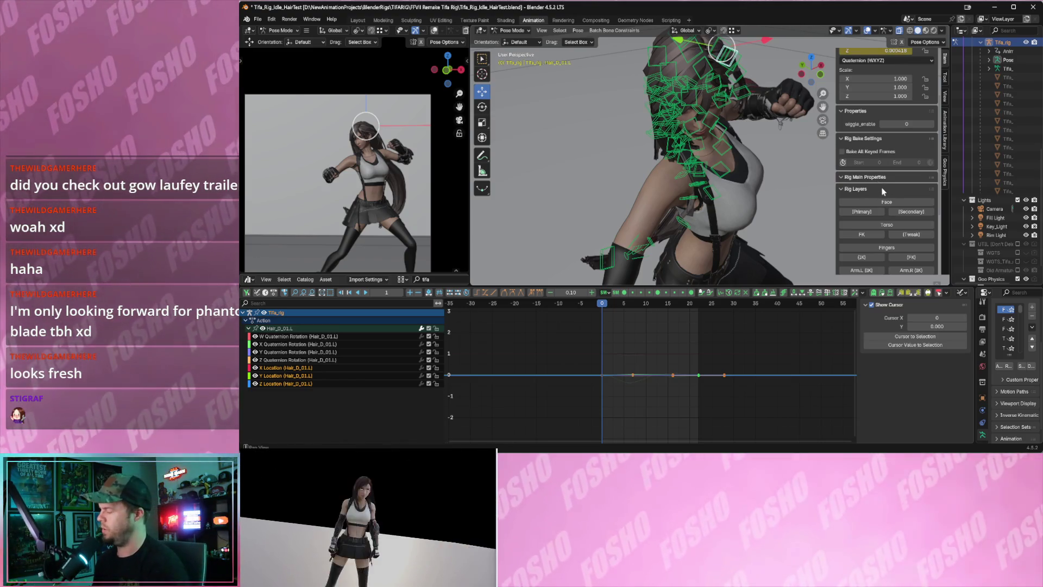
key(space)
mouse_move(663, 197)
middle_down()
mouse_move(597, 152)
mouse_move(615, 139)
mouse_move(598, 139)
middle_up()
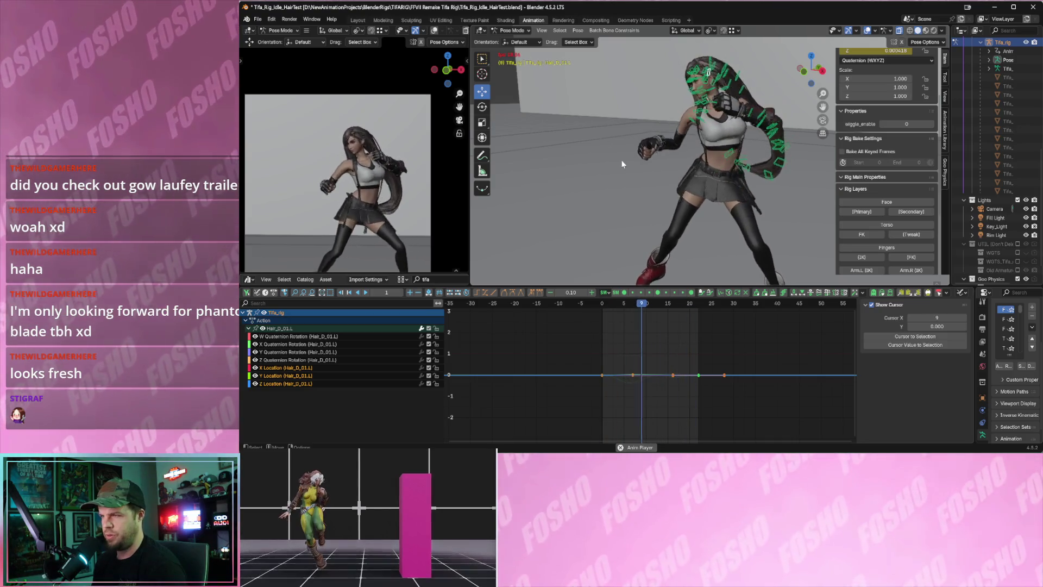
scroll(350, 184, down, 2)
scroll(350, 173, up, 1)
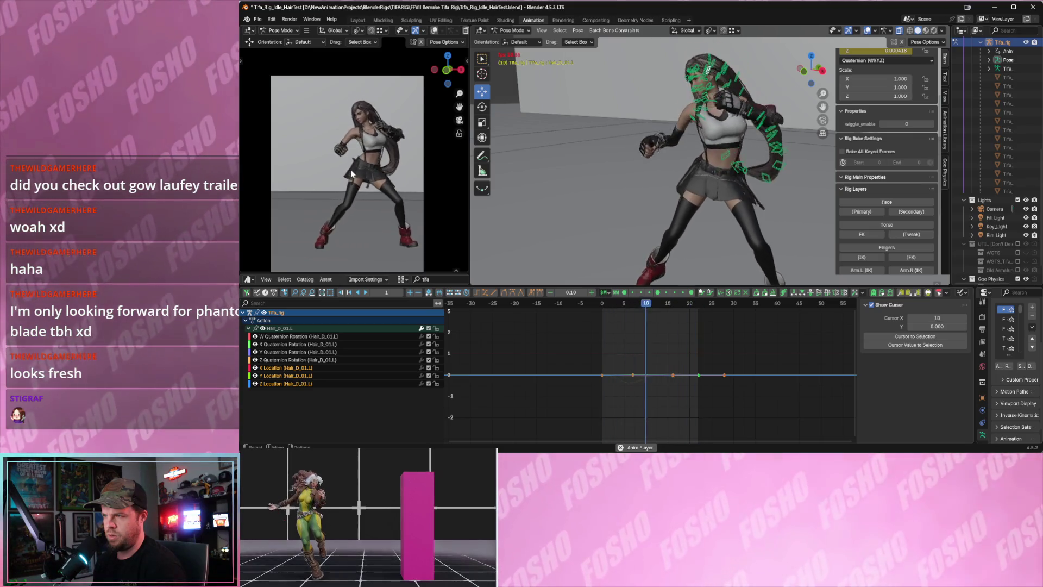
key(Escape)
click(257, 20)
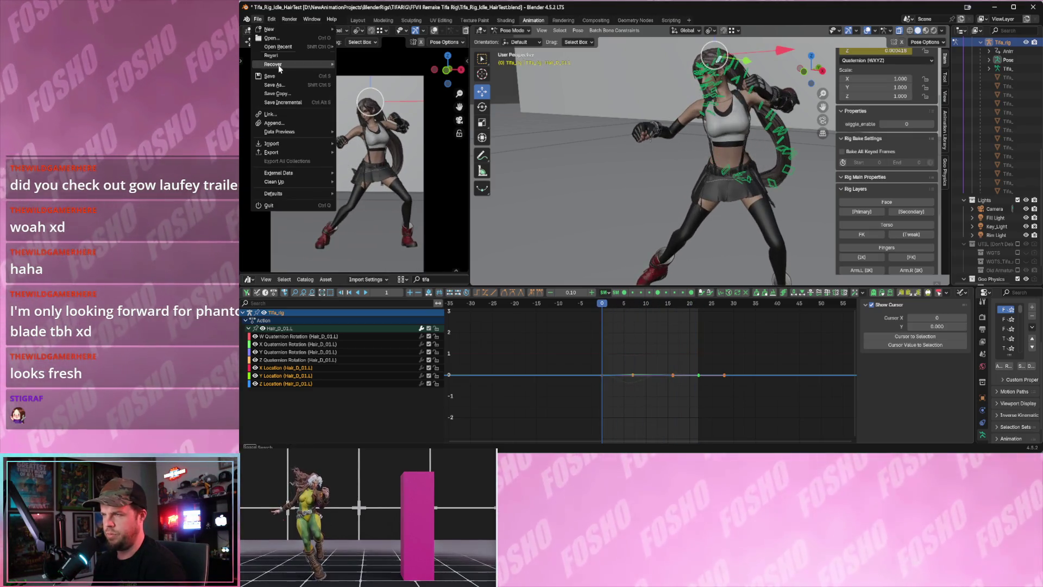
Save the scene as Tifa_Rig_Idle_Reversed.blend, overwriting the existing file.
click(277, 90)
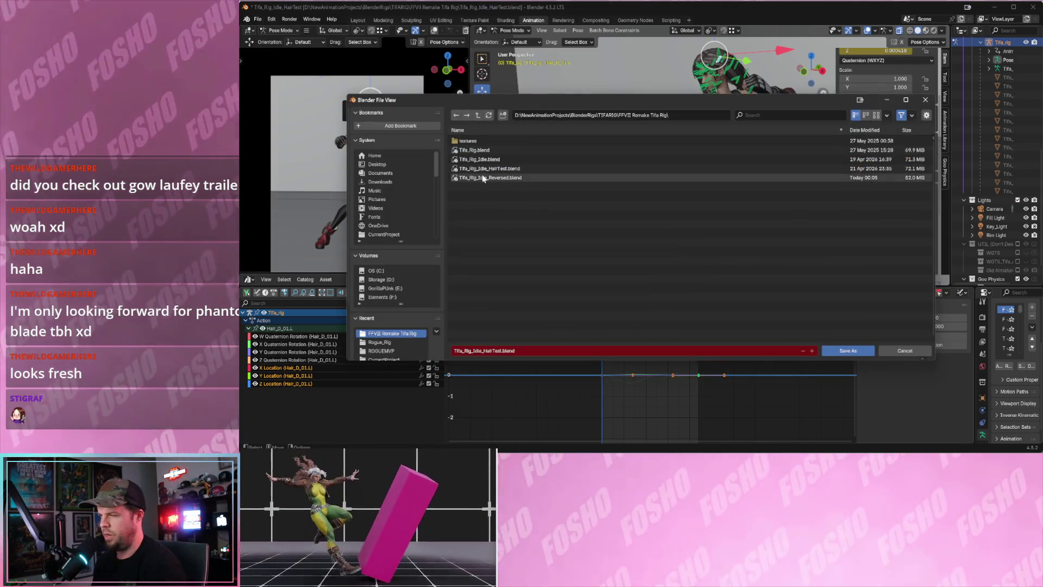
click(502, 178)
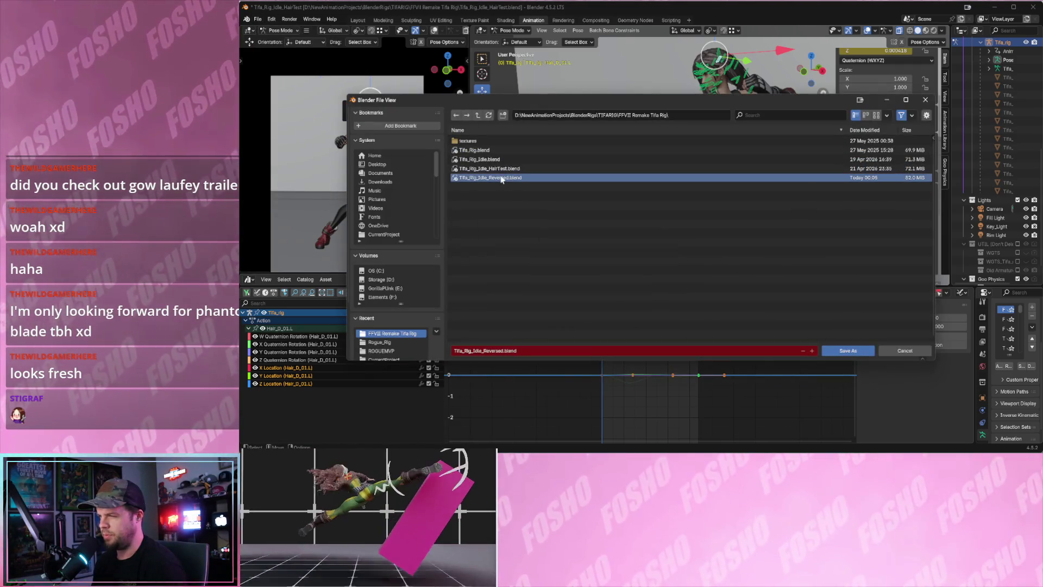
click(840, 351)
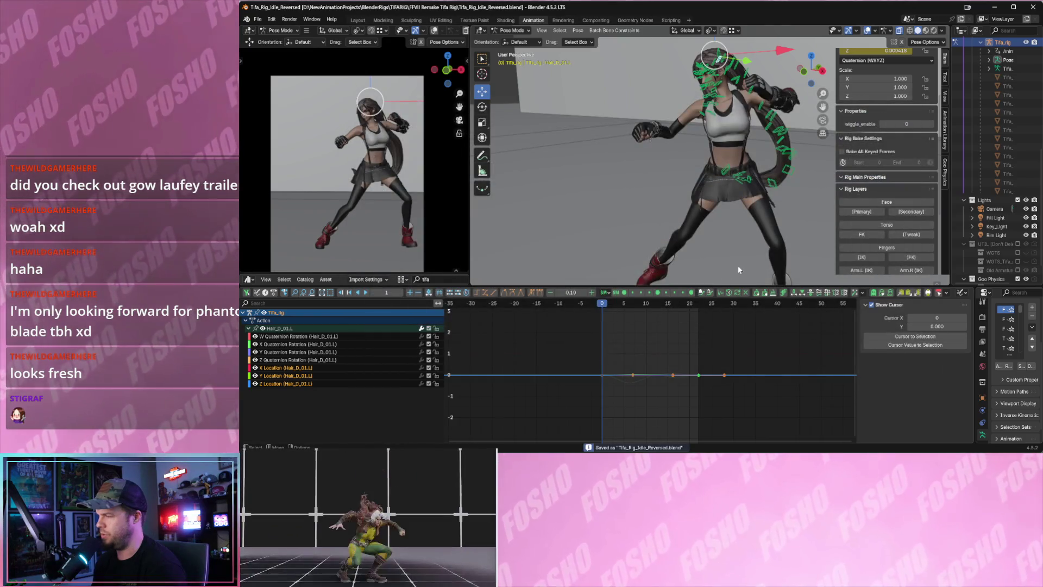
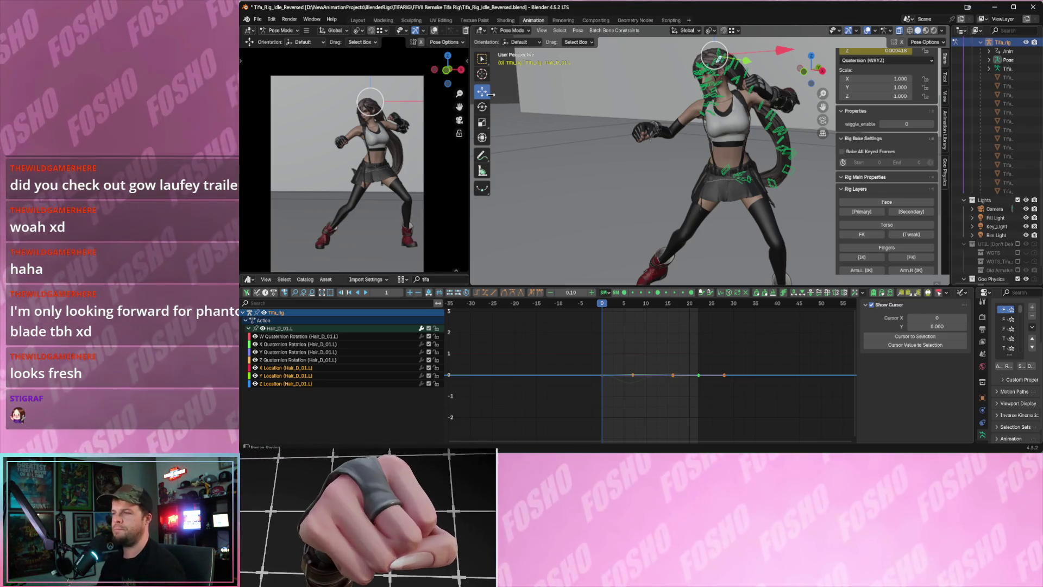
Widen the left view, play and stop the Tifa idle animation, then rewind to the first frame.
drag(470, 109, 525, 110)
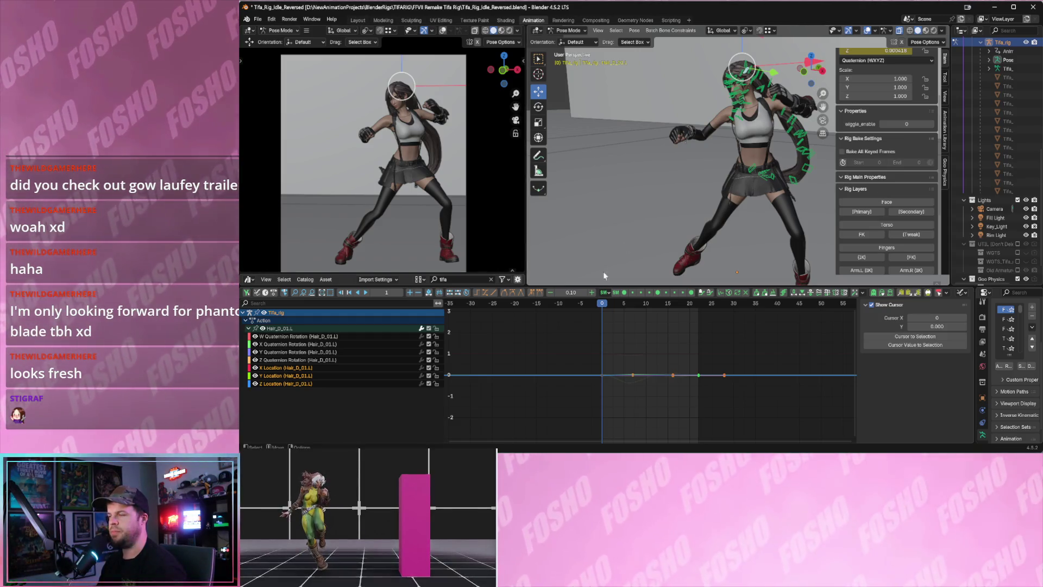
key(space)
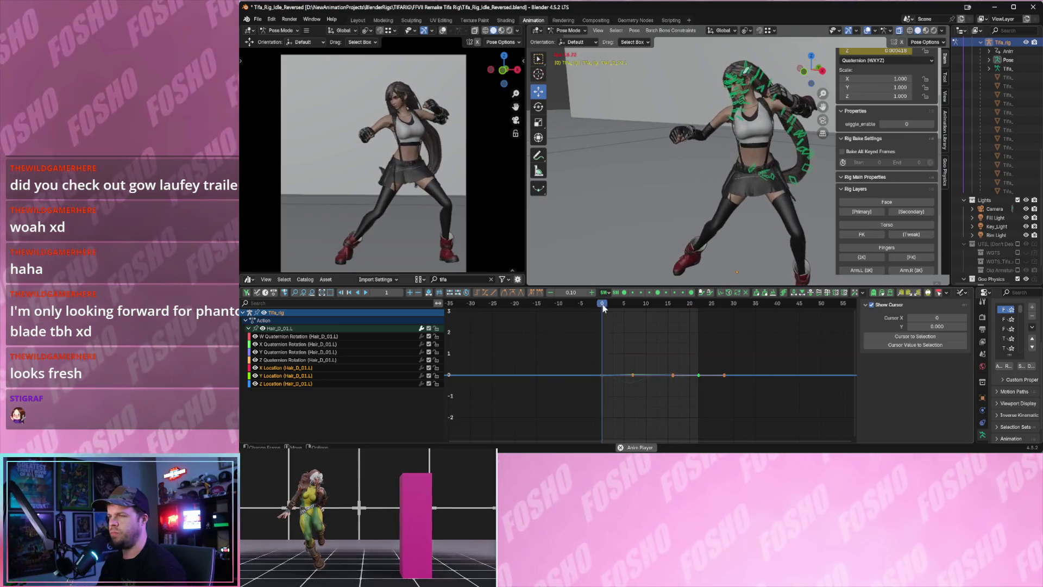
key(space)
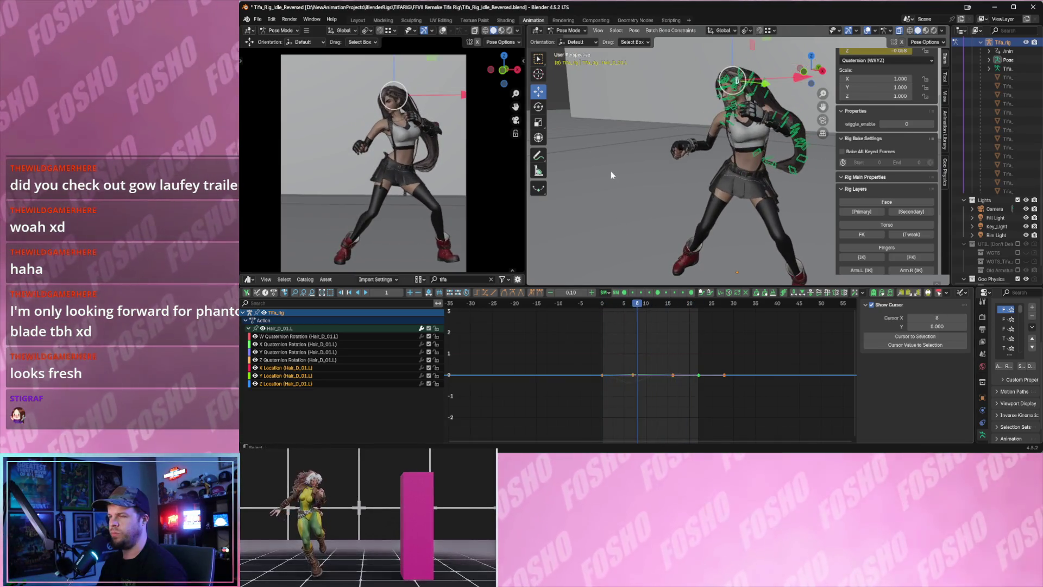
key(shift+Left)
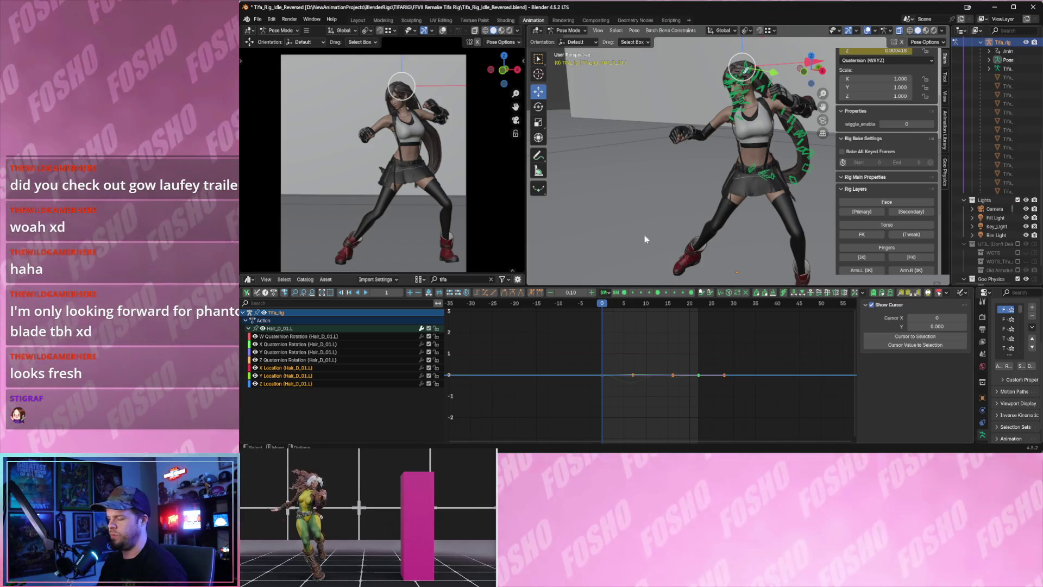
Save Tifa_Rig_Idle_Reversed.blend with Ctrl+S.
key(ctrl+s)
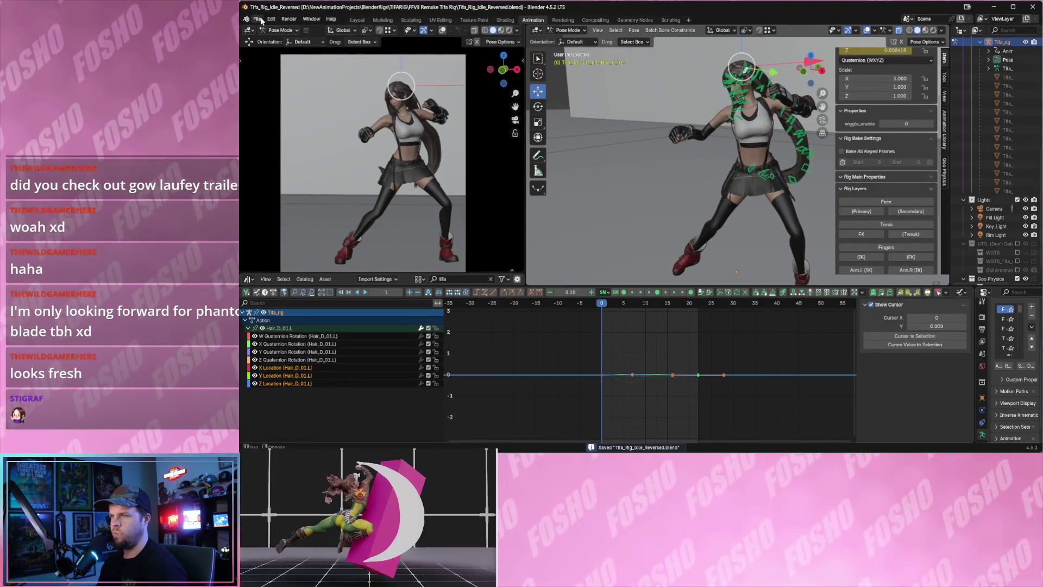
click(256, 19)
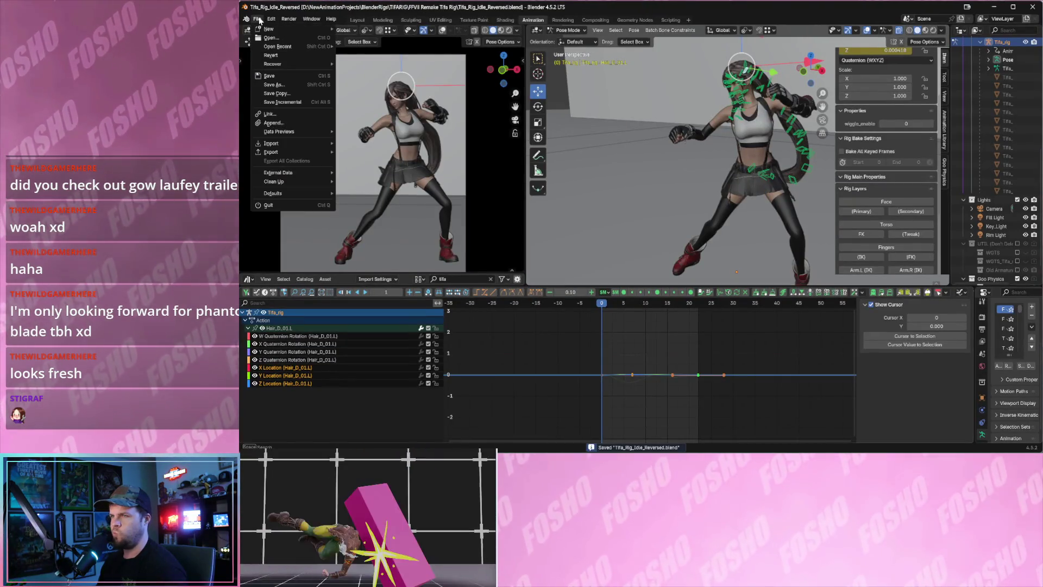
key(Escape)
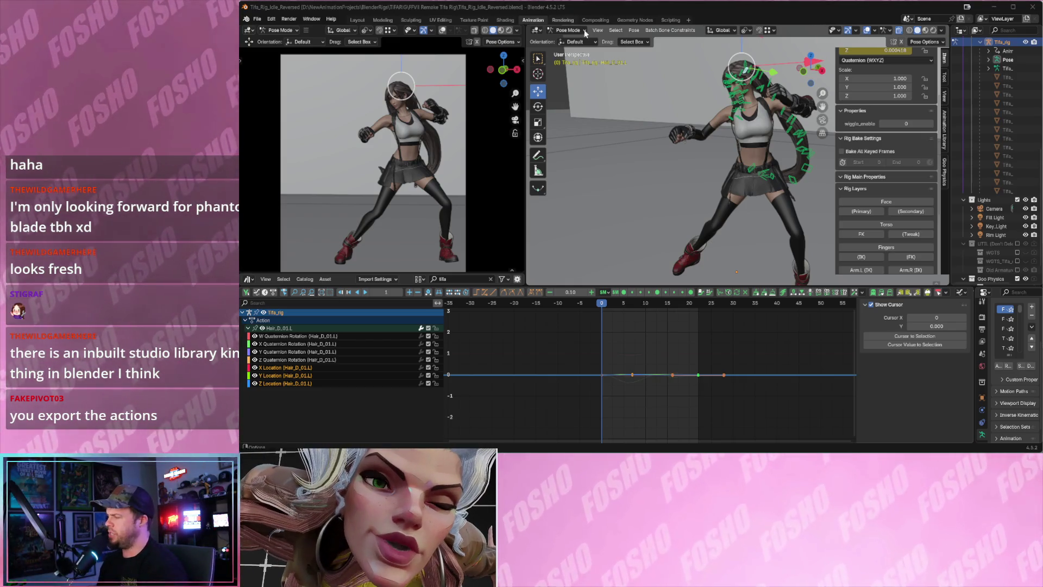
Turn the properties area into a widened Asset Browser showing the pose library.
drag(973, 318, 867, 318)
click(859, 294)
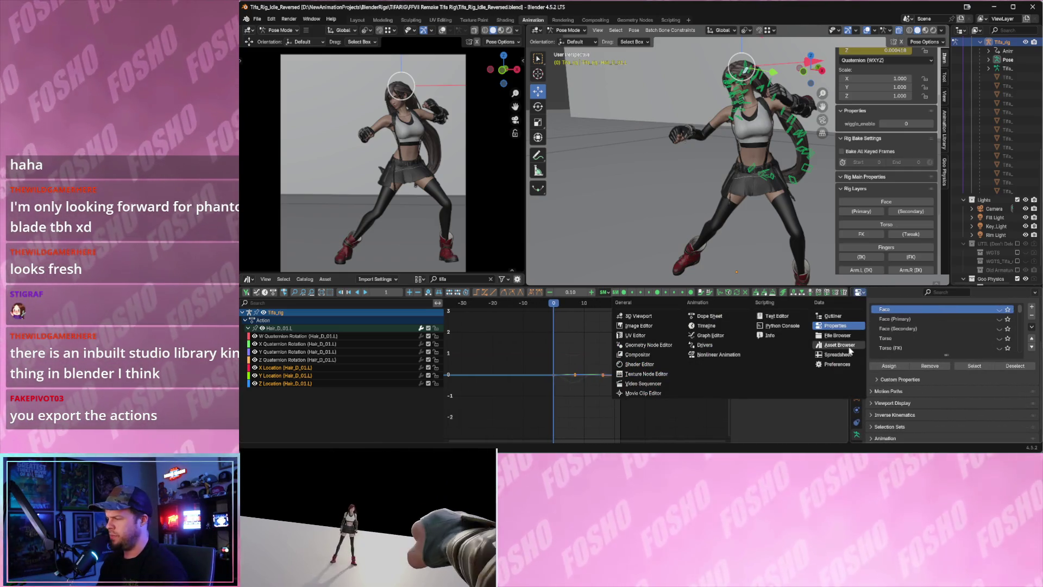
click(847, 346)
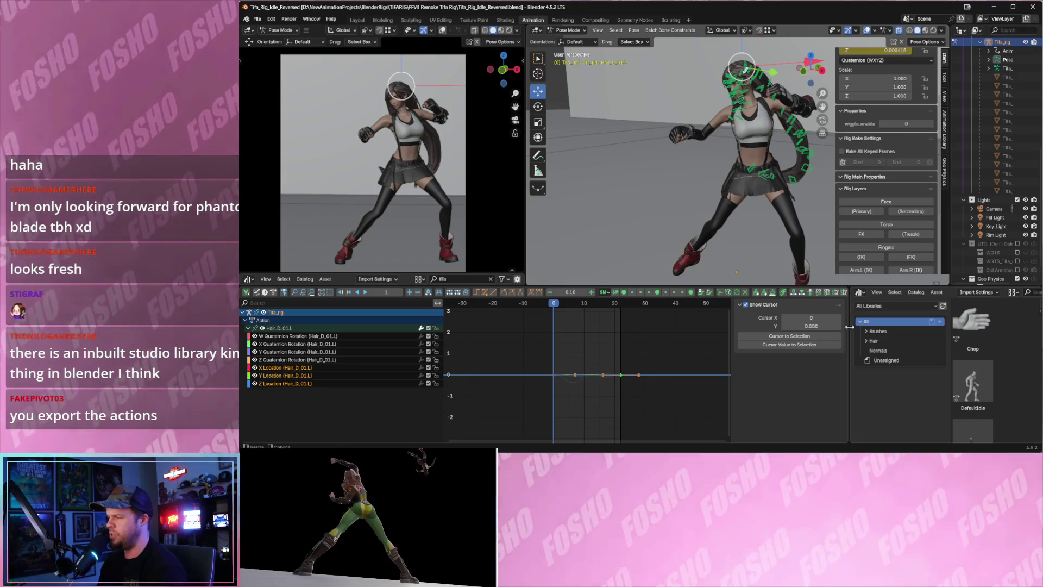
drag(850, 325, 730, 324)
Look through the Asset Browser's display, asset action and view options.
right_click(1024, 376)
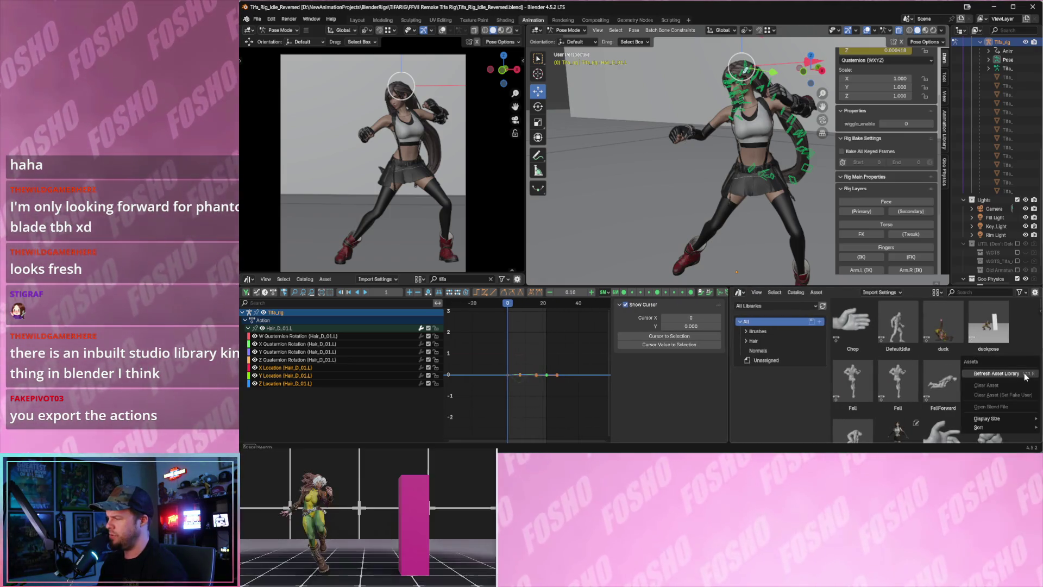
mouse_move(992, 419)
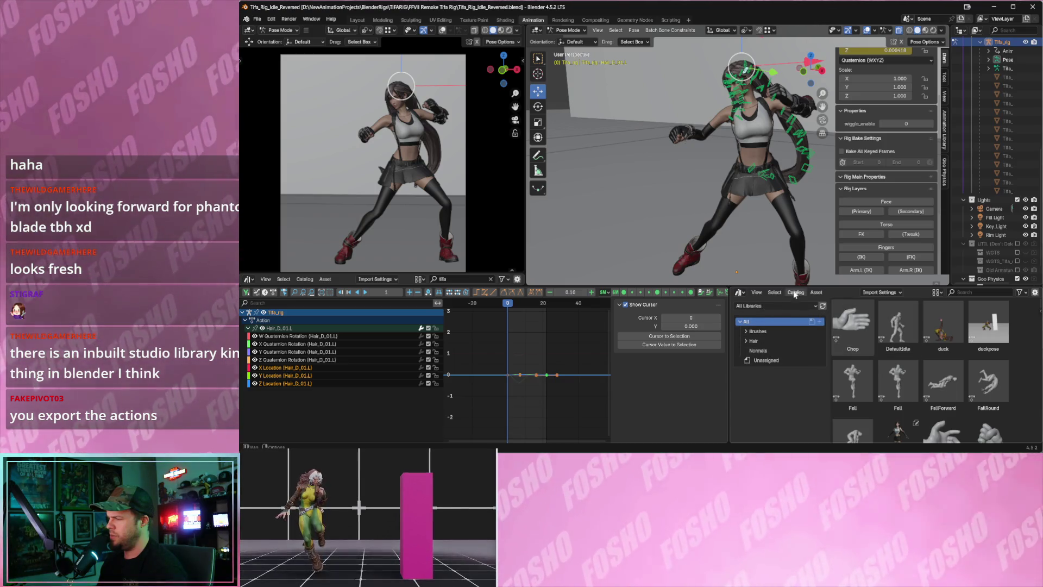
click(815, 292)
key(Escape)
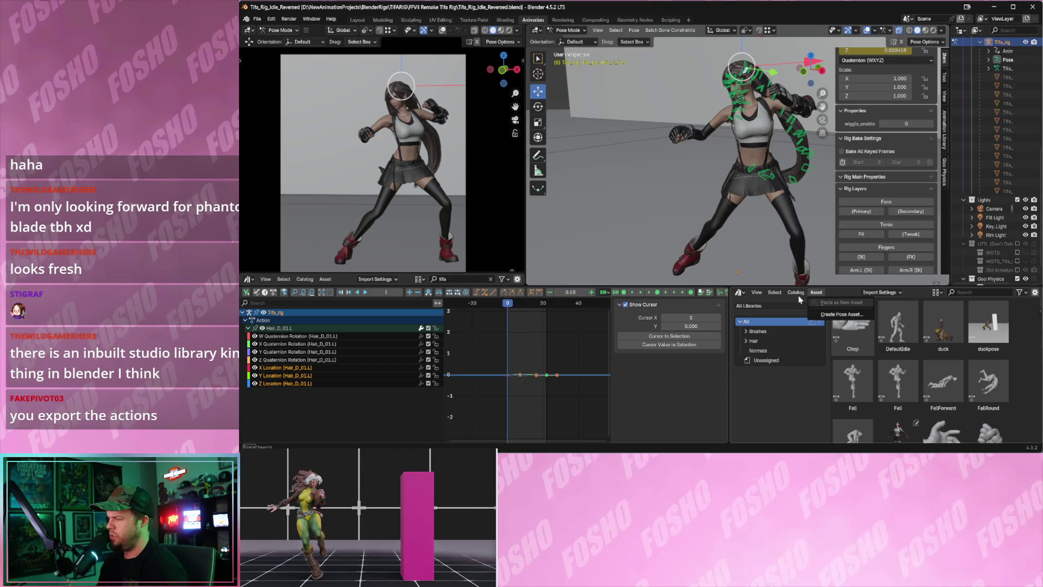
click(796, 293)
mouse_move(758, 295)
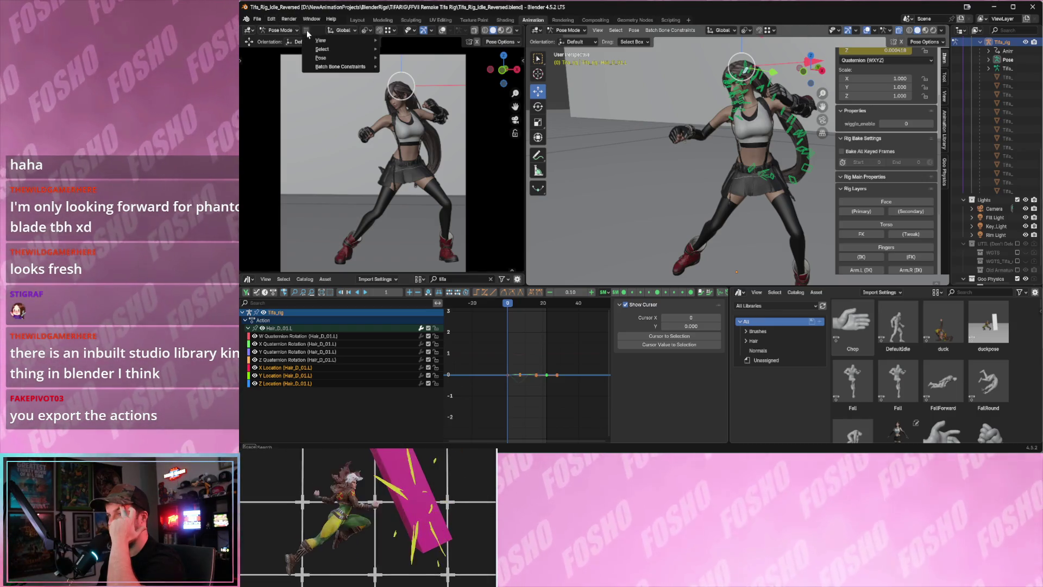
click(250, 31)
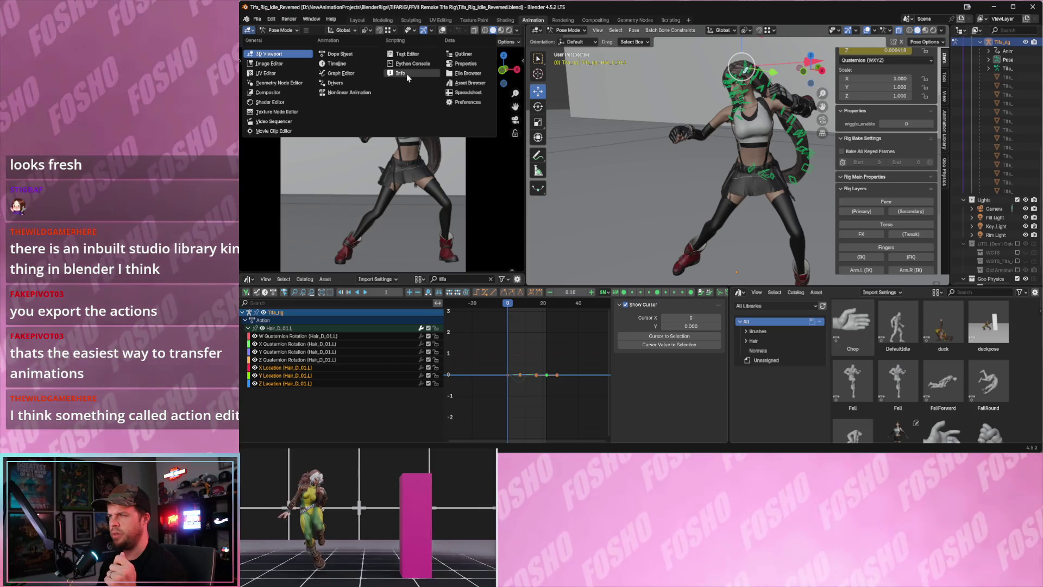
Browse the File menu's Recover and Export submenus, then show the Open Recent list.
click(279, 23)
click(257, 18)
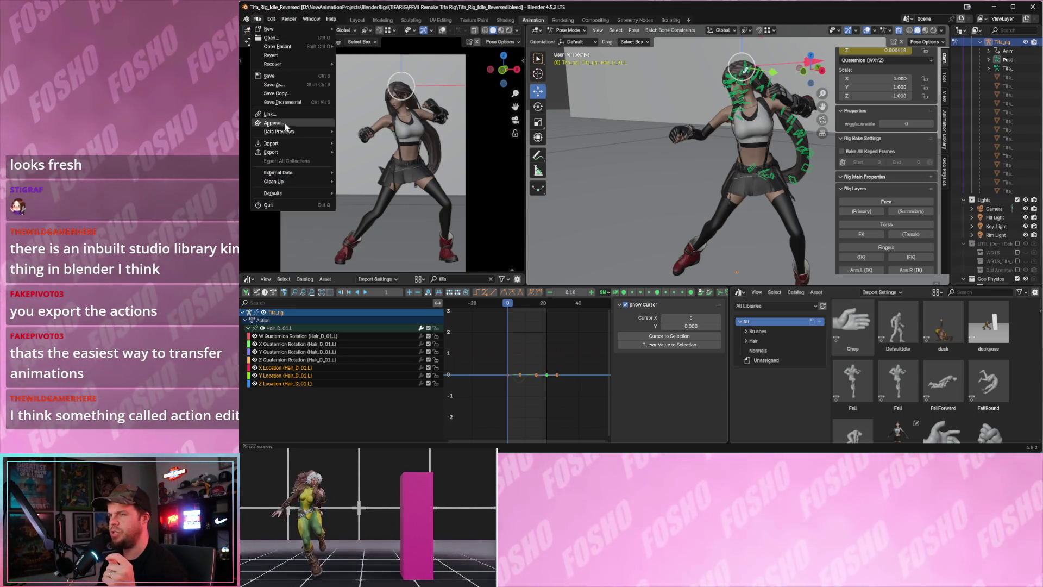
mouse_move(309, 46)
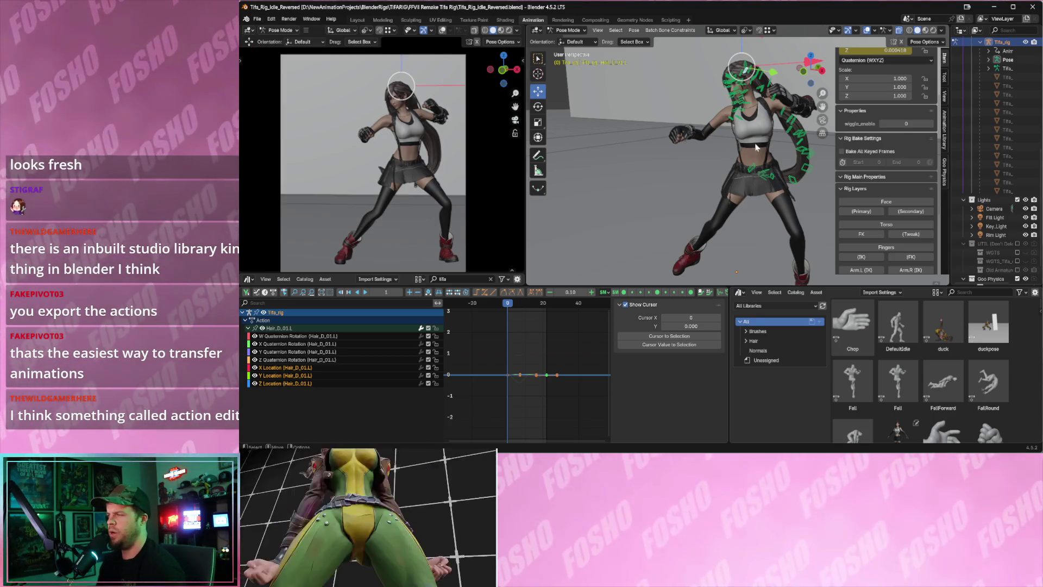
click(257, 18)
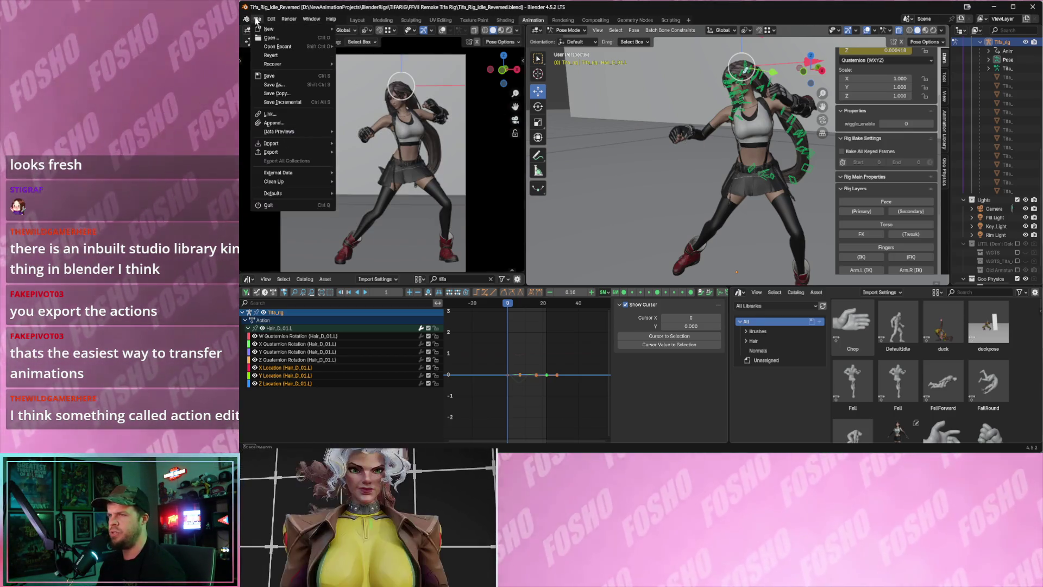
mouse_move(293, 64)
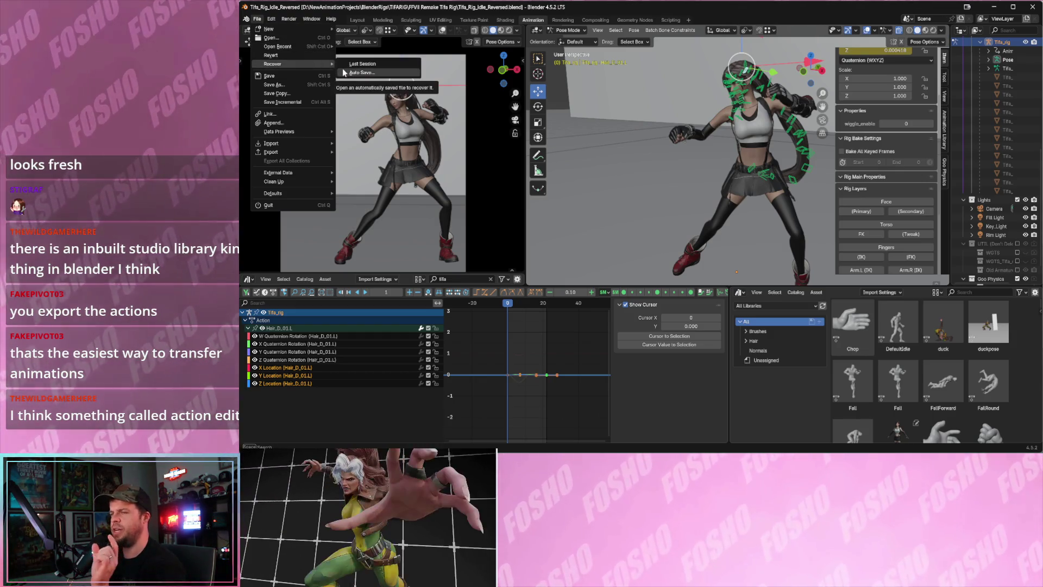
mouse_move(321, 152)
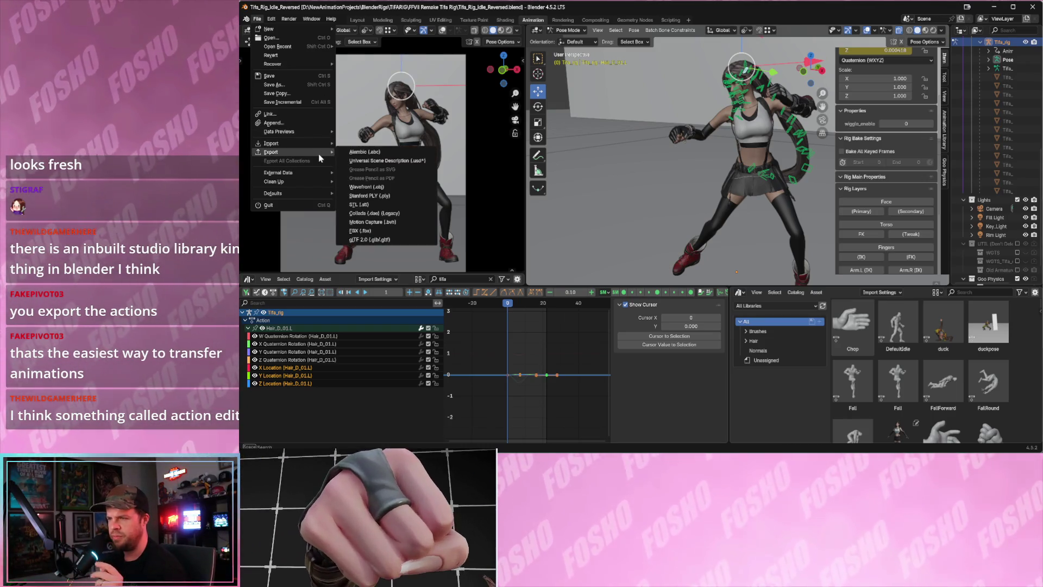
mouse_move(312, 170)
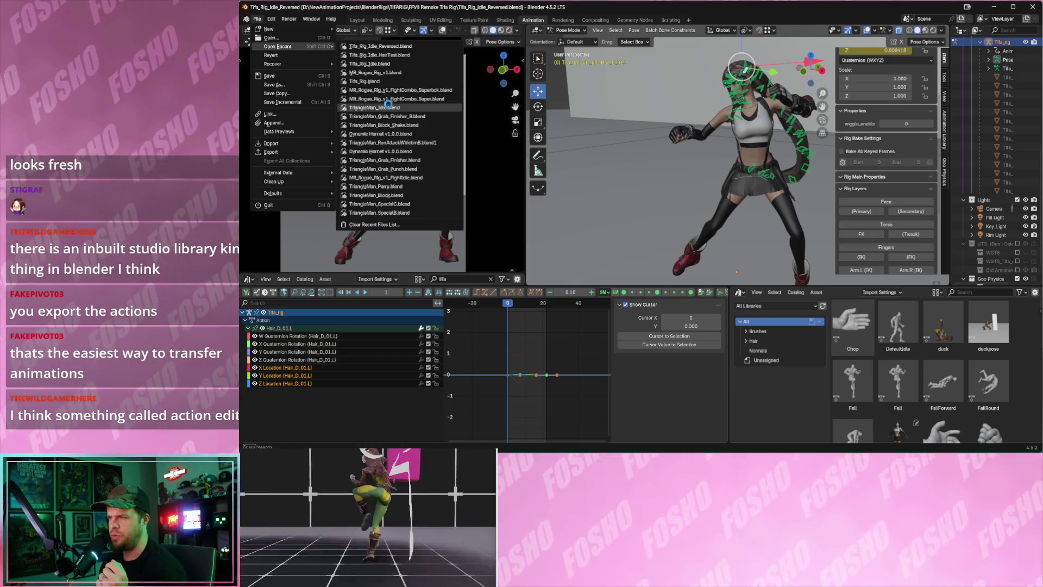
Load TriangleMan_Idle, then browse the GorillaPunk drive through StreetsOfRome Content to Grab_Punch.
click(388, 107)
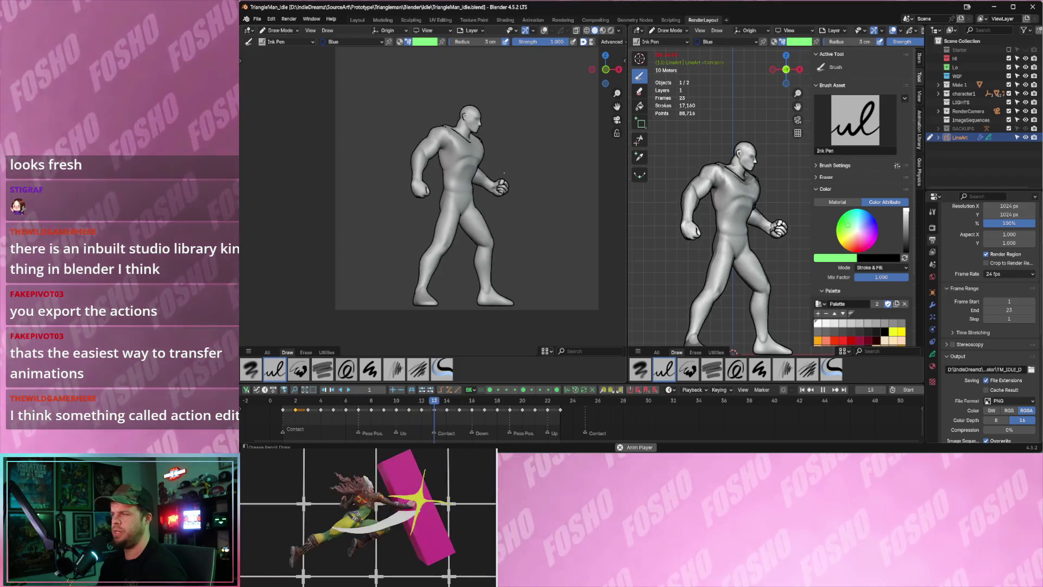
click(259, 20)
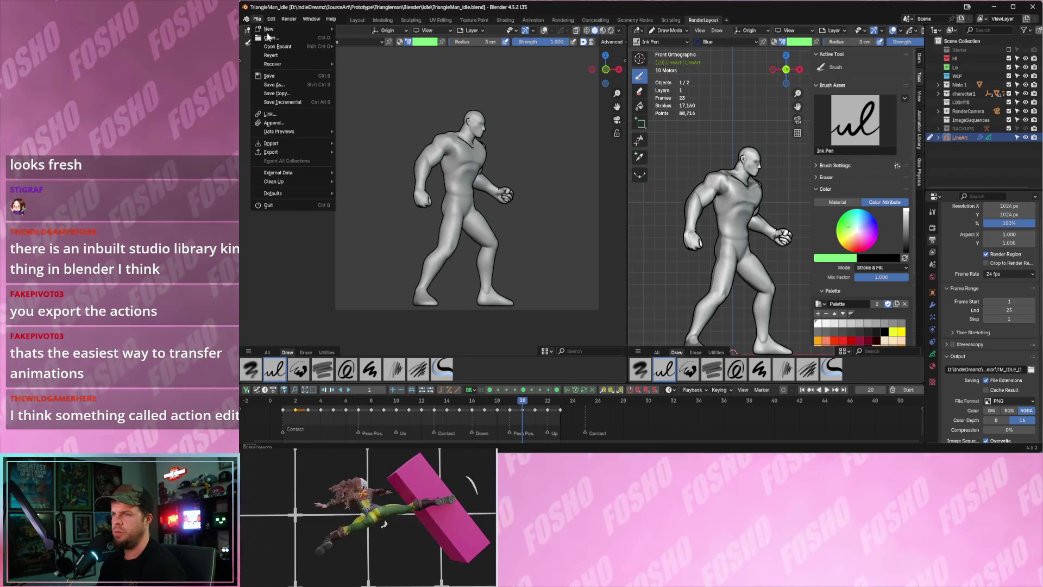
click(276, 41)
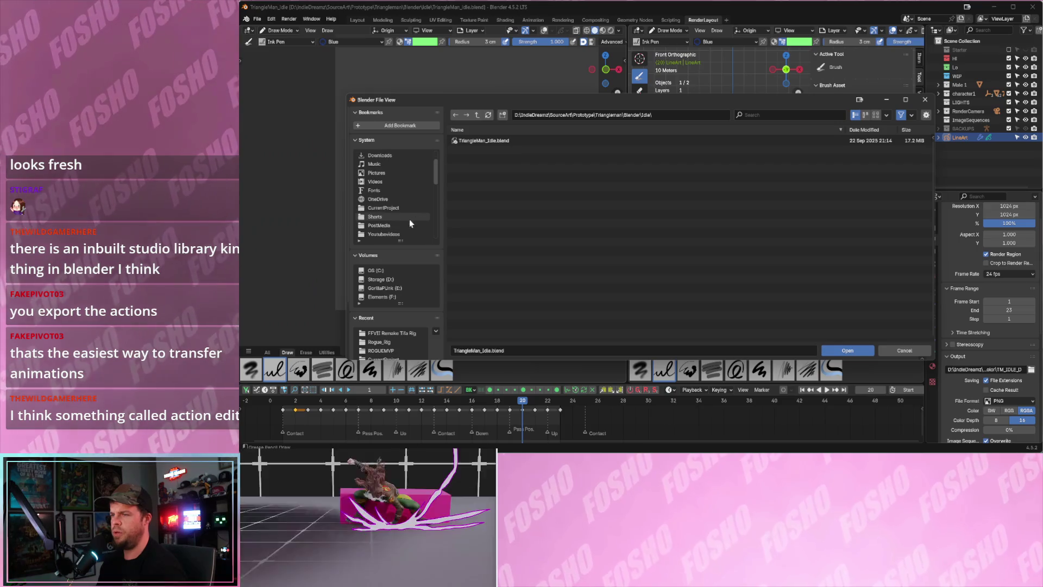
scroll(396, 255, down, 3)
click(384, 221)
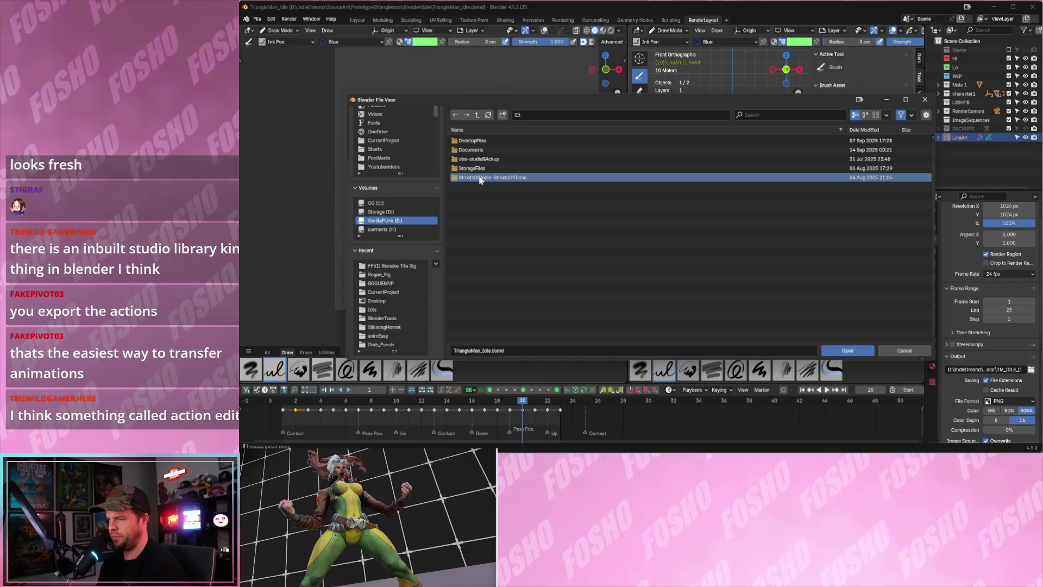
double_click(481, 179)
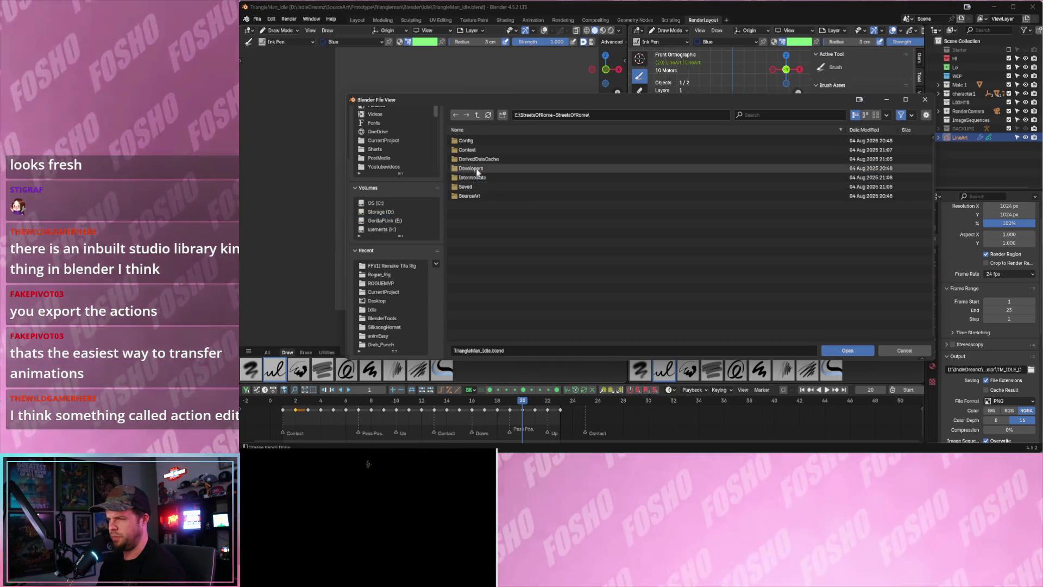
double_click(467, 150)
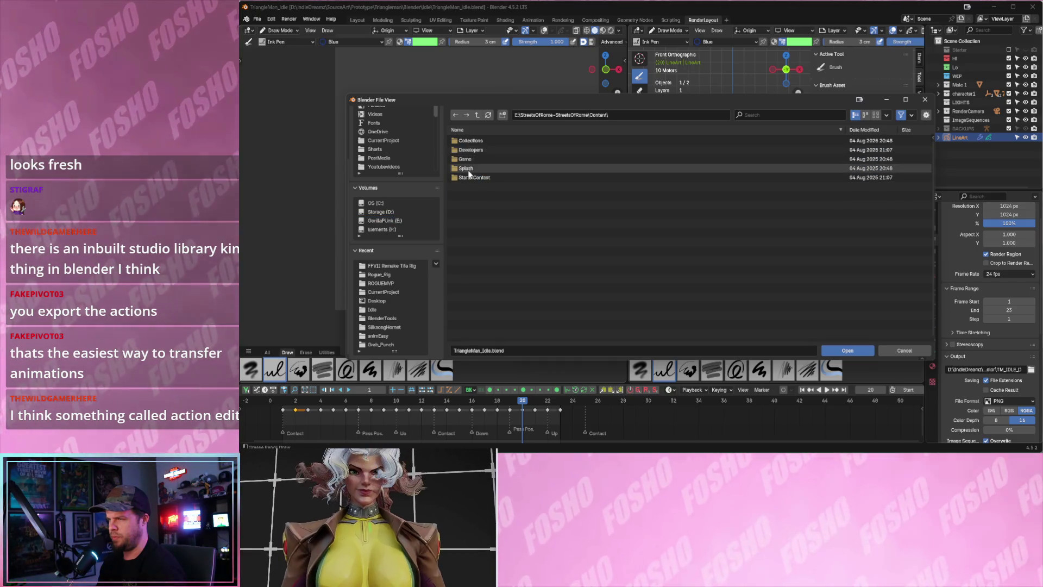
scroll(394, 152, down, 3)
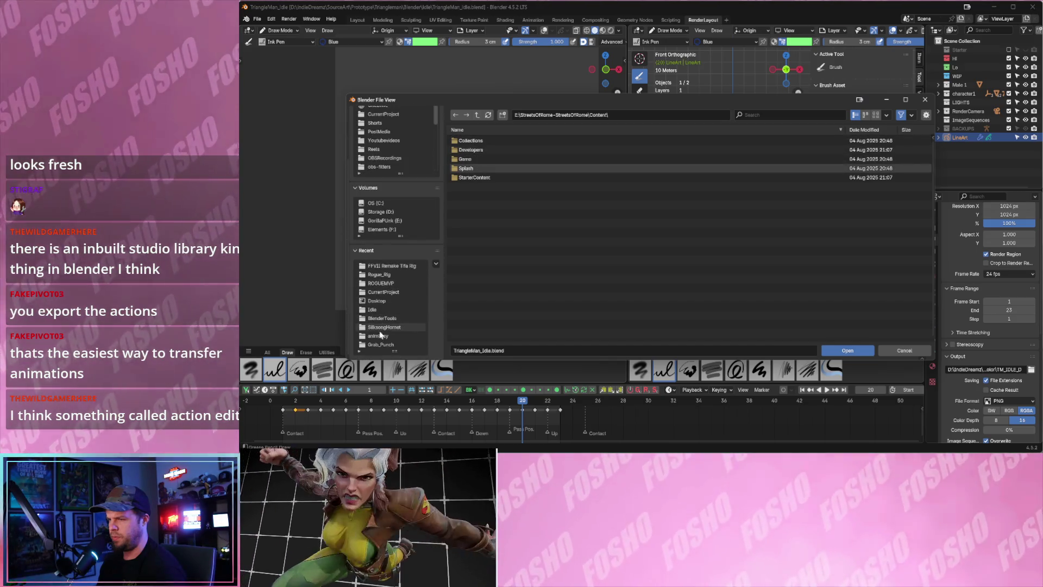
click(381, 344)
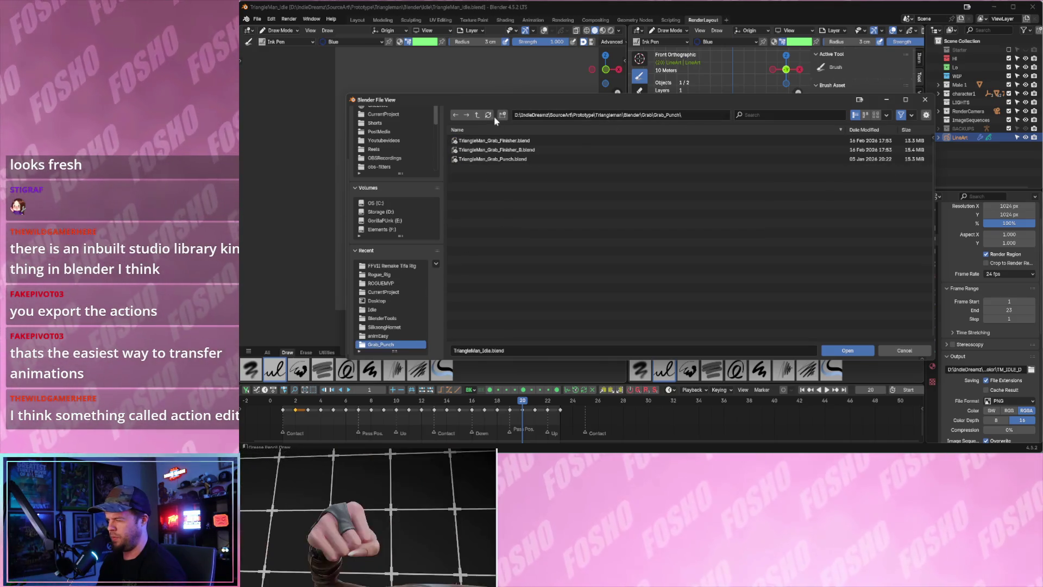
Navigate to Prototype > Triangleman_Thug > Blender > Idle and open TriangleMan_Idle_Thug.blend.
click(477, 115)
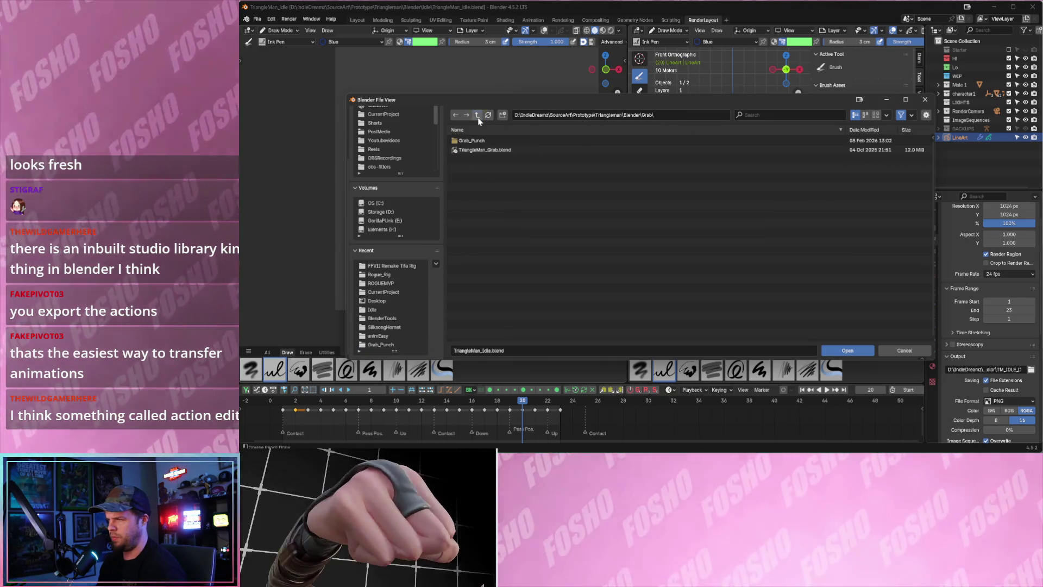
click(477, 115)
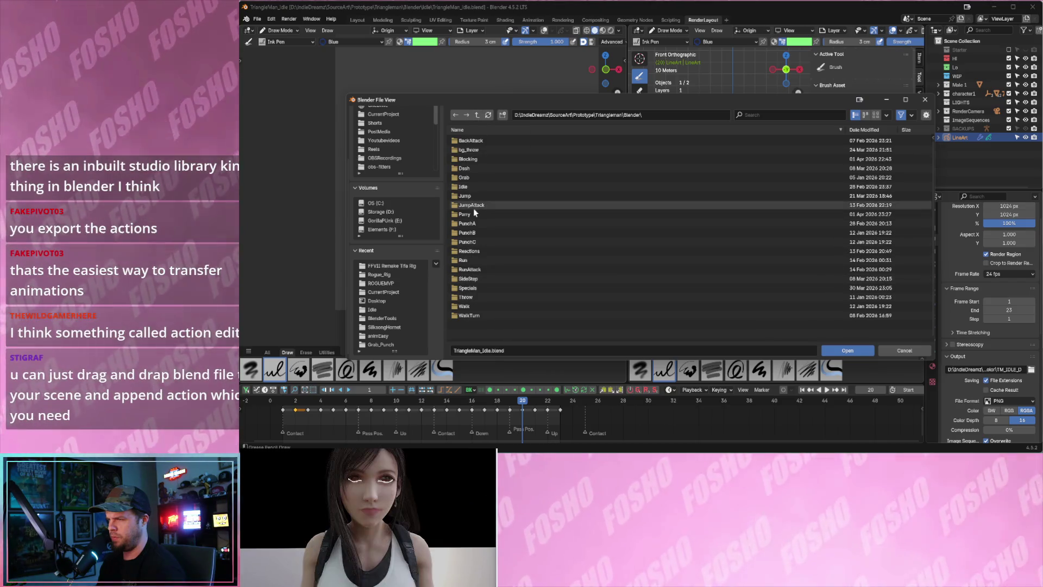
double_click(475, 187)
double_click(478, 115)
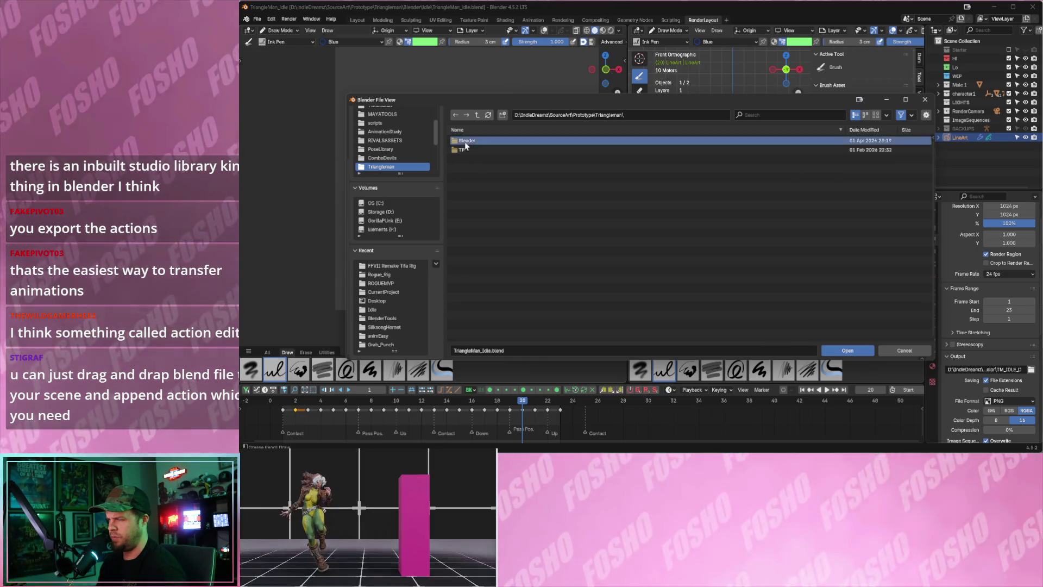
double_click(463, 141)
double_click(477, 114)
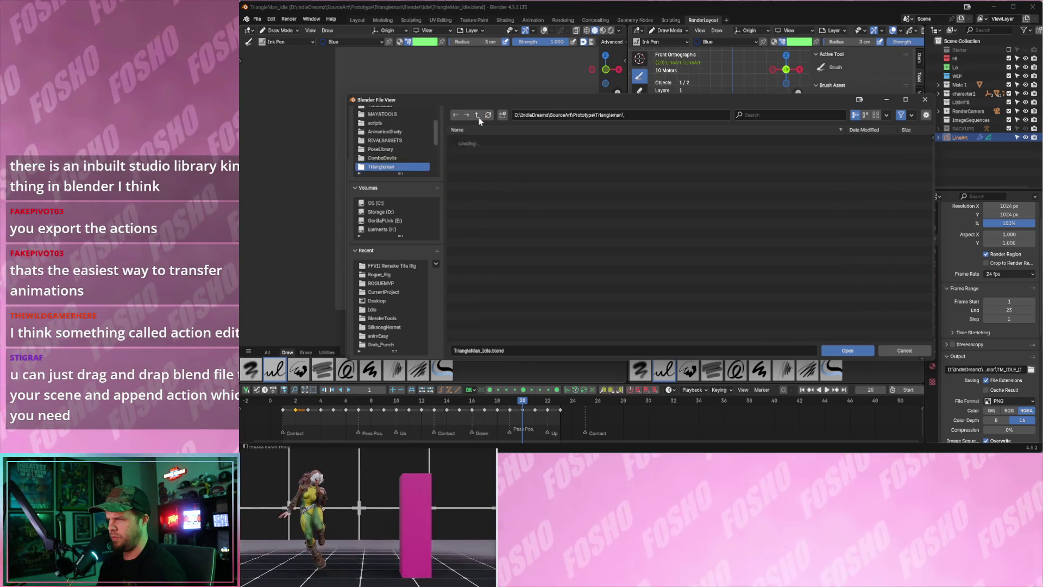
mouse_move(472, 227)
mouse_down()
mouse_move(475, 160)
mouse_move(476, 221)
mouse_up()
double_click(476, 222)
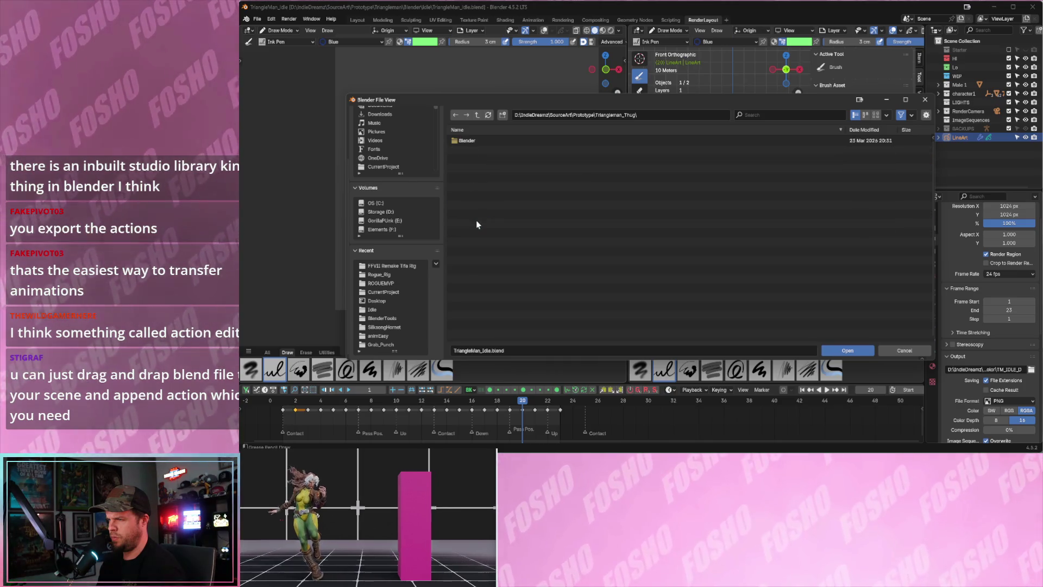
double_click(472, 142)
double_click(466, 149)
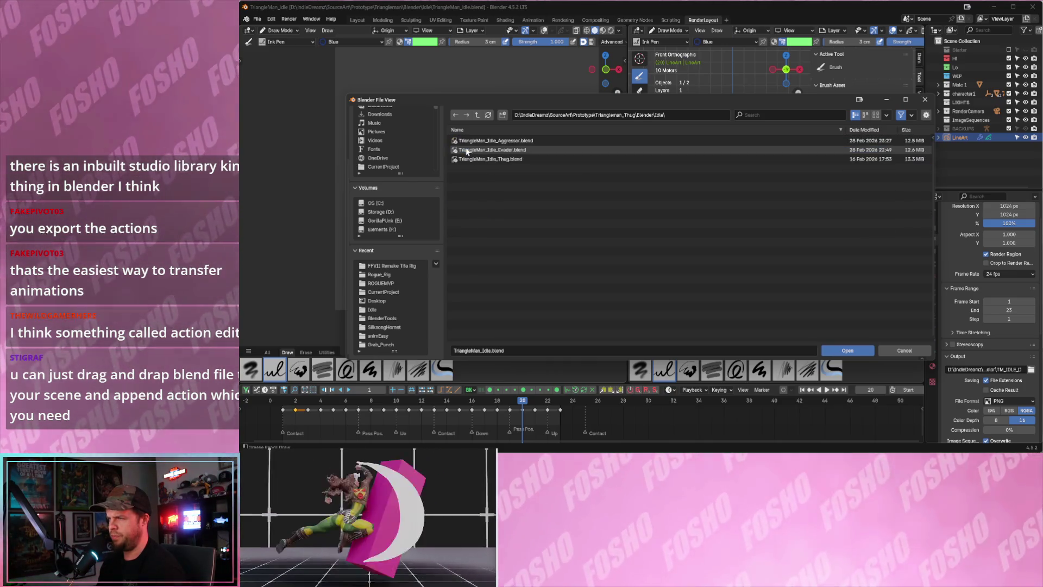
click(494, 142)
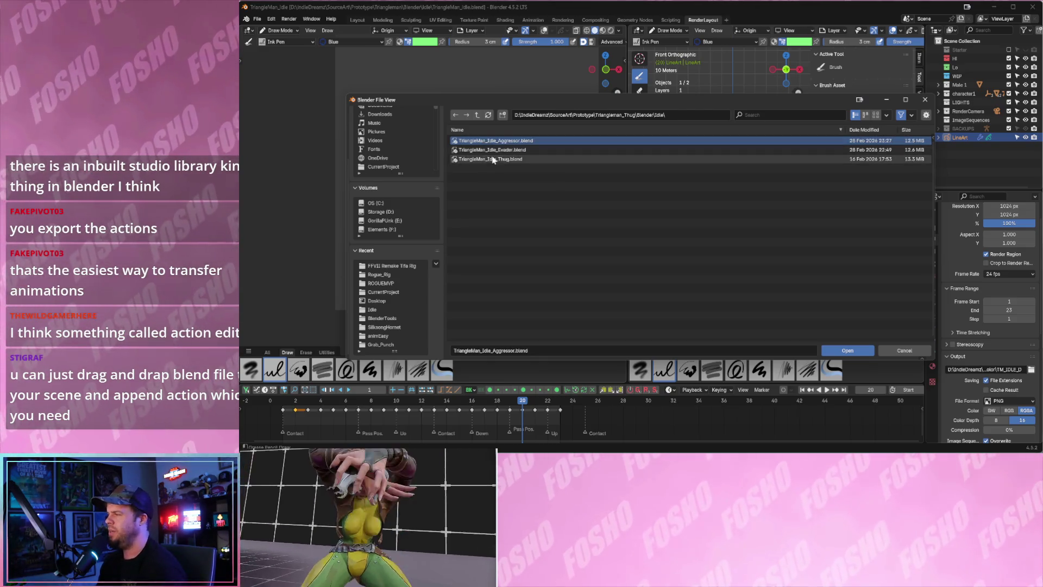
double_click(490, 159)
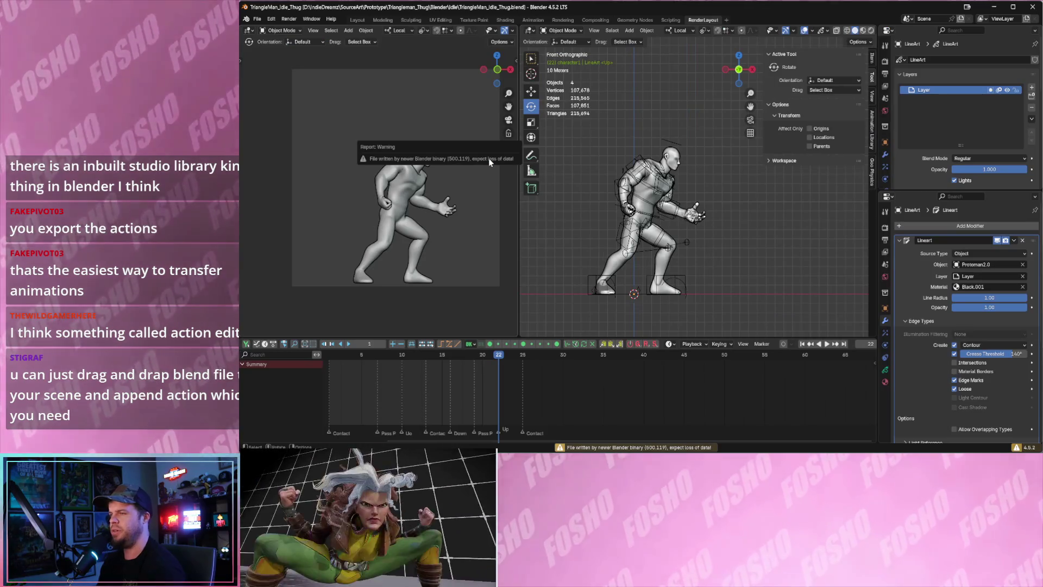
Play the Thug idle animation, rewind to an earlier frame and play it again.
key(space)
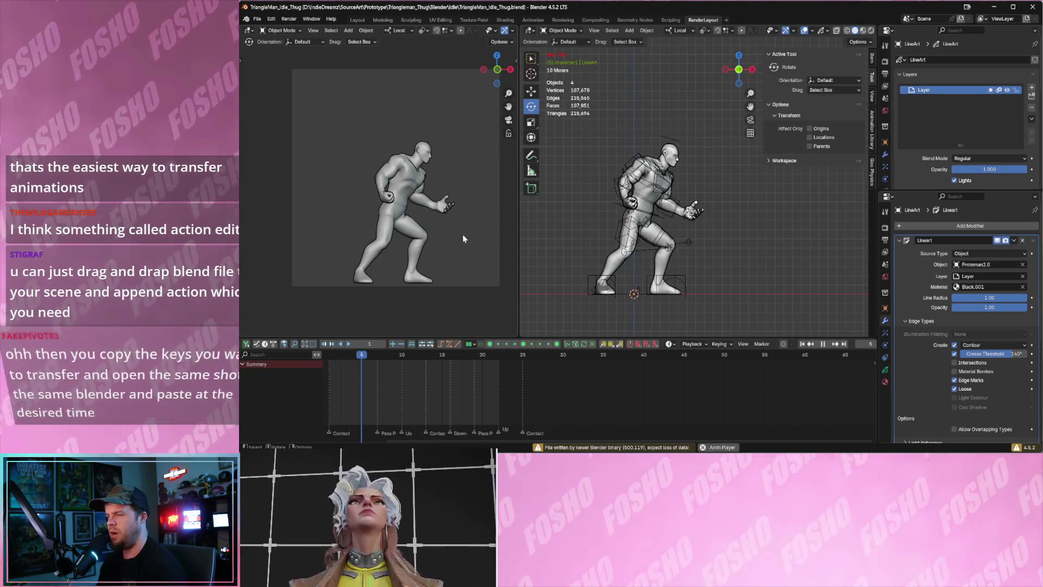
key(space)
click(373, 356)
key(space)
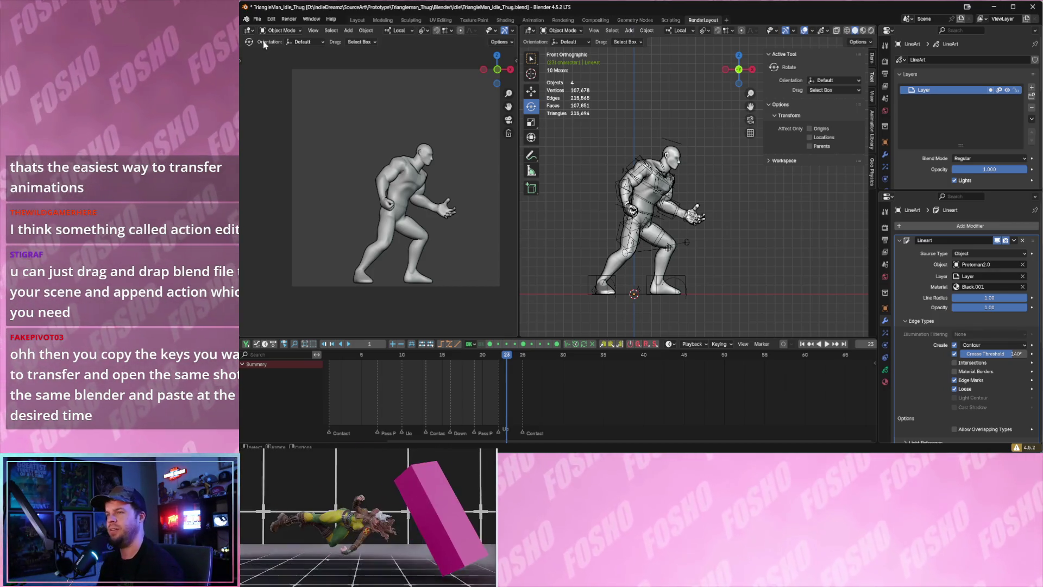
Reopen the recent Tifa_Rig_Idle_Reversed.blend without saving and orbit to face the character.
click(258, 19)
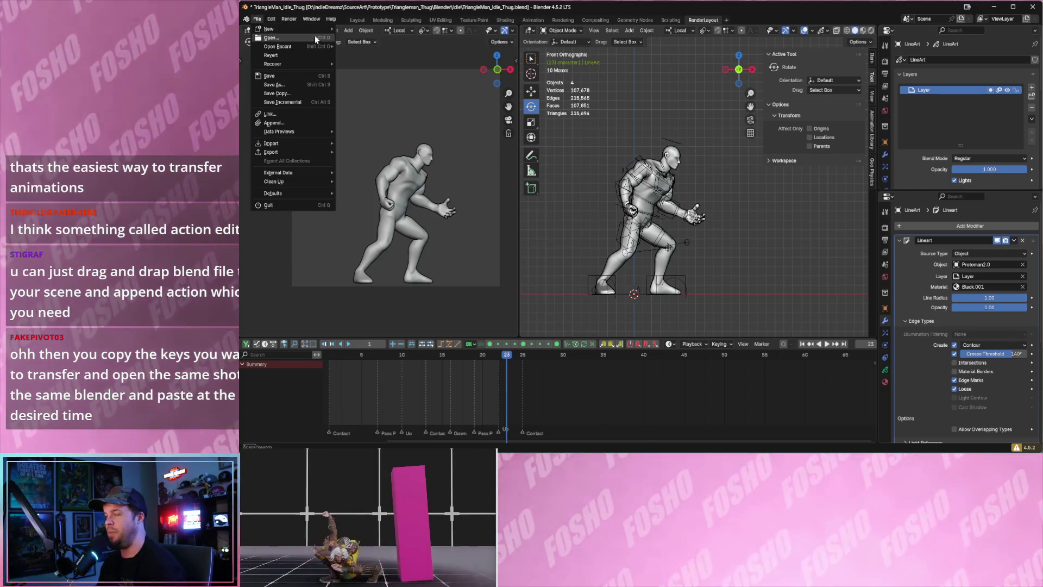
mouse_move(297, 45)
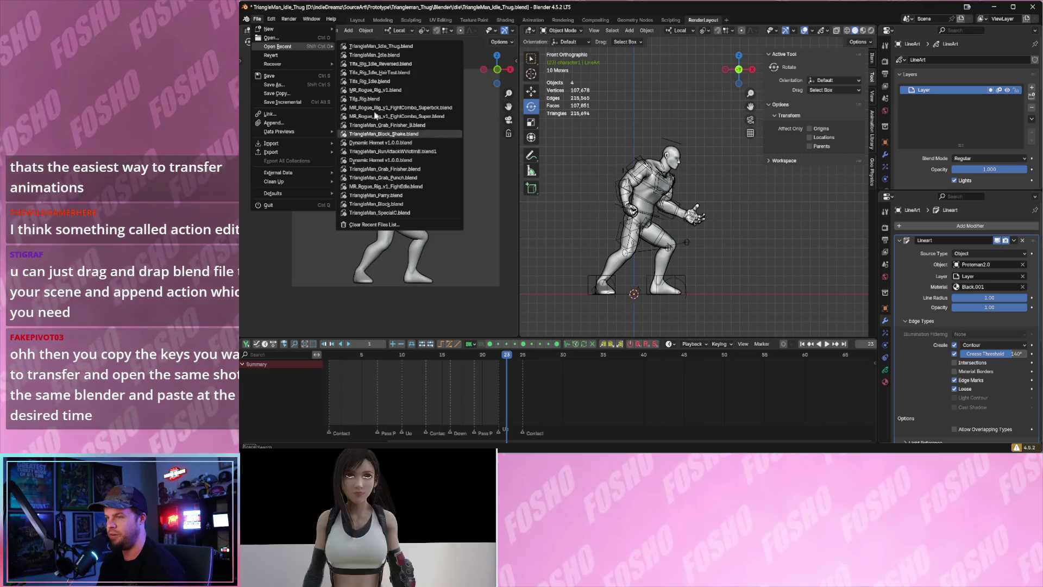
click(369, 65)
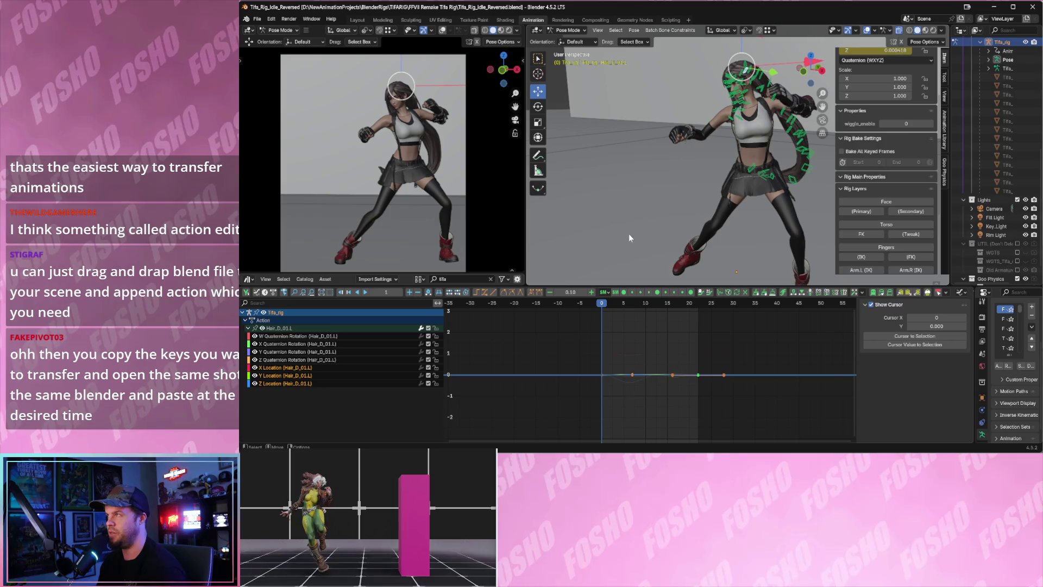
mouse_move(716, 162)
middle_down()
mouse_move(644, 189)
mouse_move(691, 192)
middle_up()
Enable the Face, Primary, Secondary, Torso, FK, Tweak, Hair Tweak and Clothes rig layers.
scroll(691, 191, down, 3)
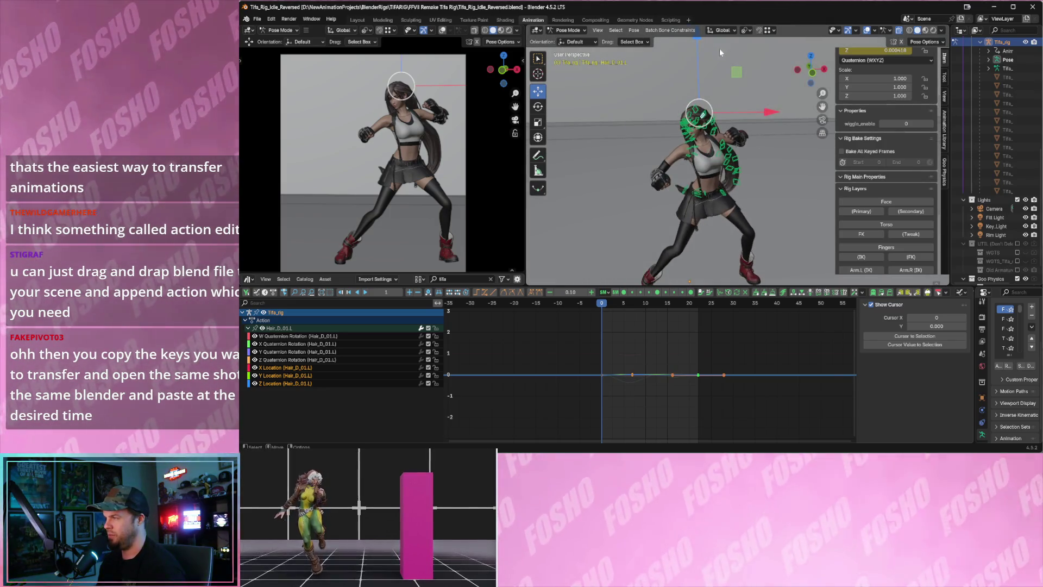
scroll(885, 154, down, 4)
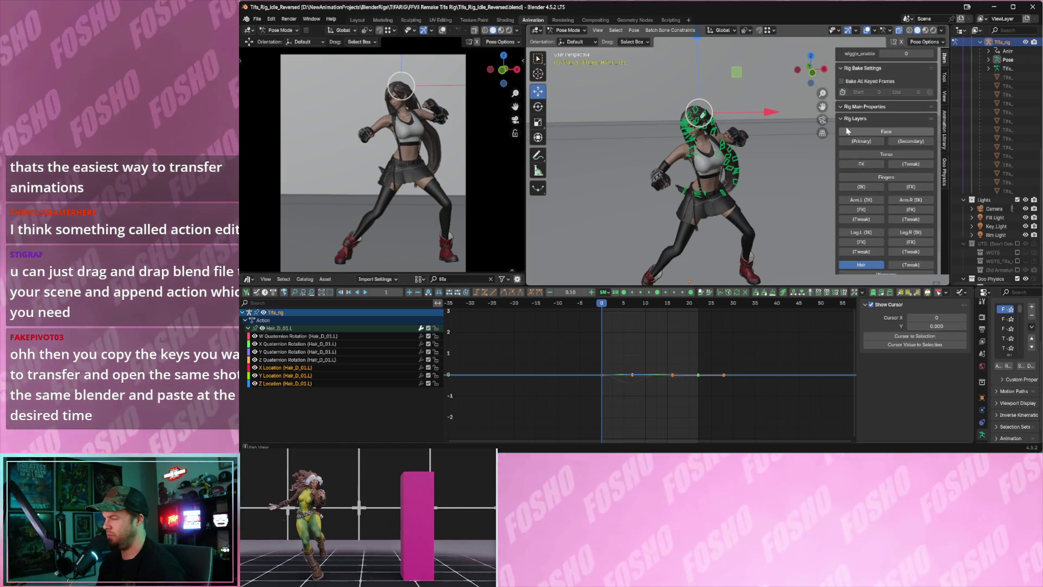
click(848, 133)
click(861, 142)
click(911, 141)
click(886, 155)
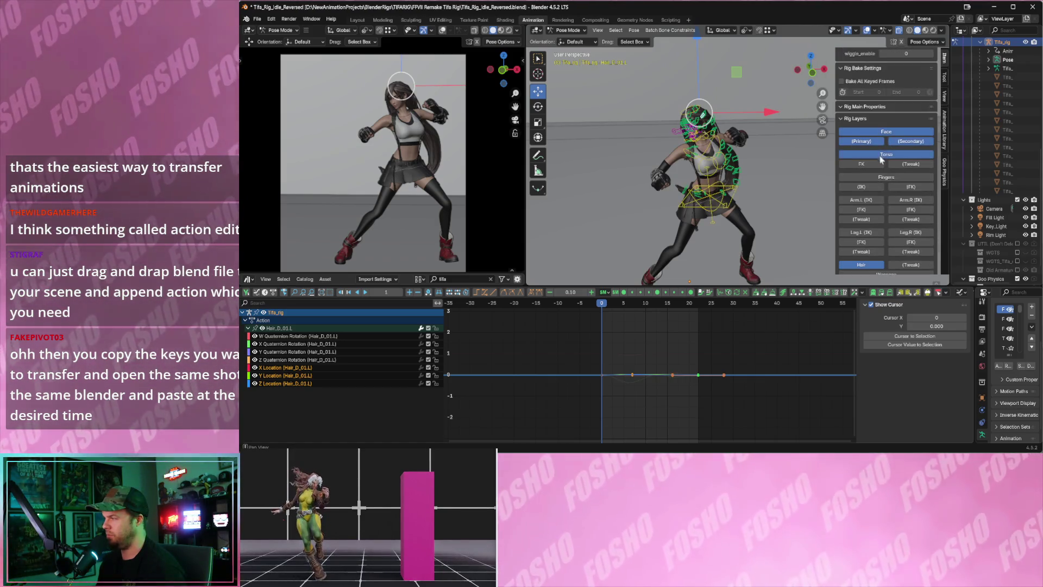
click(861, 164)
click(904, 165)
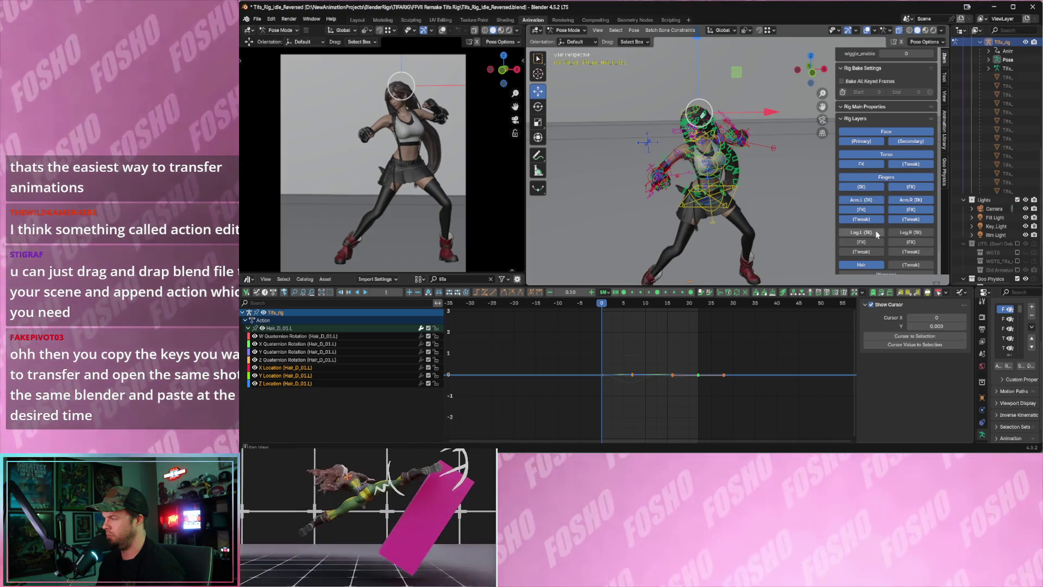
scroll(882, 250, down, 2)
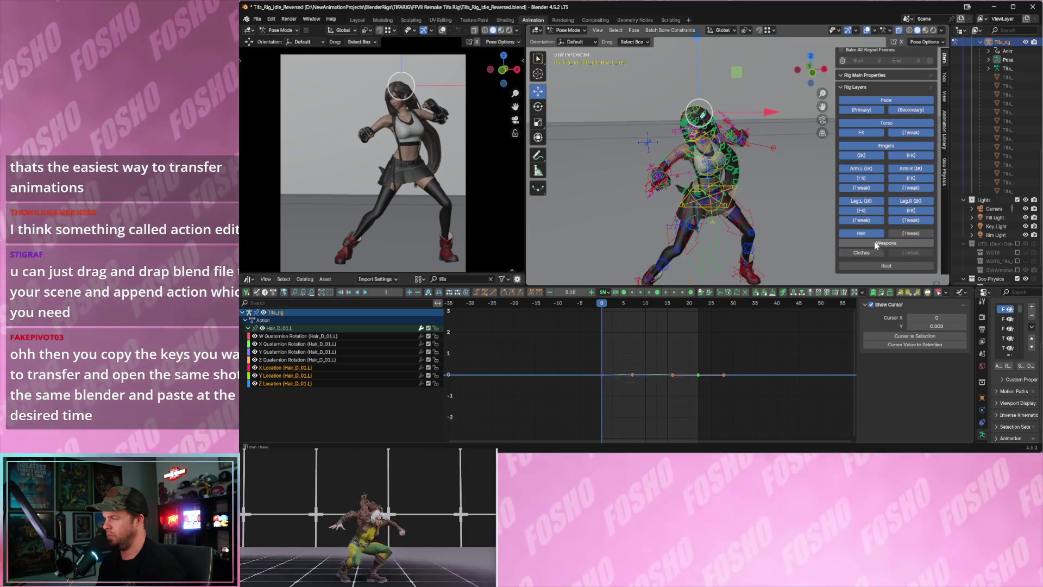
click(891, 233)
click(874, 251)
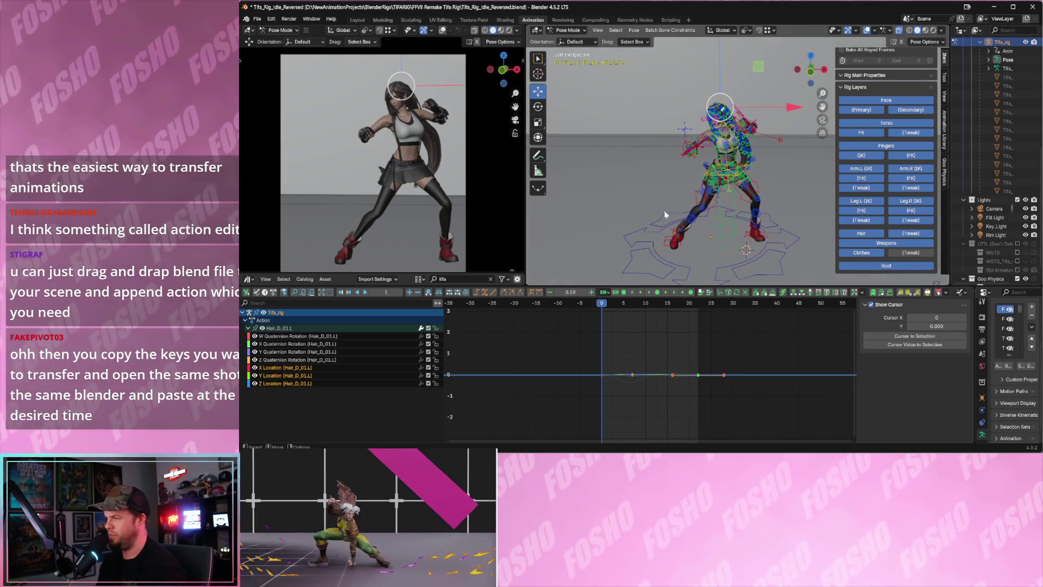
click(696, 204)
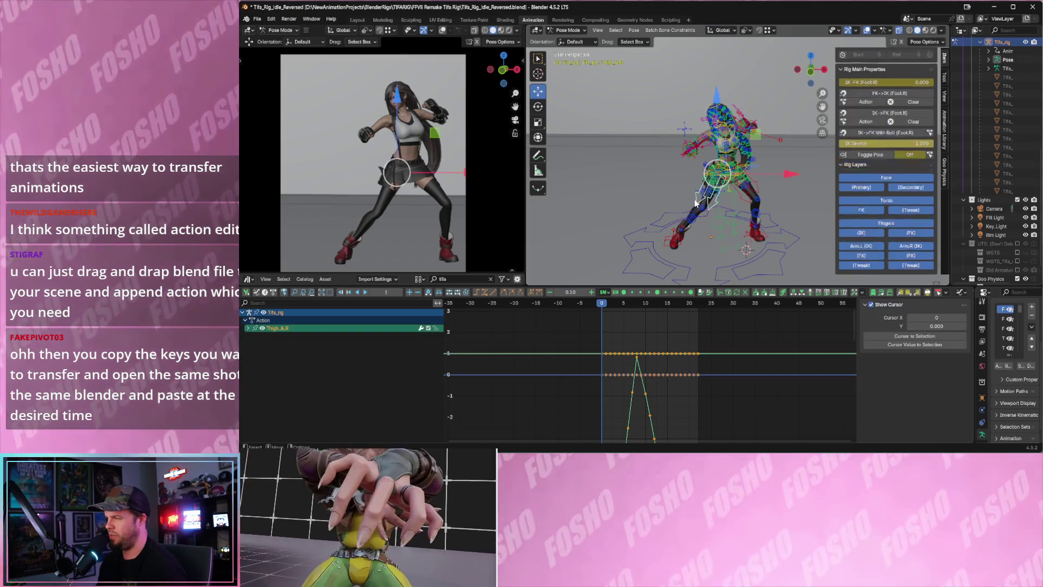
Select all bones and frame their curves in the Graph Editor, then select the right foot IK-FK control.
key(a)
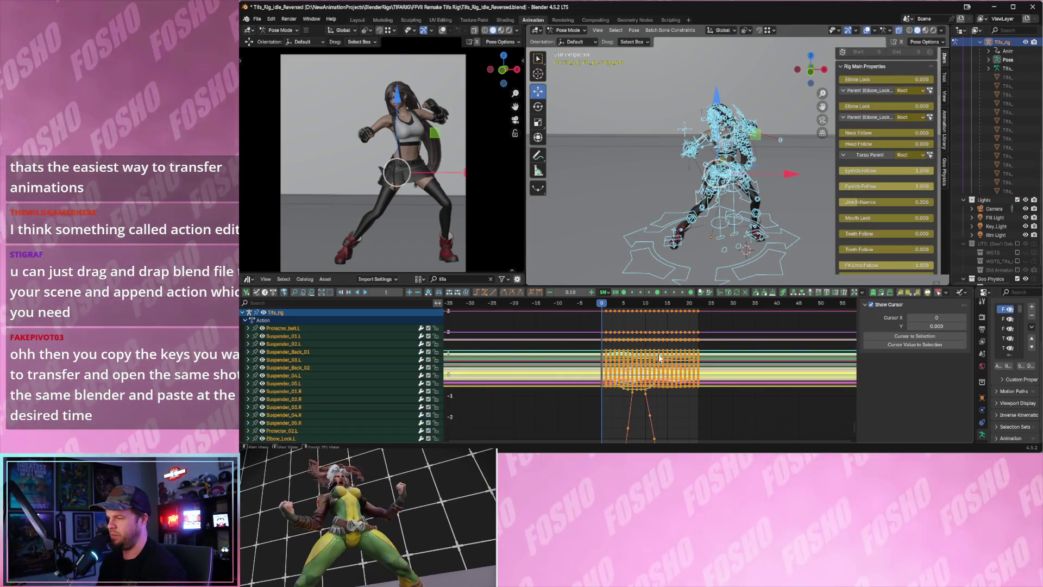
ctrl+middle_drag(659, 357, 666, 377)
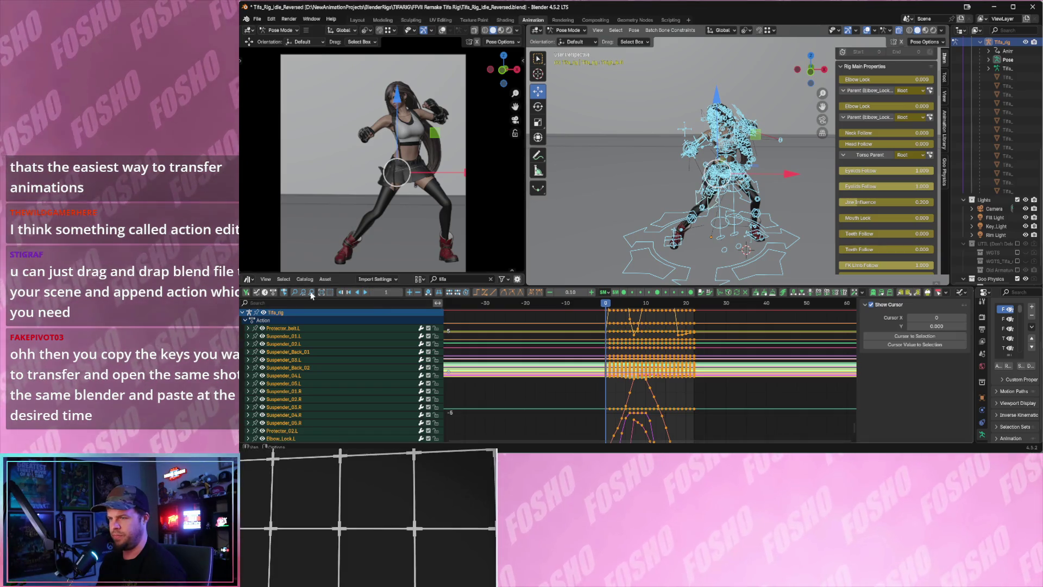
click(311, 294)
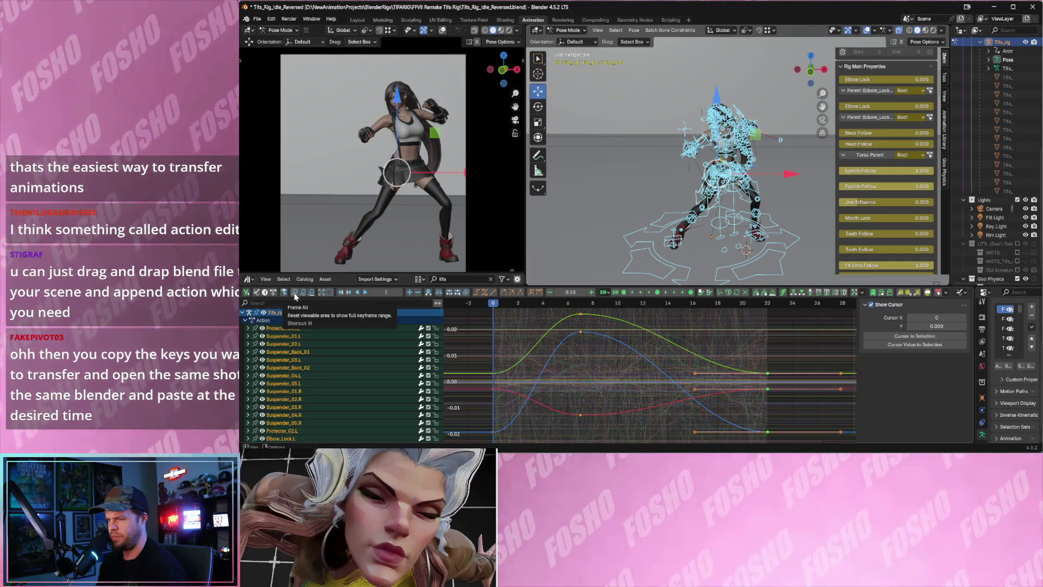
mouse_move(612, 378)
ctrl+middle_down()
mouse_move(614, 363)
mouse_move(550, 400)
mouse_move(588, 360)
ctrl+middle_up()
key(Tab)
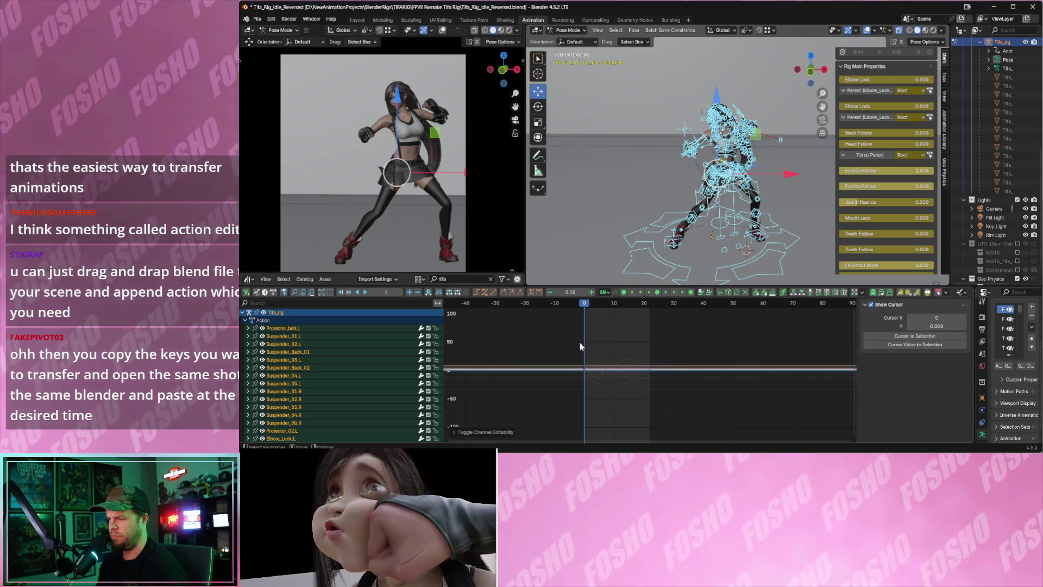
key(Escape)
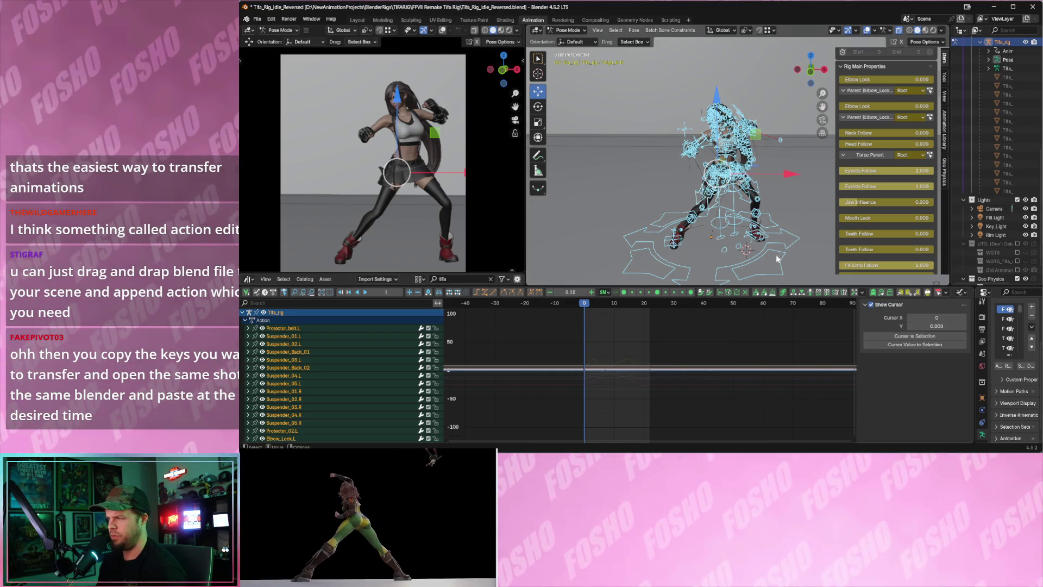
click(307, 293)
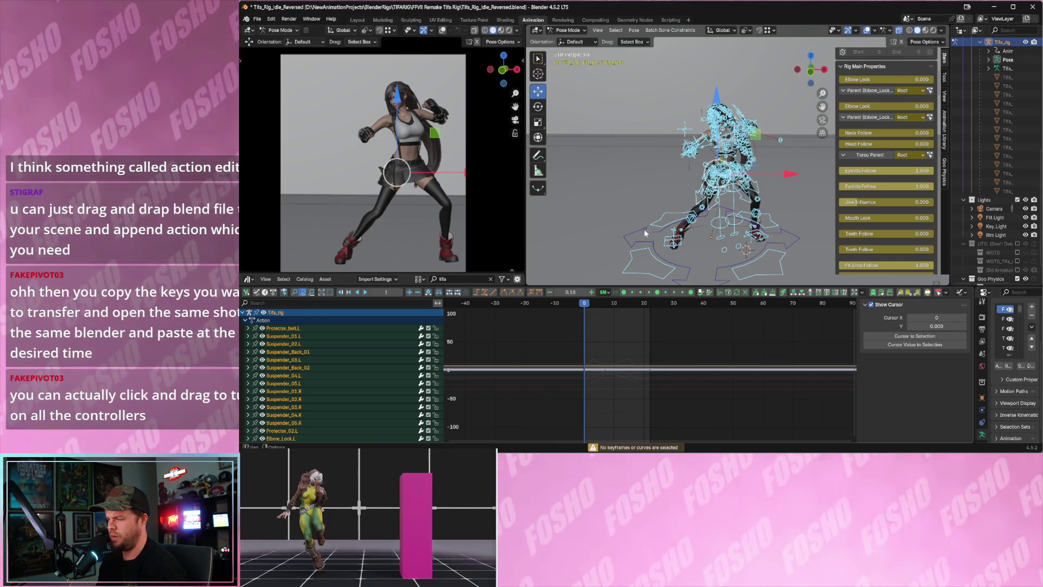
click(302, 293)
click(697, 172)
Rewind the Tifa rig to frame 0, then open MR_Rogue_Rig_v1_FightCombo from the taskbar jump list.
key(a)
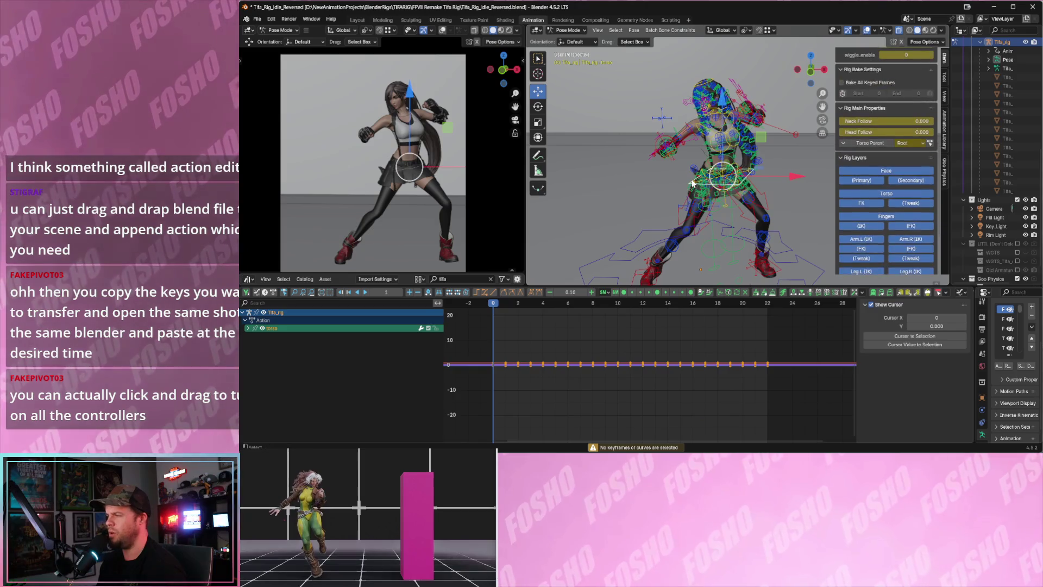
mouse_move(583, 365)
ctrl+middle_down()
mouse_move(655, 401)
mouse_move(669, 382)
ctrl+middle_up()
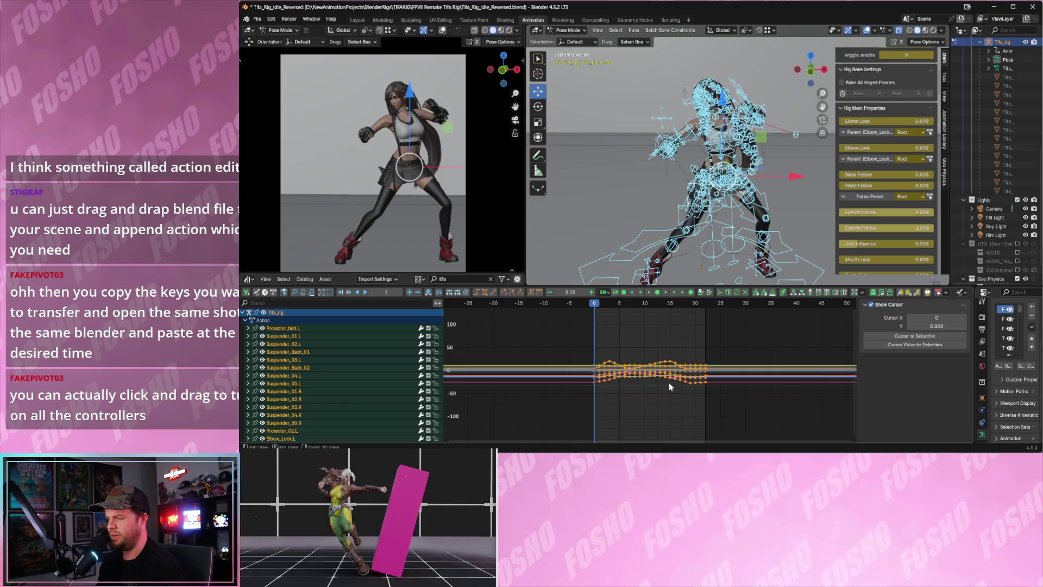
alt+scroll(669, 382, down, 6)
scroll(375, 372, down, 10)
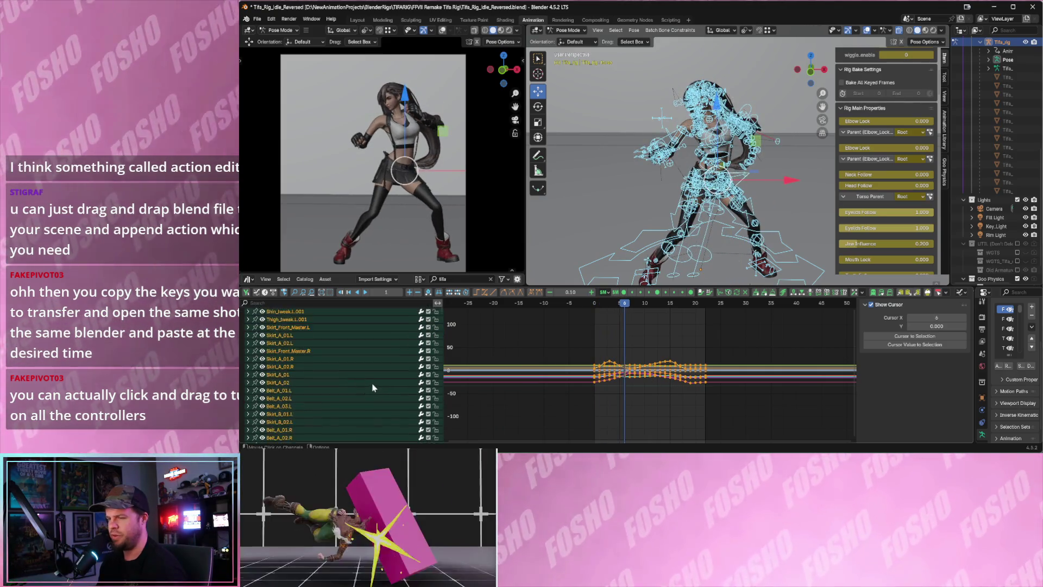
scroll(380, 378, down, 2)
click(743, 417)
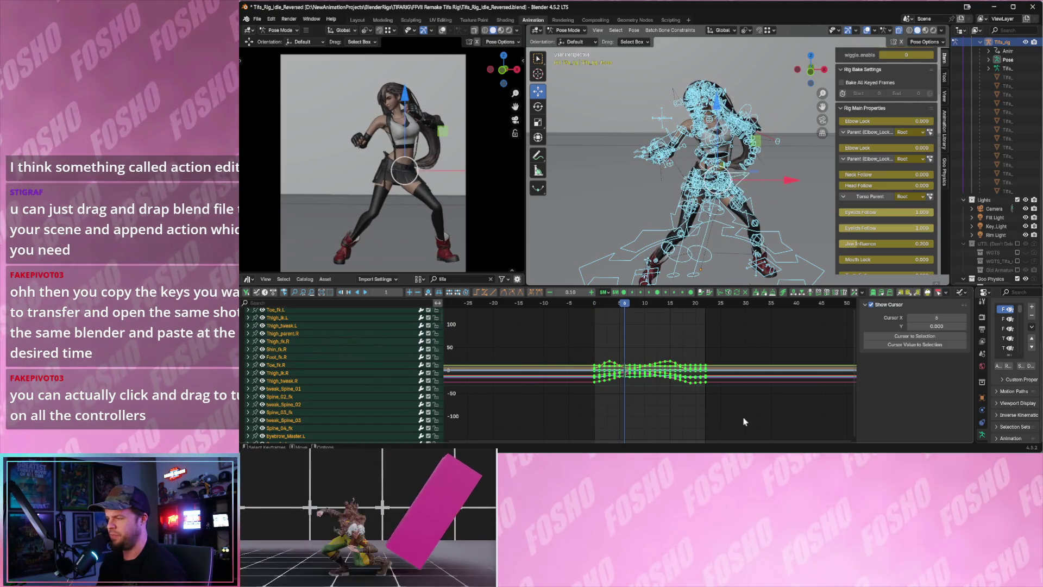
key(shift+Left)
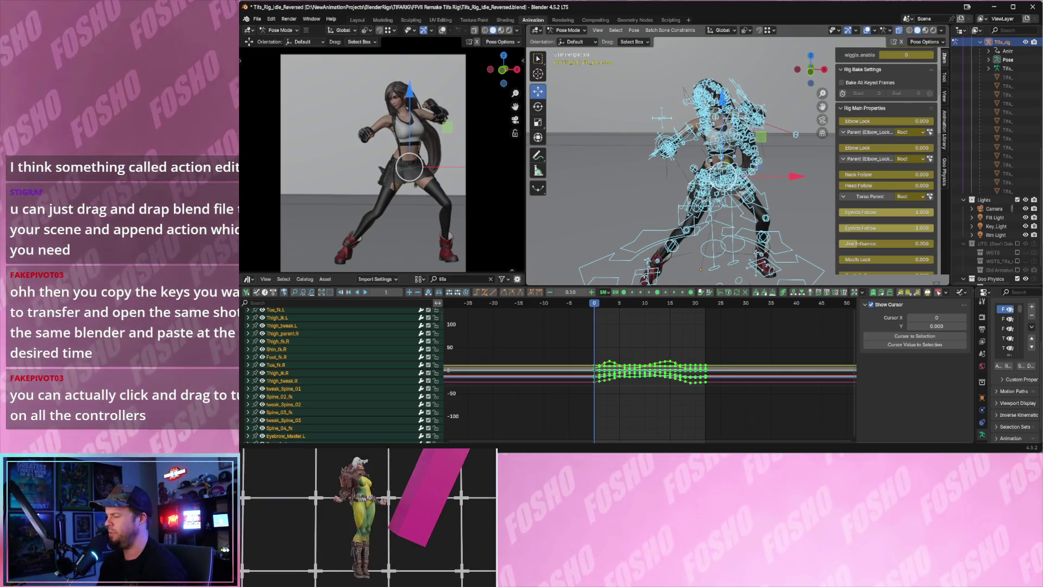
right_click(889, 451)
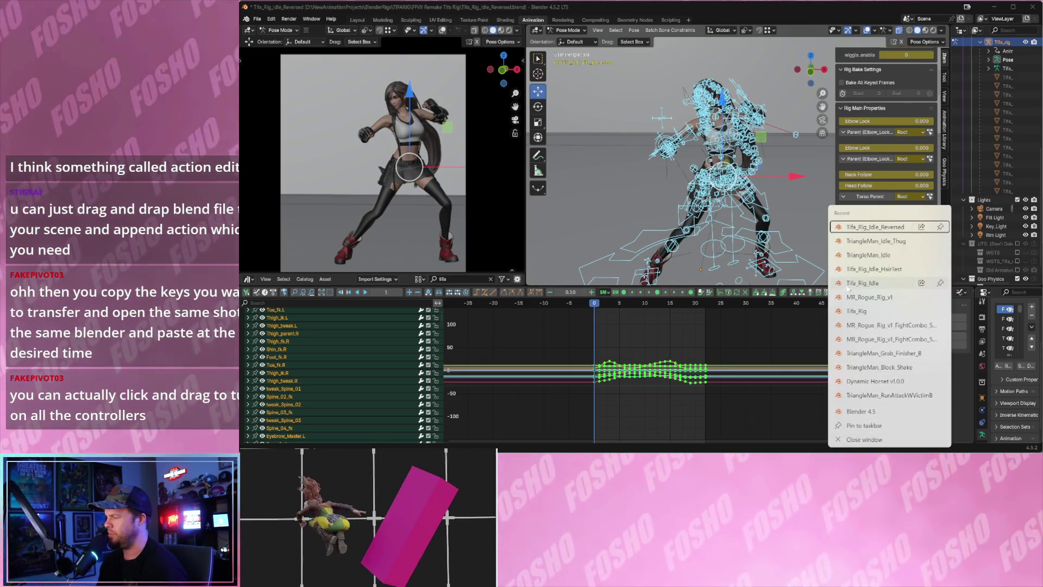
click(876, 326)
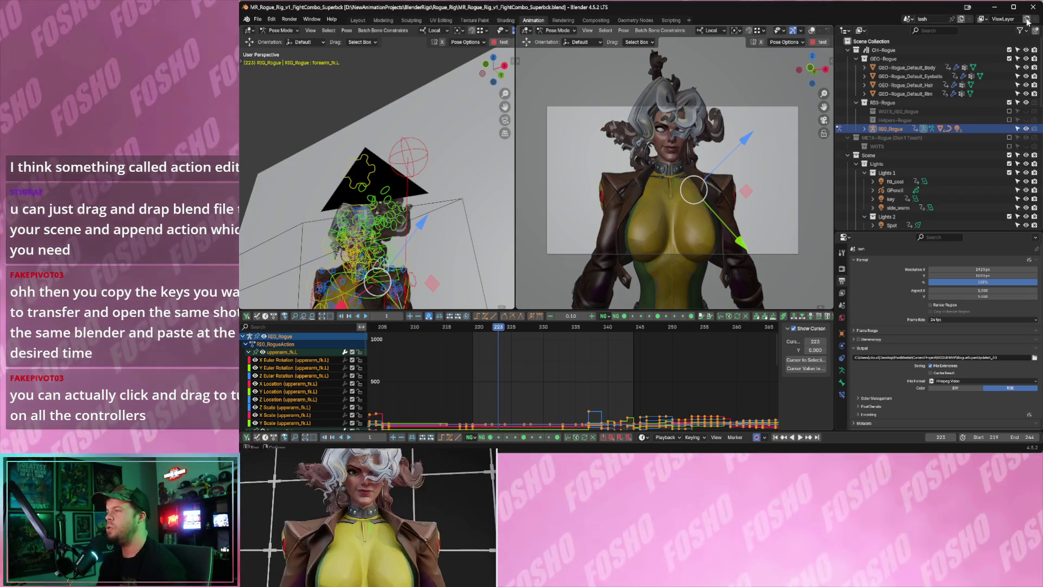
click(997, 6)
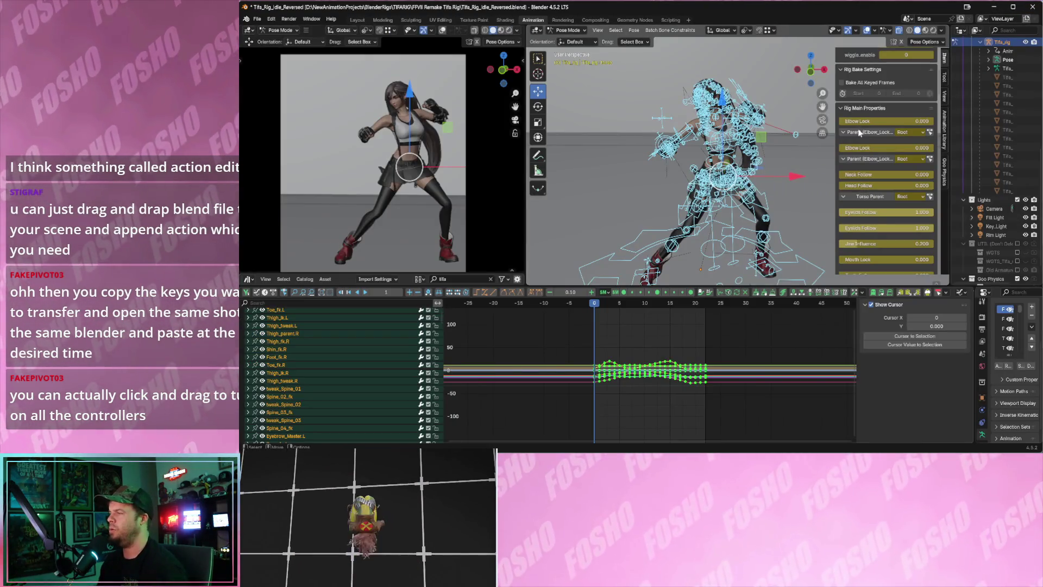
scroll(860, 132, down, 10)
click(767, 197)
click(765, 201)
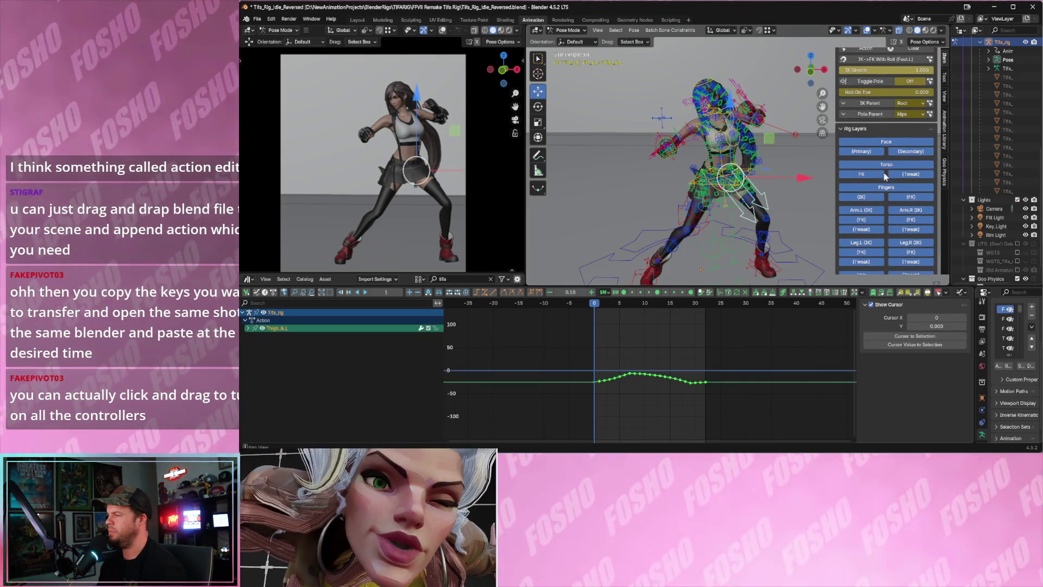
scroll(891, 168, up, 10)
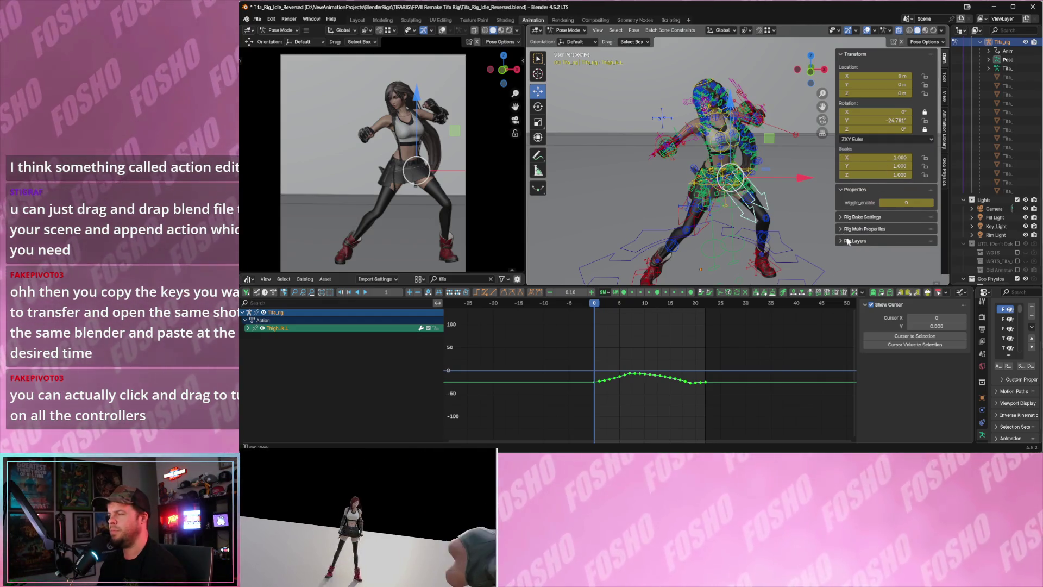
click(850, 241)
scroll(853, 247, down, 6)
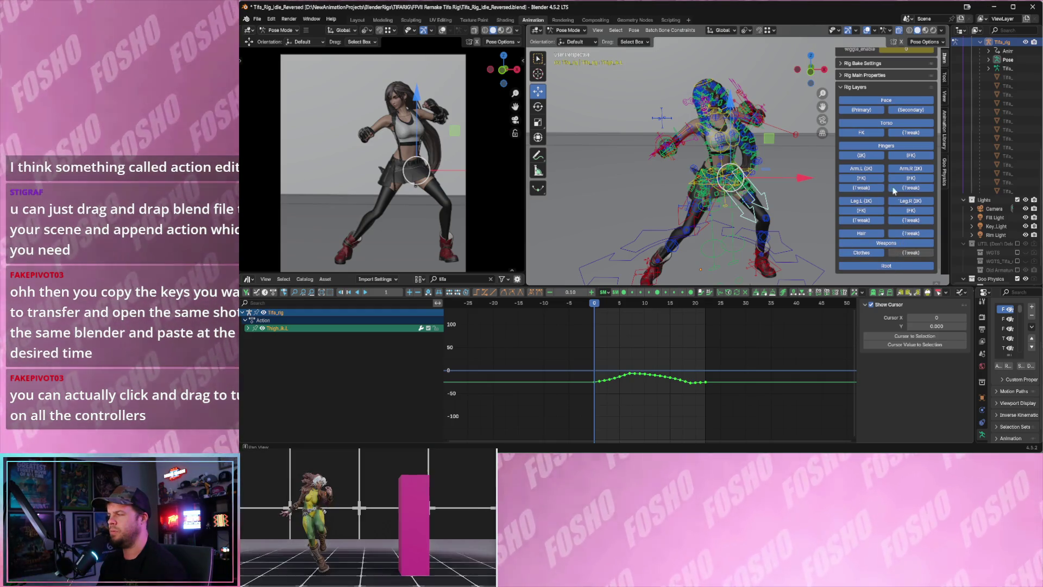
click(913, 254)
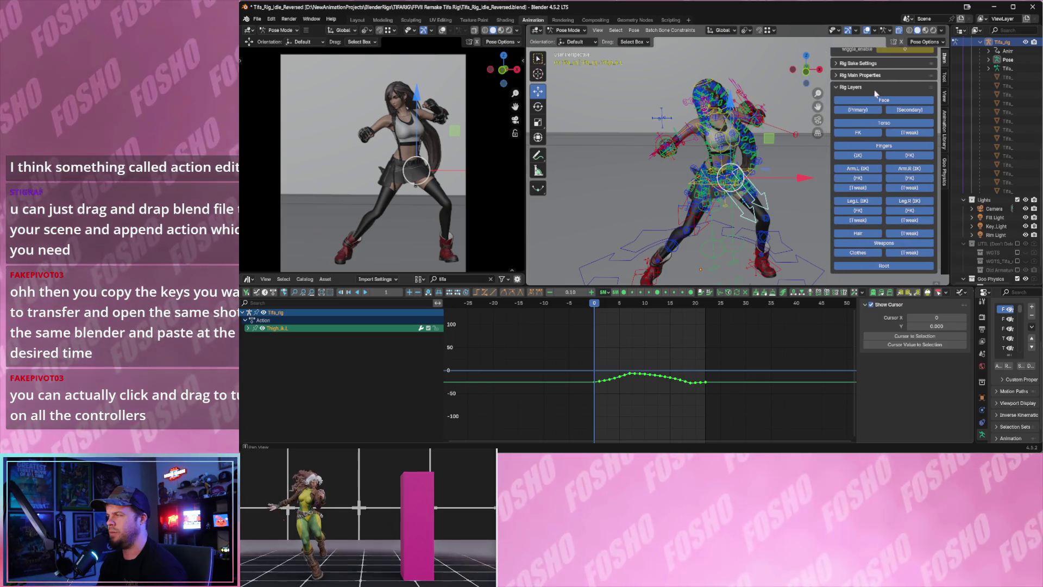
click(874, 90)
click(845, 242)
scroll(860, 219, down, 2)
click(859, 190)
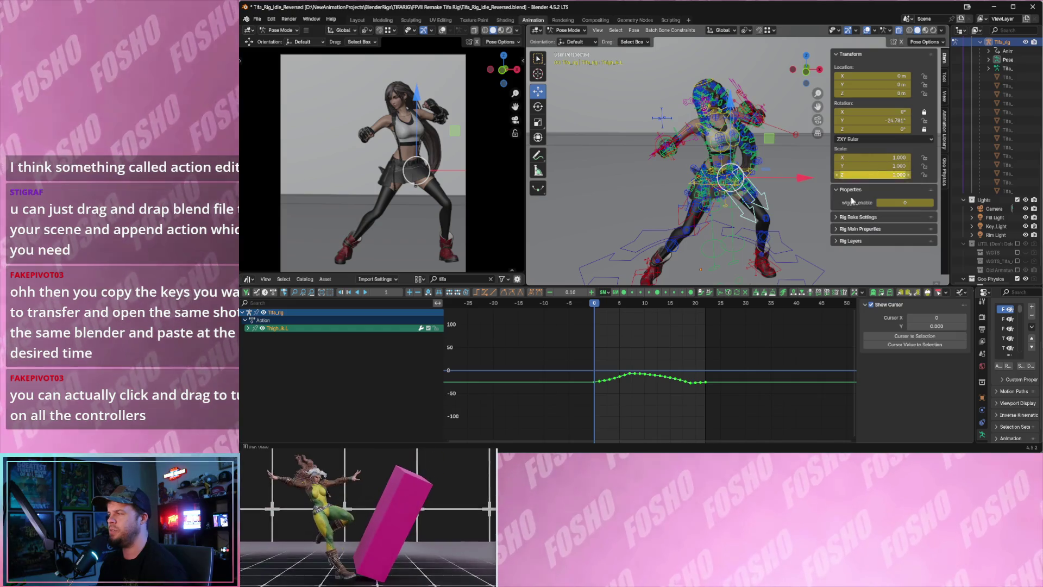
click(848, 240)
scroll(864, 228, down, 5)
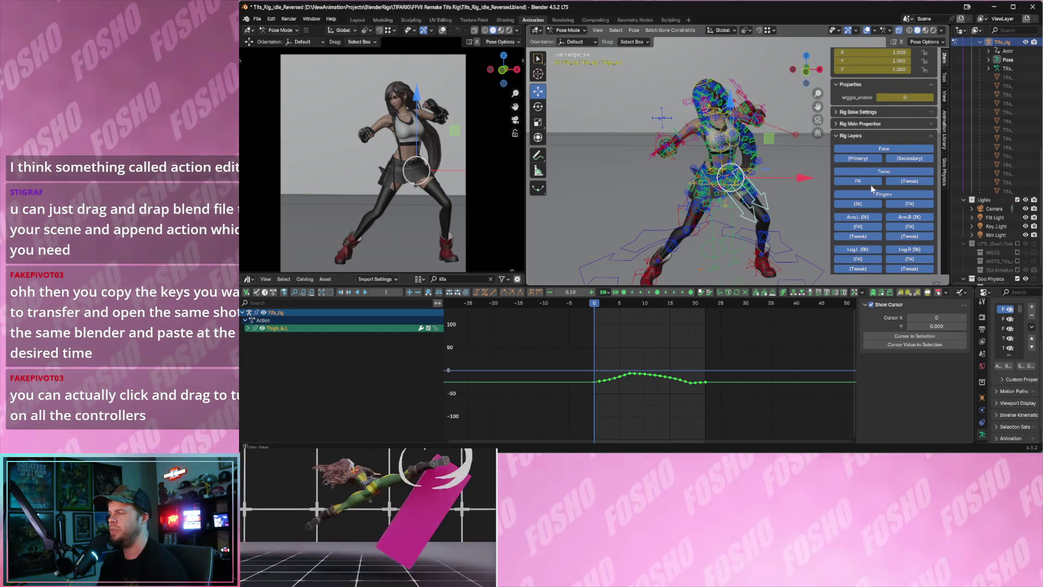
click(875, 196)
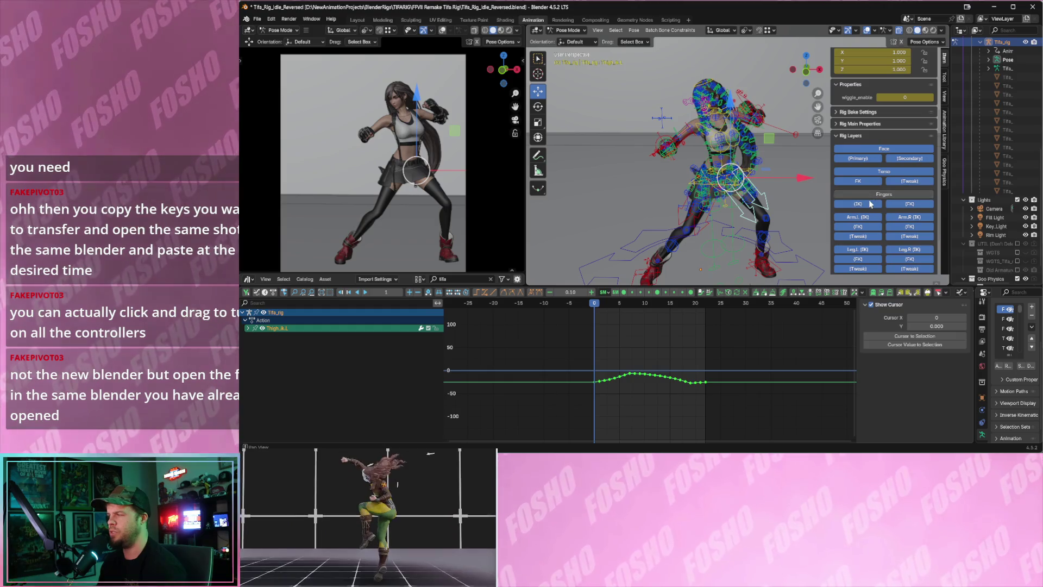
click(873, 196)
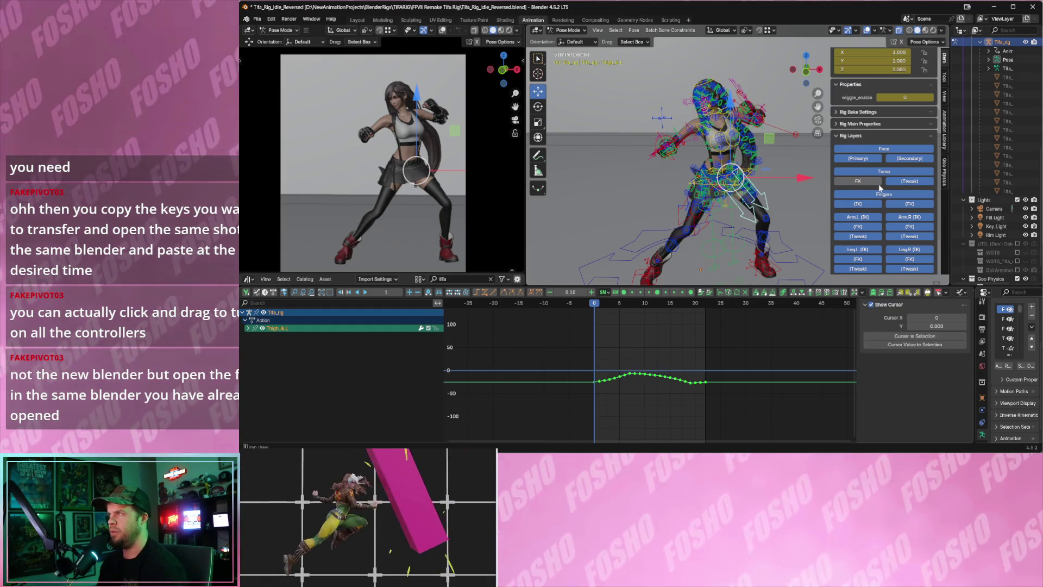
click(869, 183)
click(869, 183)
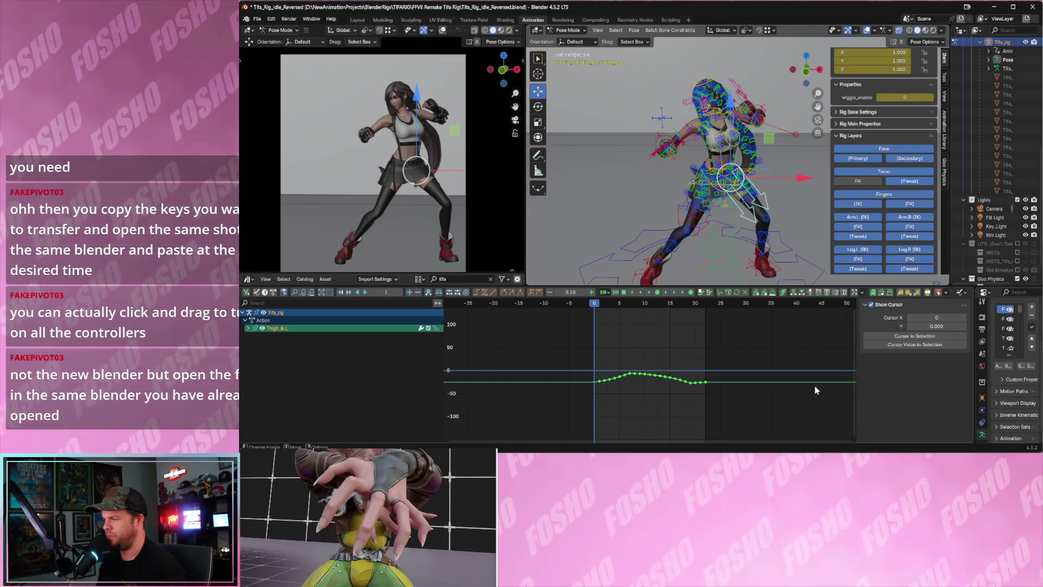
click(919, 442)
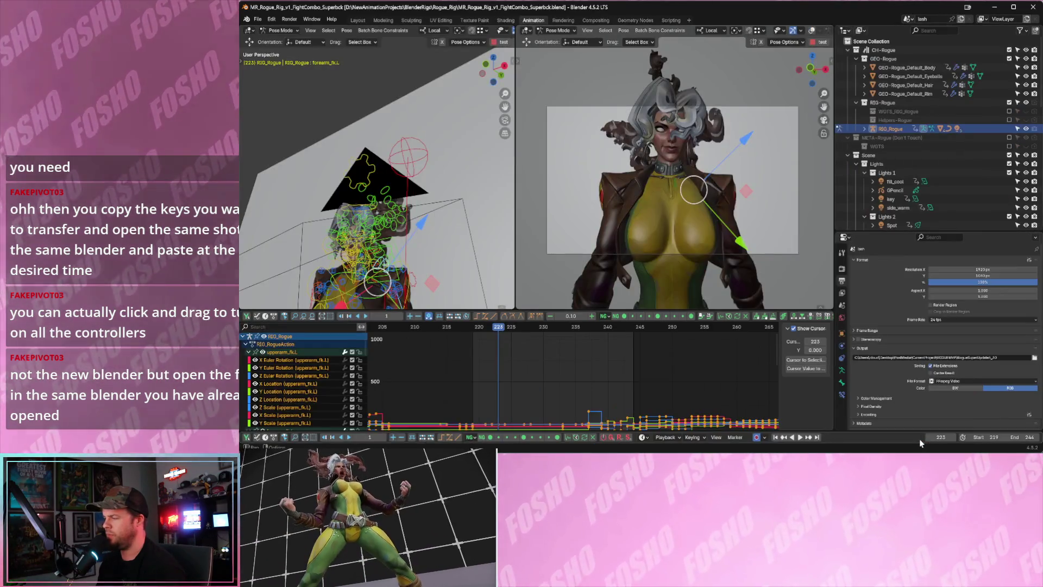
Widen the right view, open the sidebar and expand the Rogue rig's layer toggles.
drag(832, 142, 869, 148)
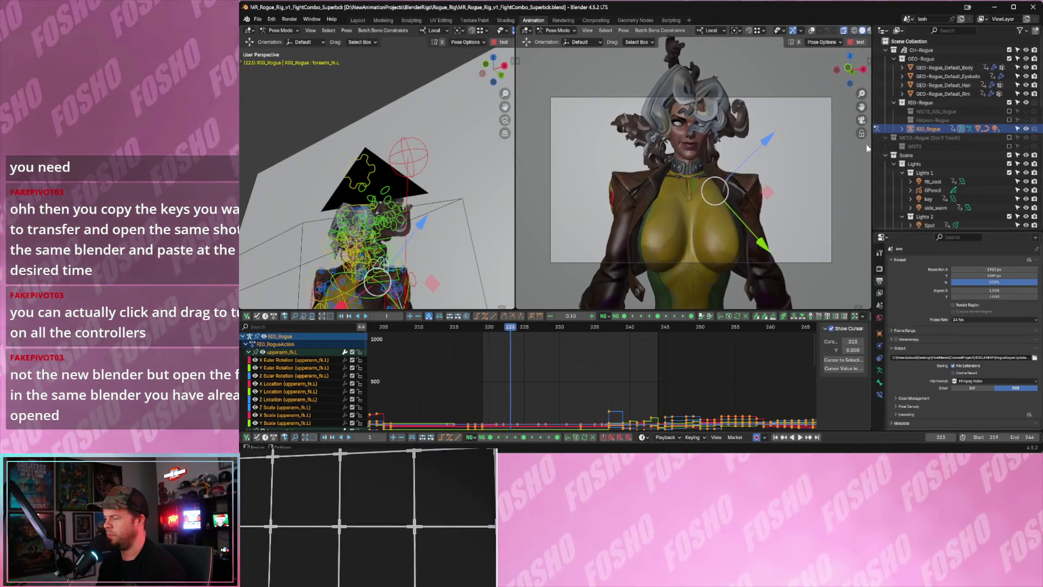
key(n)
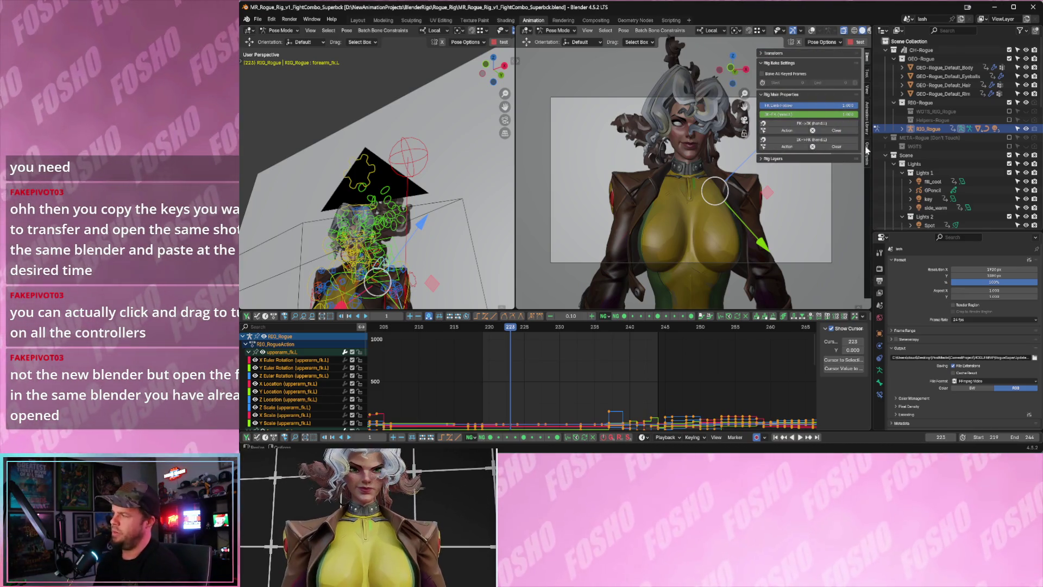
click(389, 215)
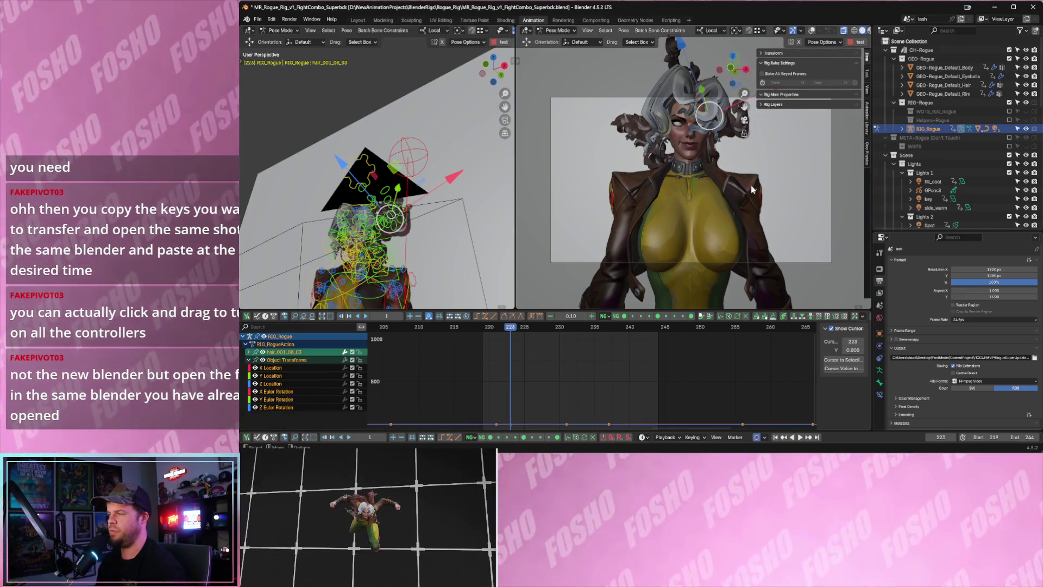
click(769, 104)
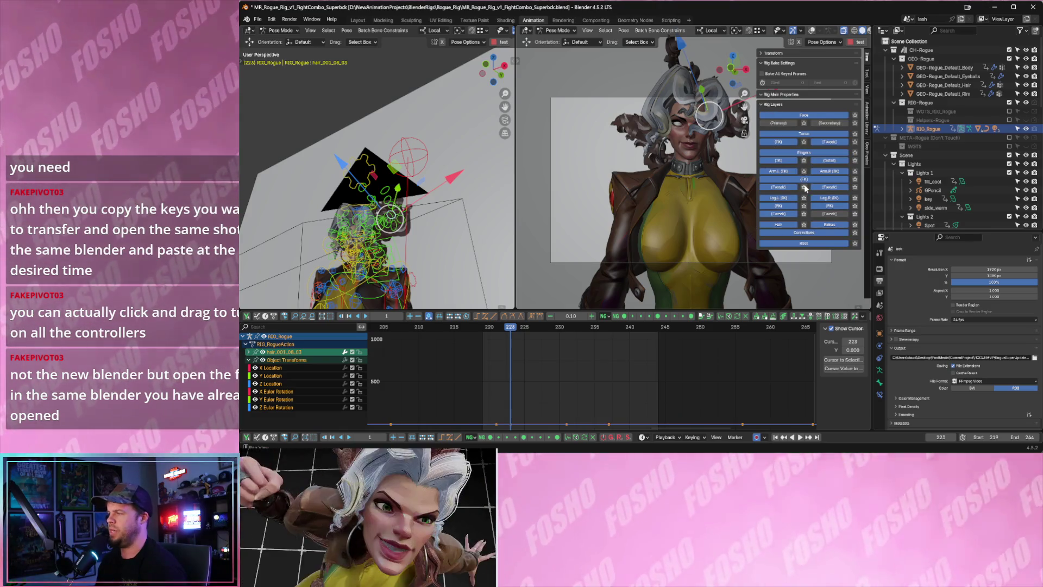
click(805, 187)
click(804, 187)
click(805, 187)
click(804, 187)
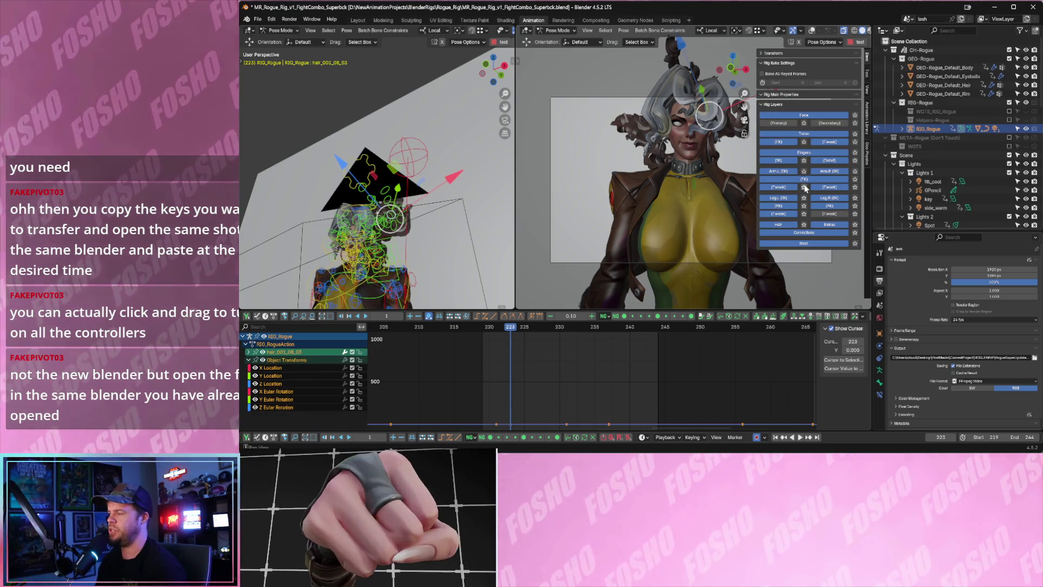
click(799, 106)
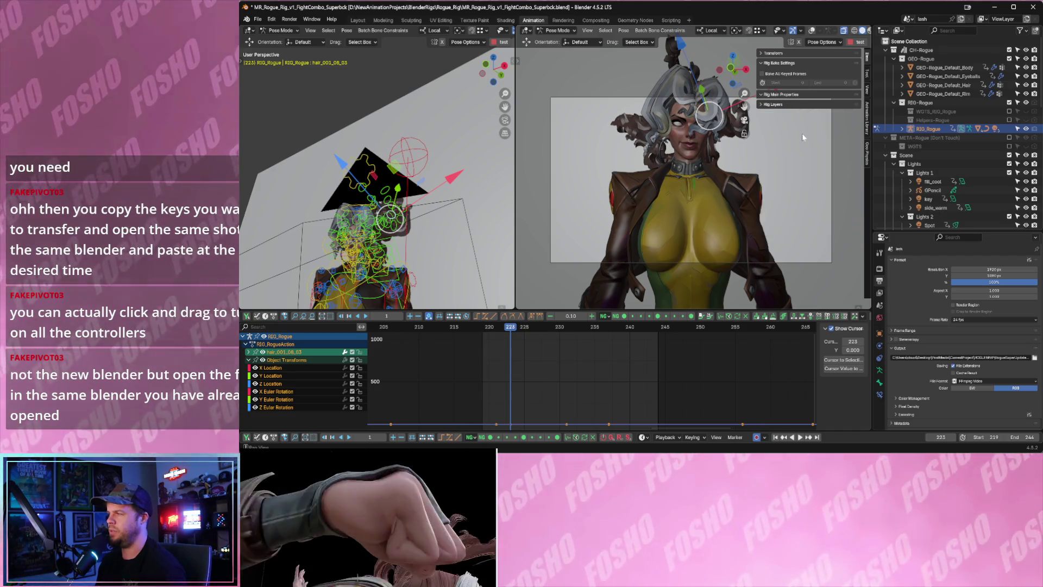
click(774, 105)
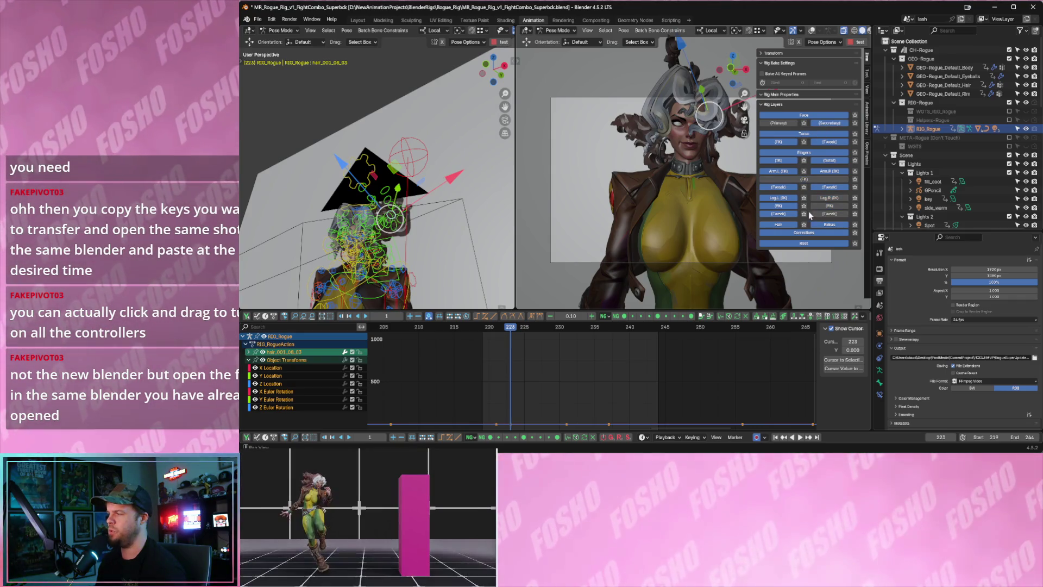
Toggle the rig layers to hide most controls, showing the right leg FK controls instead of IK.
click(804, 214)
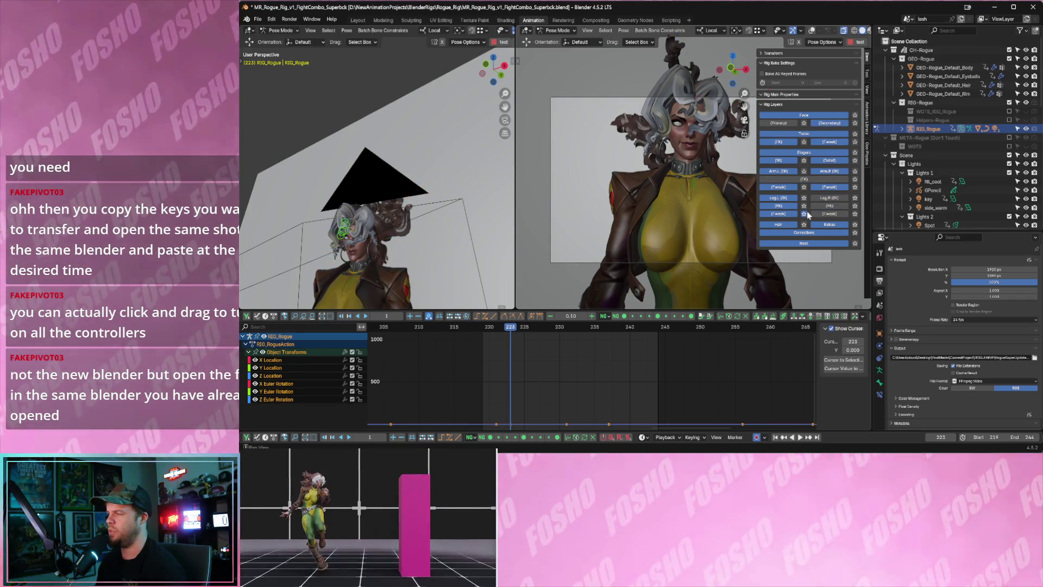
click(804, 213)
click(855, 207)
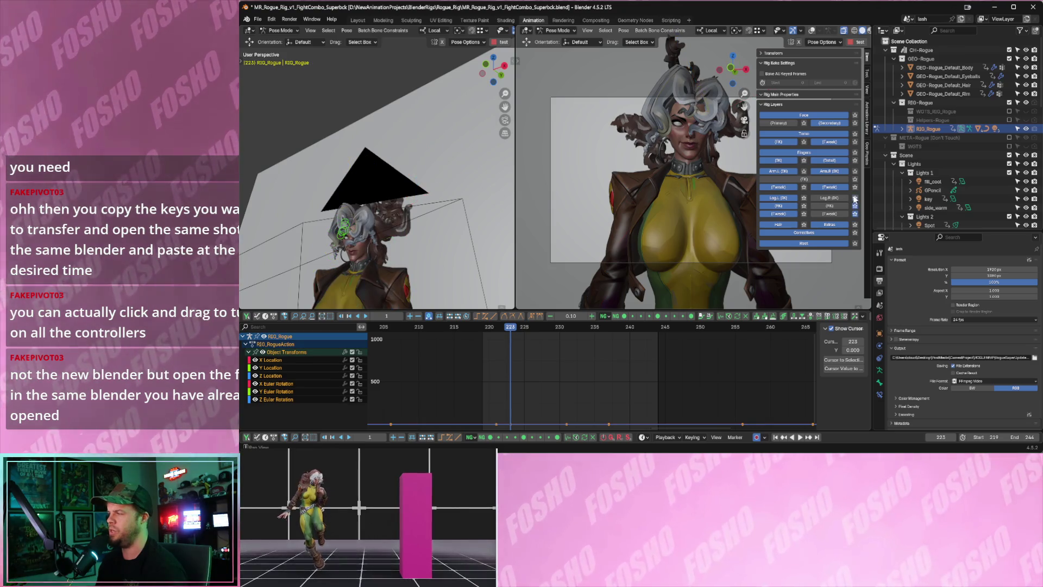
click(804, 198)
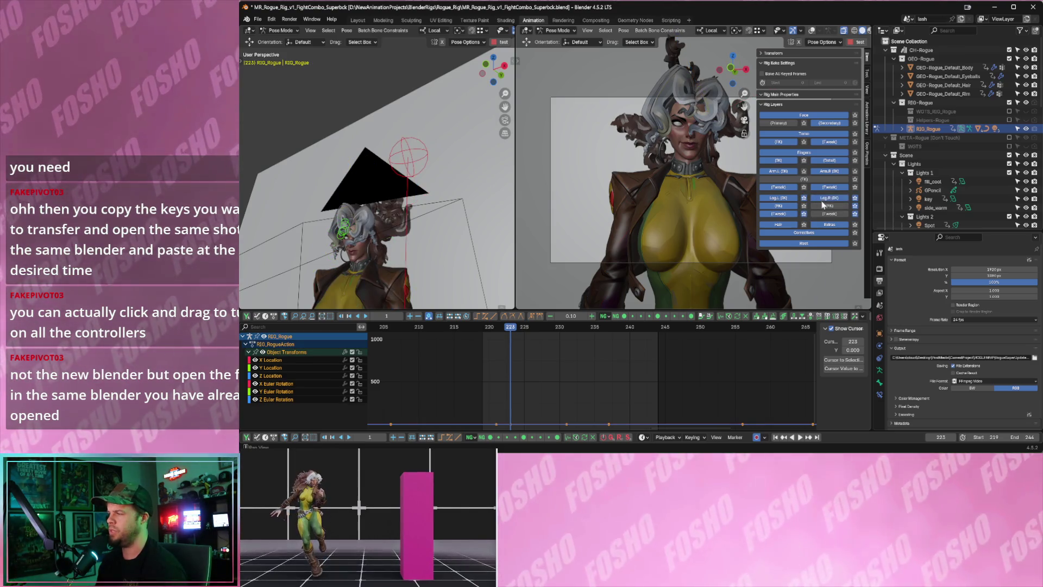
click(822, 205)
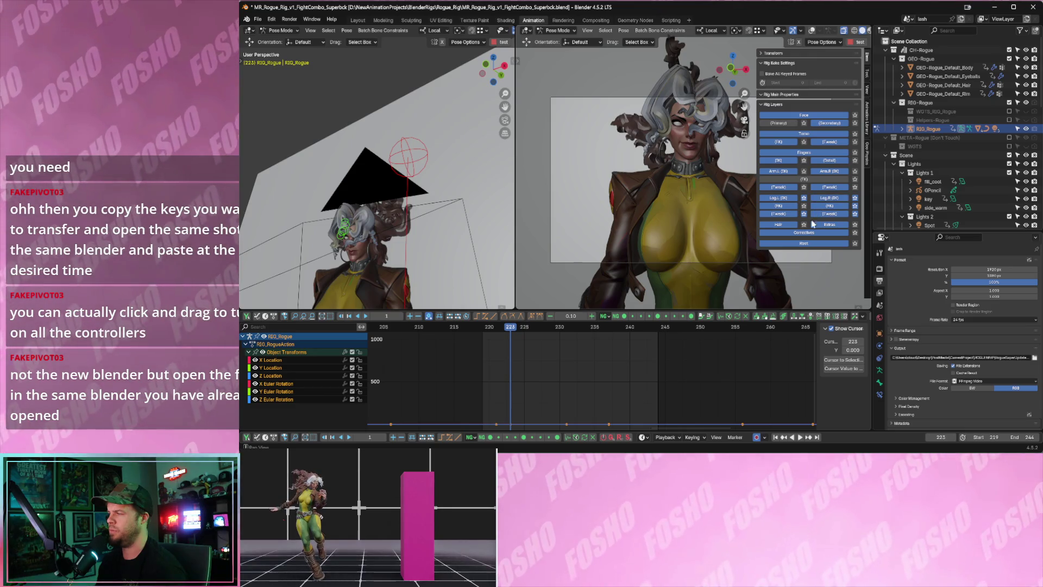
click(804, 225)
click(804, 225)
click(804, 199)
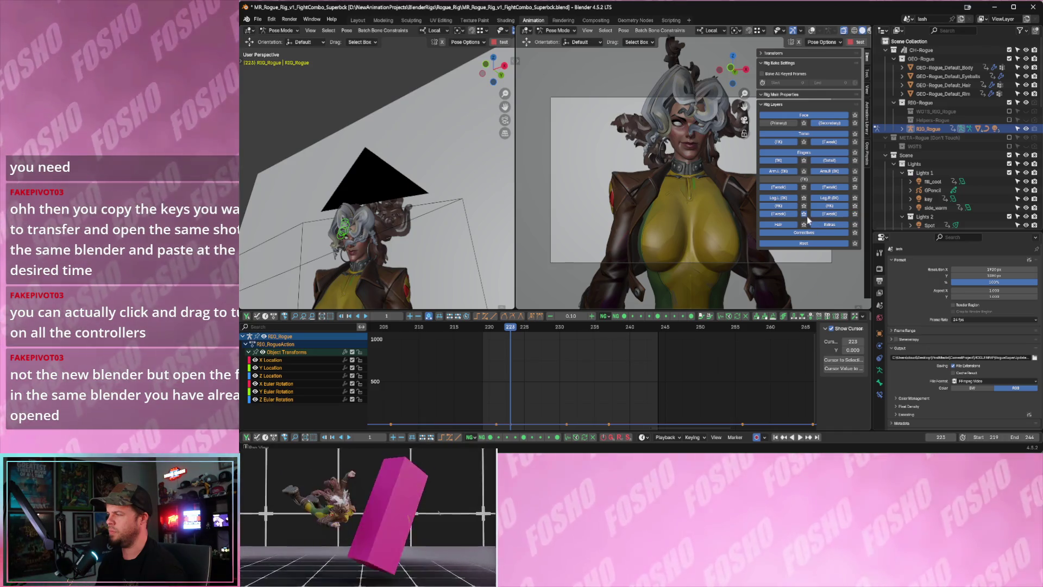
click(805, 215)
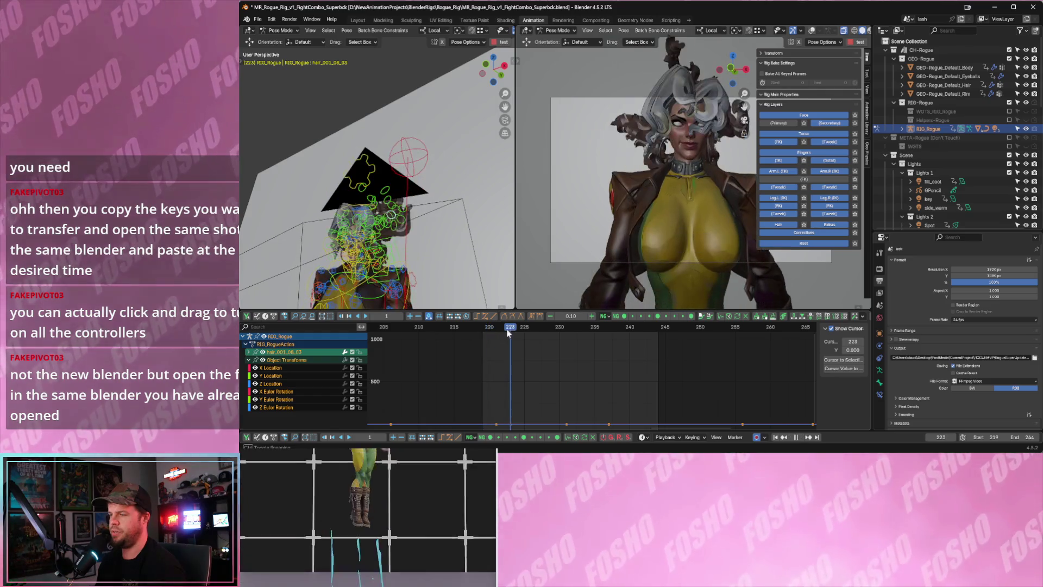
Frame all keys in the graph, set the scene frame range to 0–248 and play.
mouse_move(556, 368)
ctrl+middle_down()
mouse_move(507, 372)
mouse_move(512, 356)
mouse_move(563, 366)
ctrl+middle_up()
key(Home)
ctrl+middle_drag(451, 351, 399, 340)
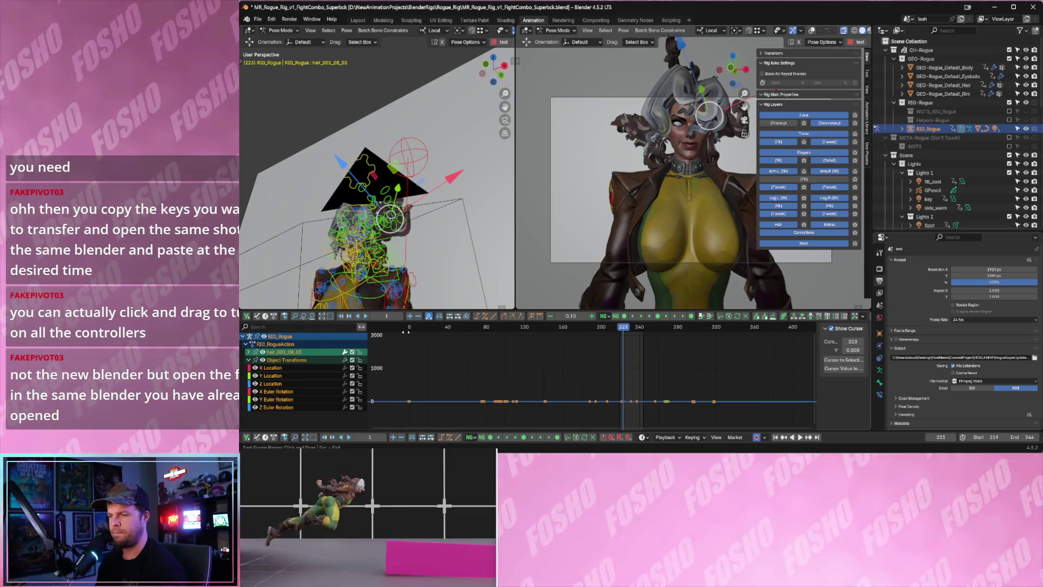
drag(409, 329, 648, 362)
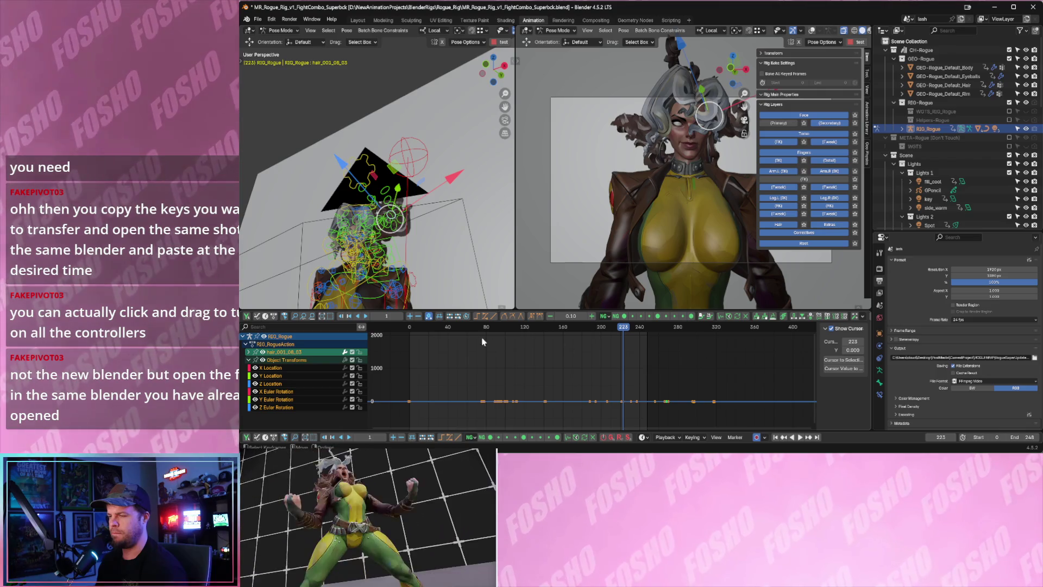
key(space)
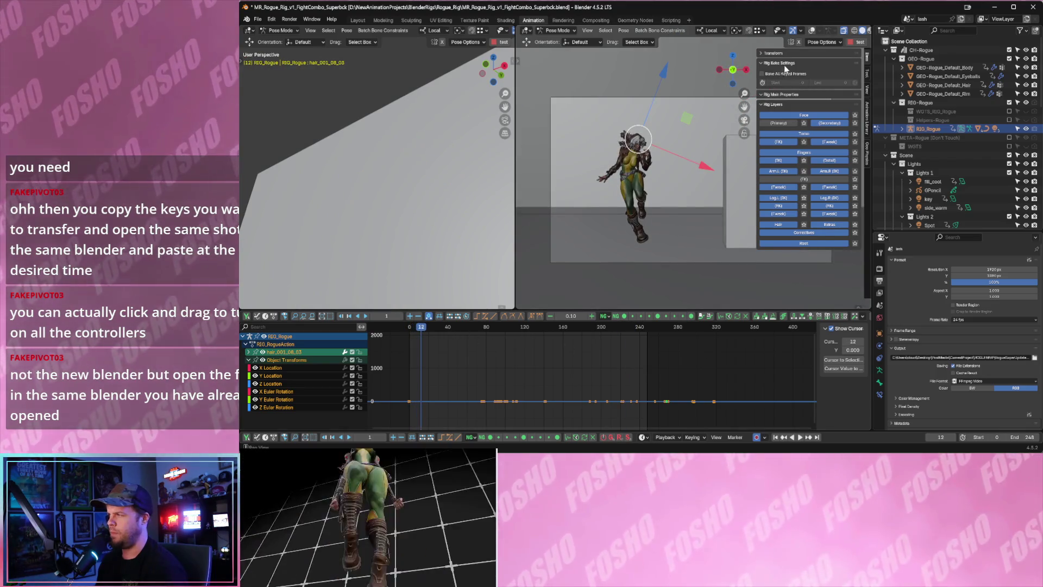
Hide the sidebar, orbit the left view, and collapse and re-expand the RIG-Rogue and Scene collections.
key(n)
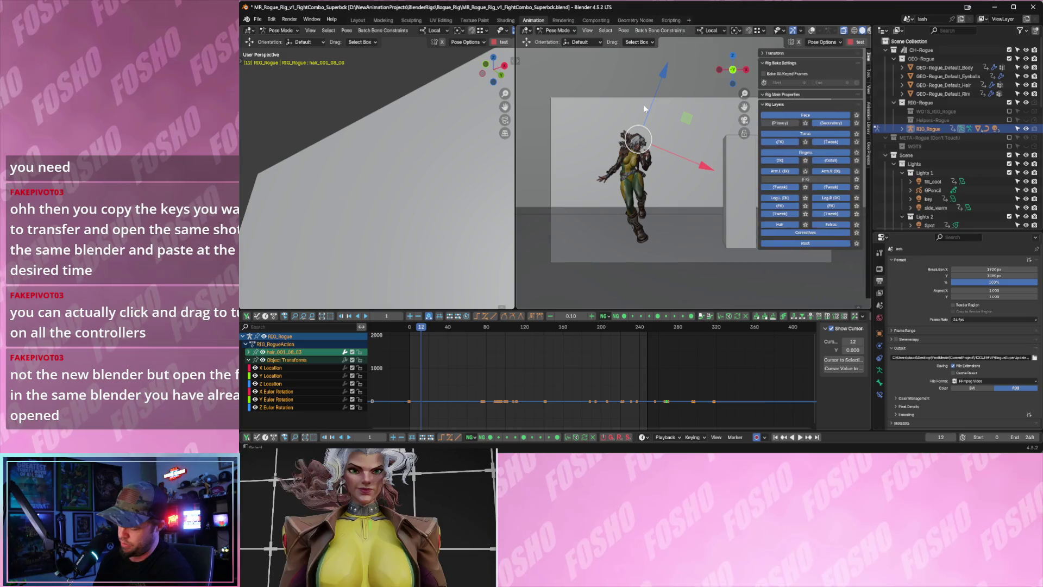
mouse_move(366, 174)
middle_down()
mouse_move(411, 212)
mouse_move(449, 215)
mouse_move(379, 191)
middle_up()
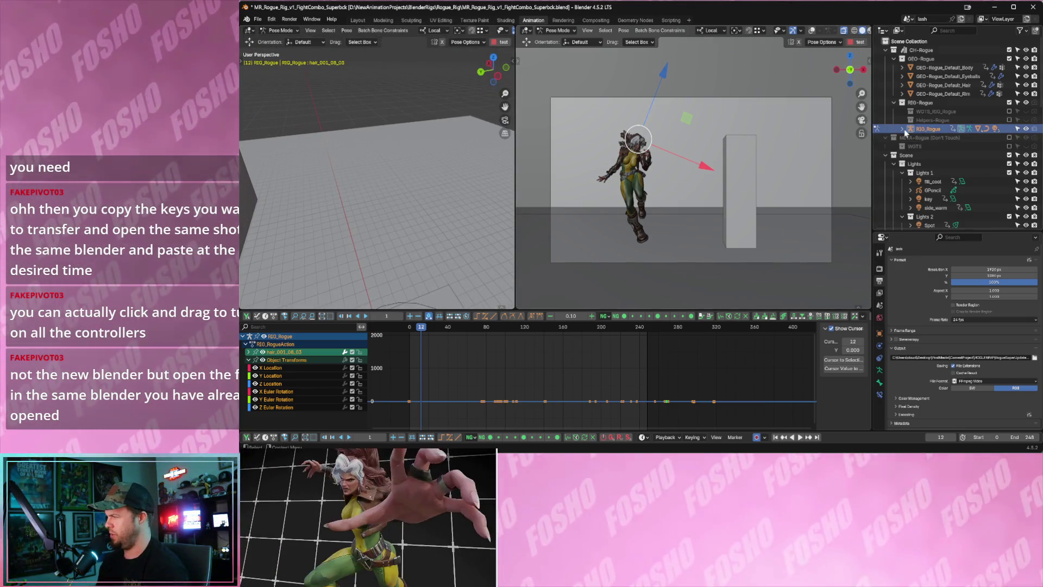
click(894, 103)
click(886, 129)
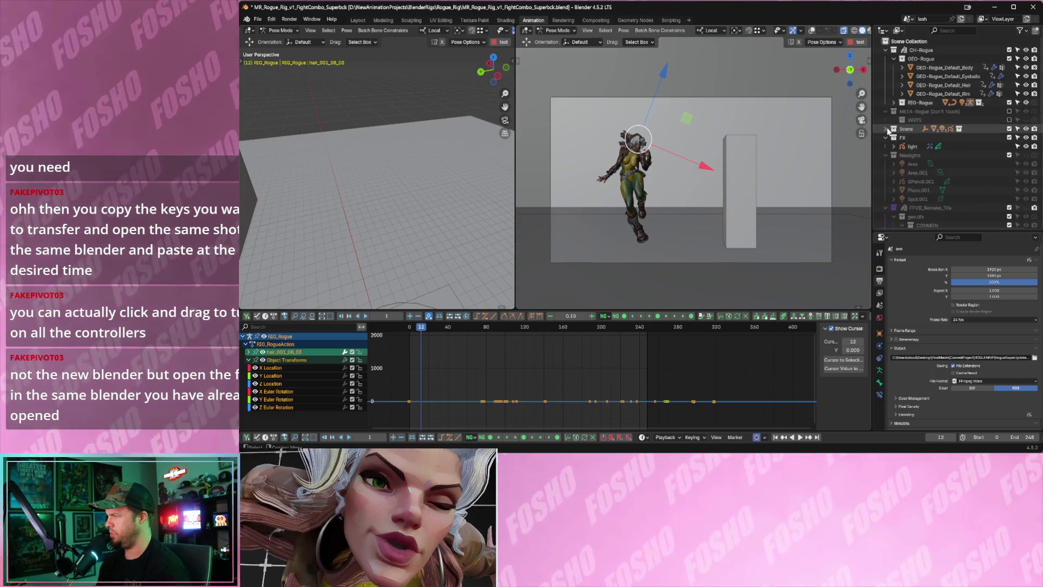
click(886, 129)
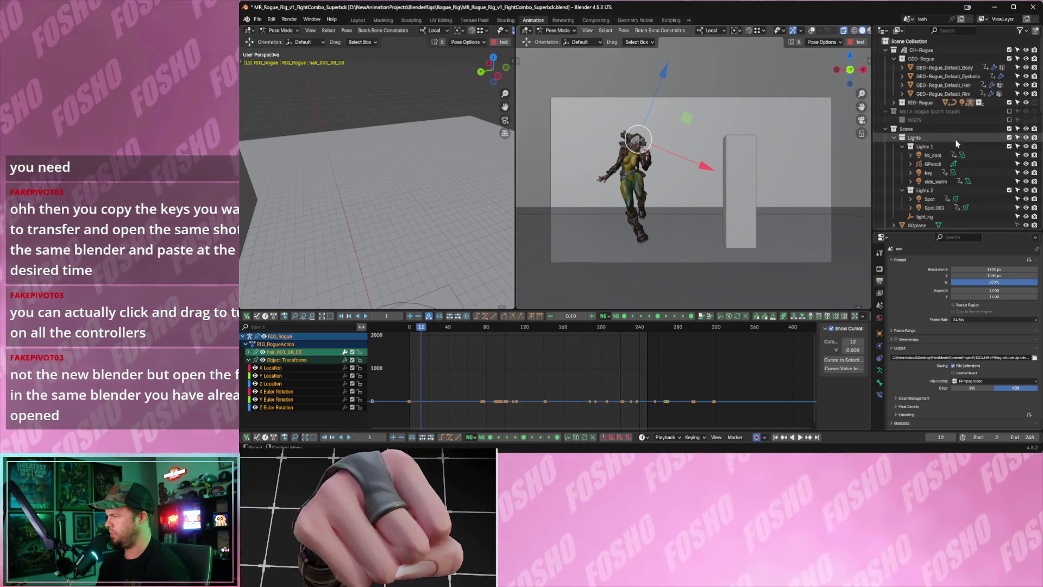
Scroll through the Outliner, orbit the left view down onto the rig, and play the fight combo.
scroll(951, 163, down, 5)
scroll(957, 168, up, 4)
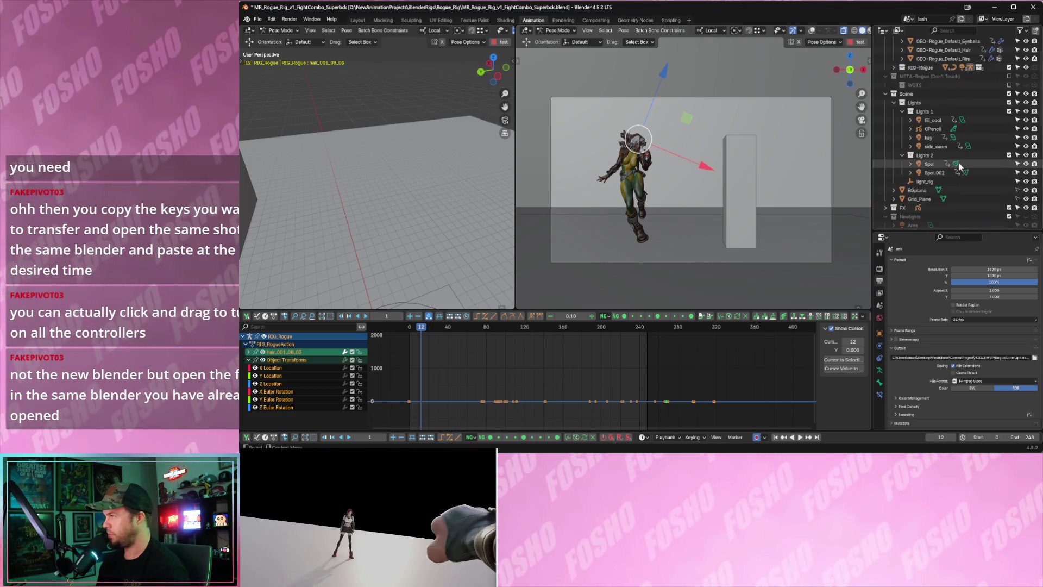
scroll(970, 170, down, 3)
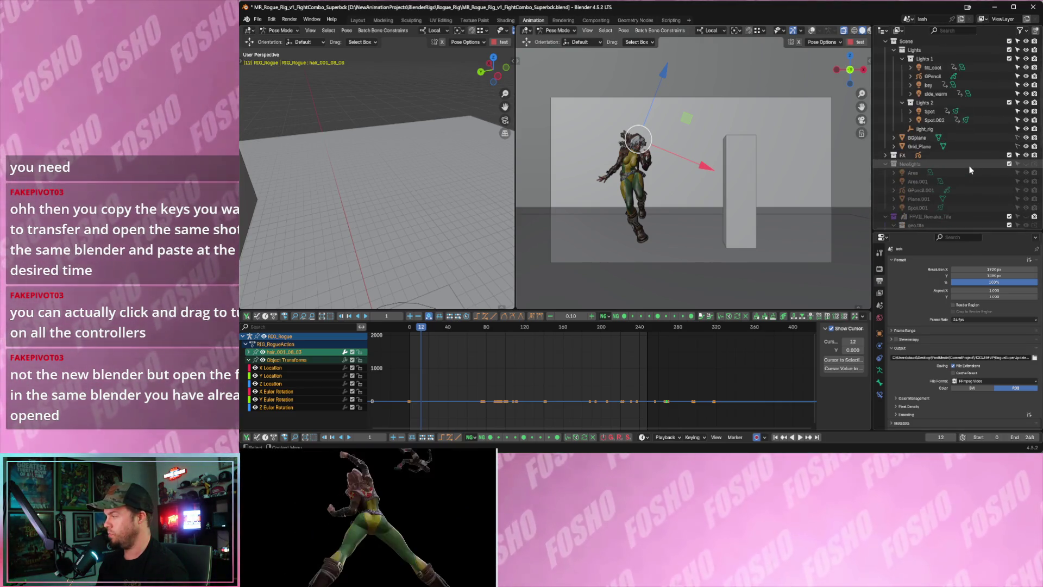
scroll(969, 165, up, 5)
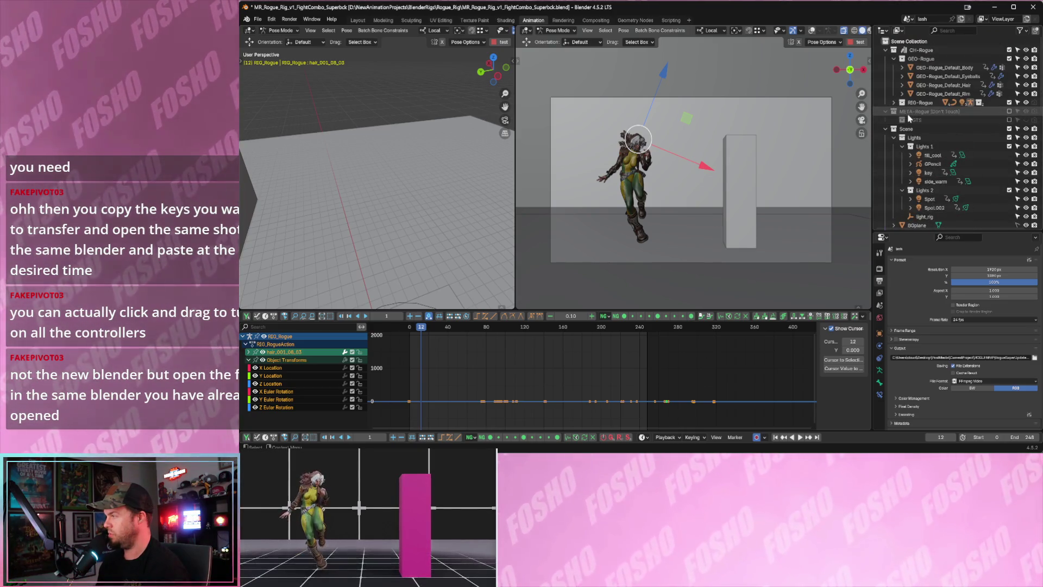
scroll(910, 118, down, 15)
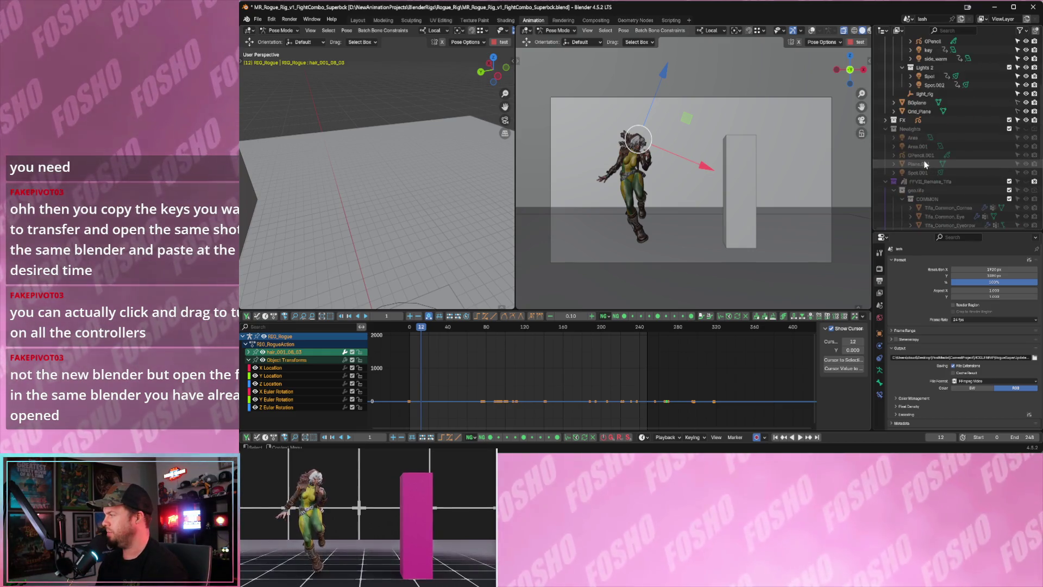
scroll(924, 159, down, 5)
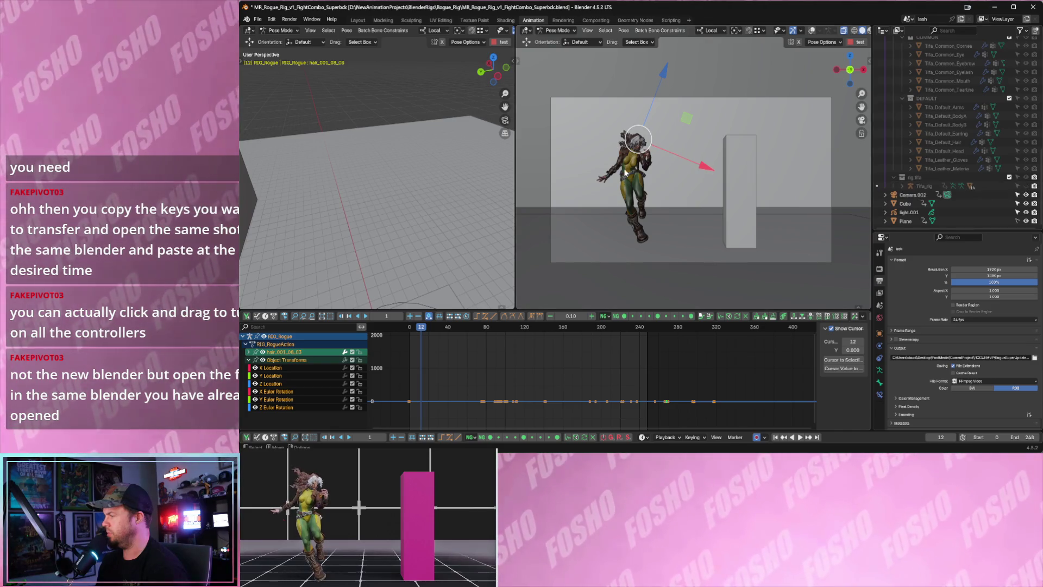
mouse_move(451, 161)
middle_down()
mouse_move(376, 157)
mouse_move(356, 168)
mouse_move(363, 190)
mouse_move(431, 161)
mouse_move(441, 306)
middle_up()
key(space)
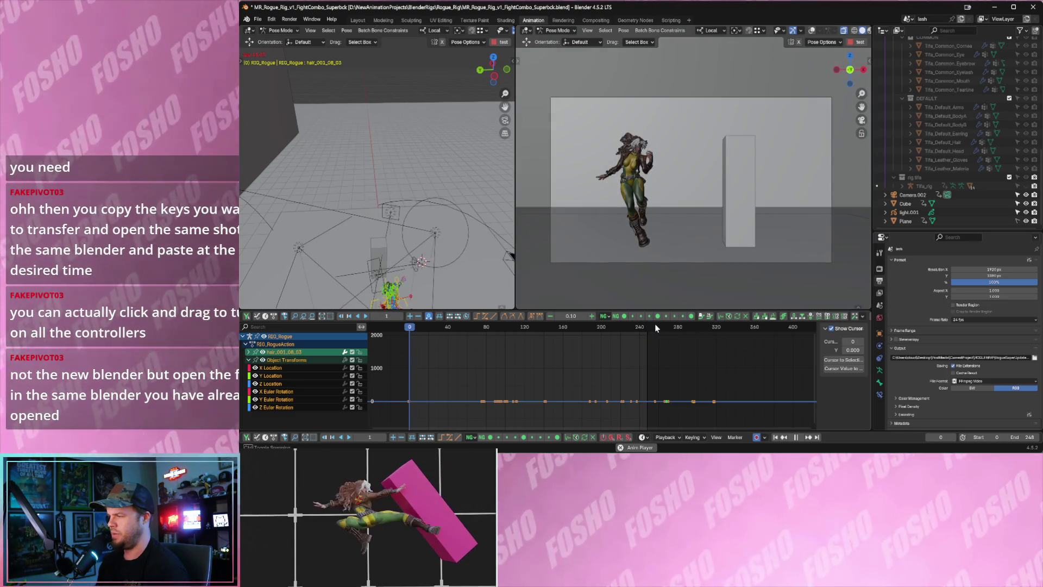
Stop playback and set the preview range to frames 181–418.
drag(623, 329, 639, 328)
key(space)
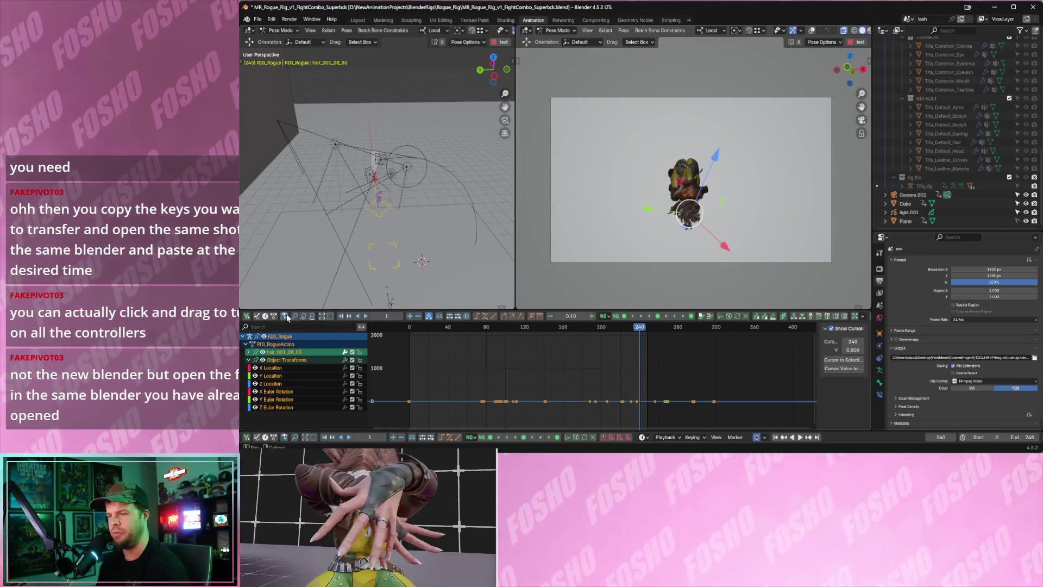
drag(582, 351, 811, 380)
mouse_move(703, 329)
mouse_down()
mouse_move(722, 329)
mouse_move(706, 329)
mouse_up()
Collapse the Scene collection in the Outliner and make the FFVII_Remake_Tifa collection visible.
scroll(912, 173, up, 6)
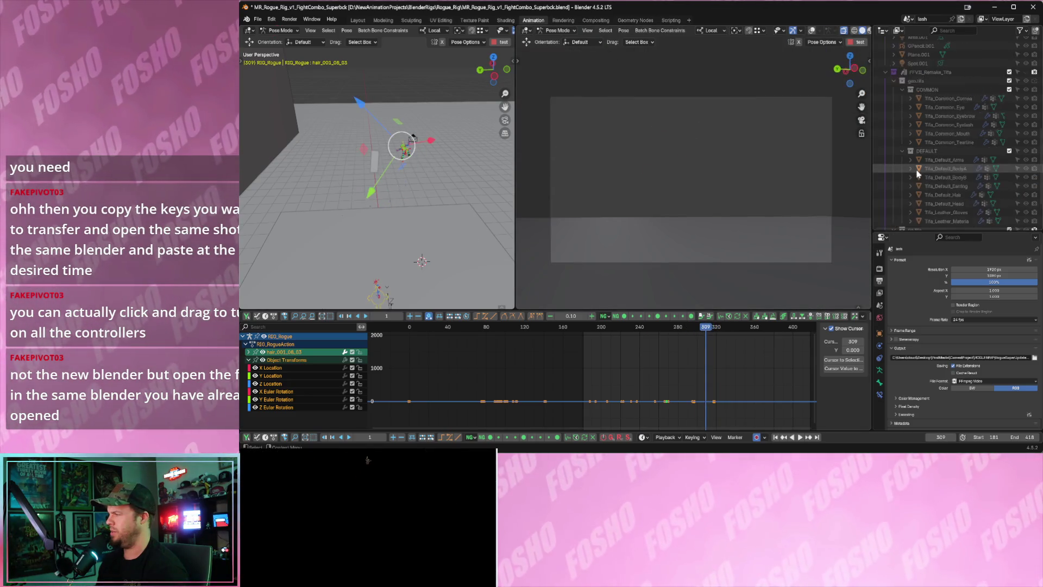
scroll(912, 173, up, 8)
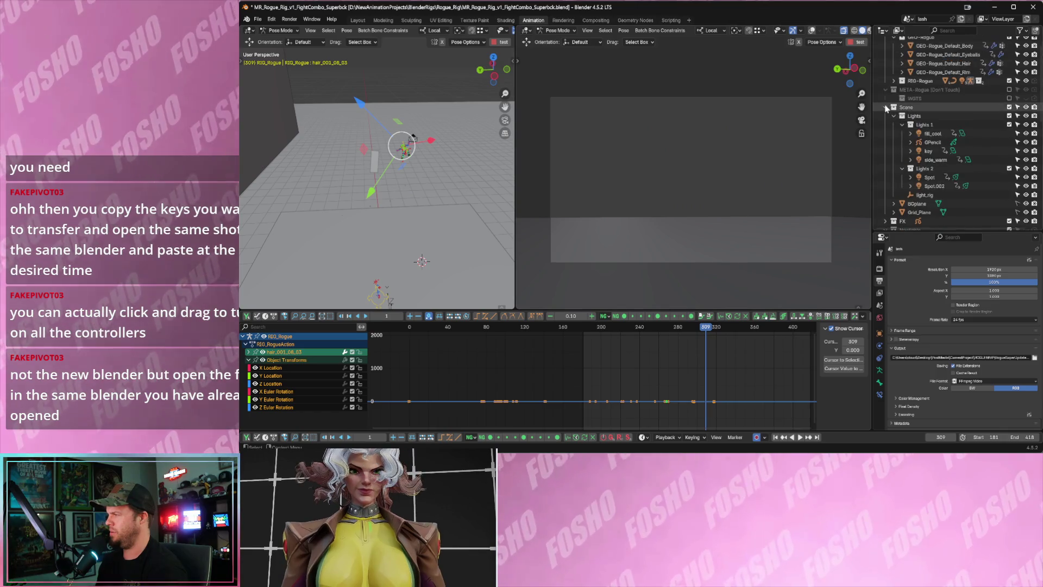
click(885, 124)
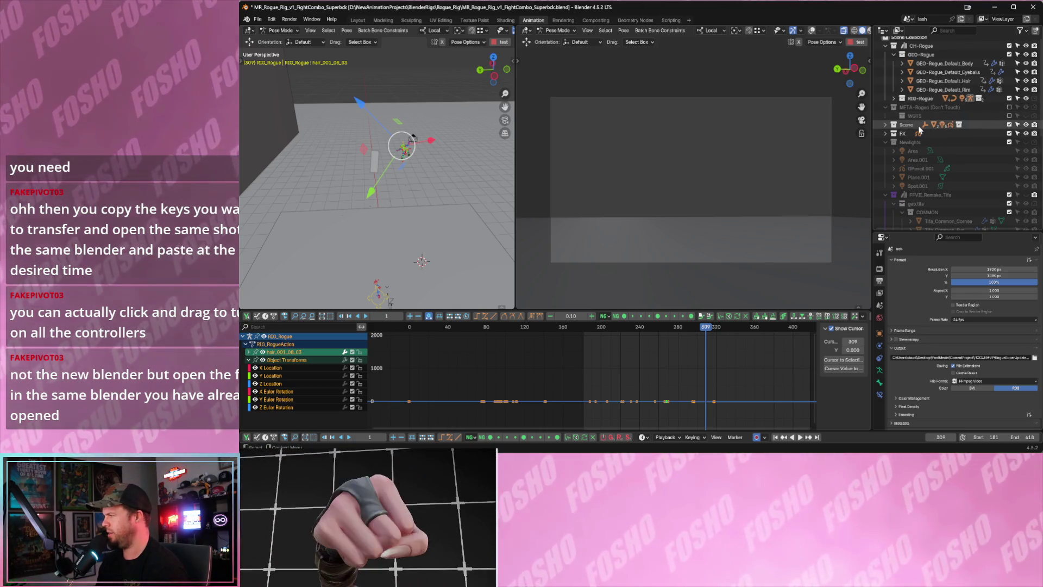
scroll(924, 136, down, 3)
scroll(924, 136, down, 3)
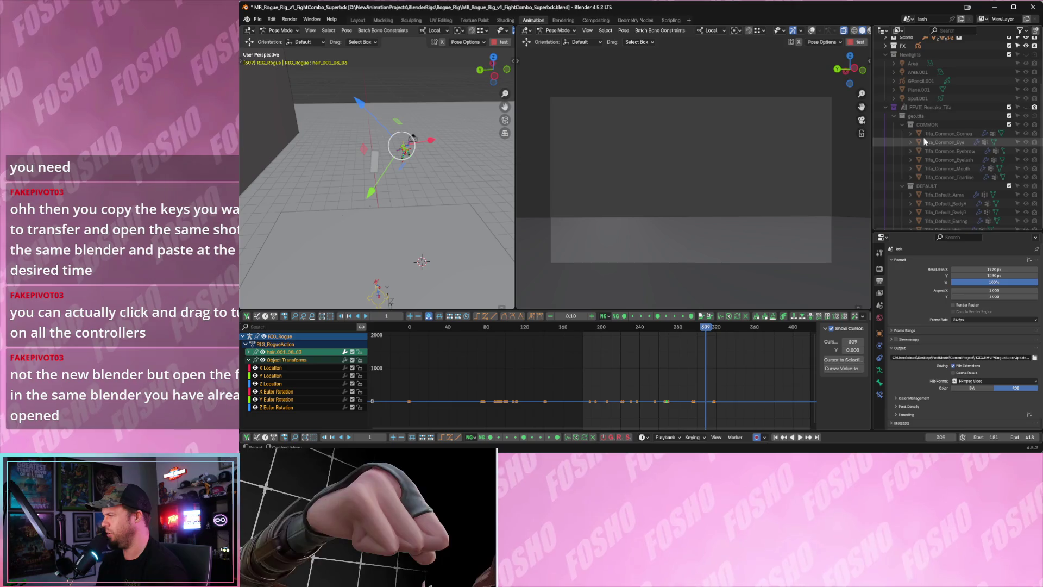
scroll(945, 135, up, 2)
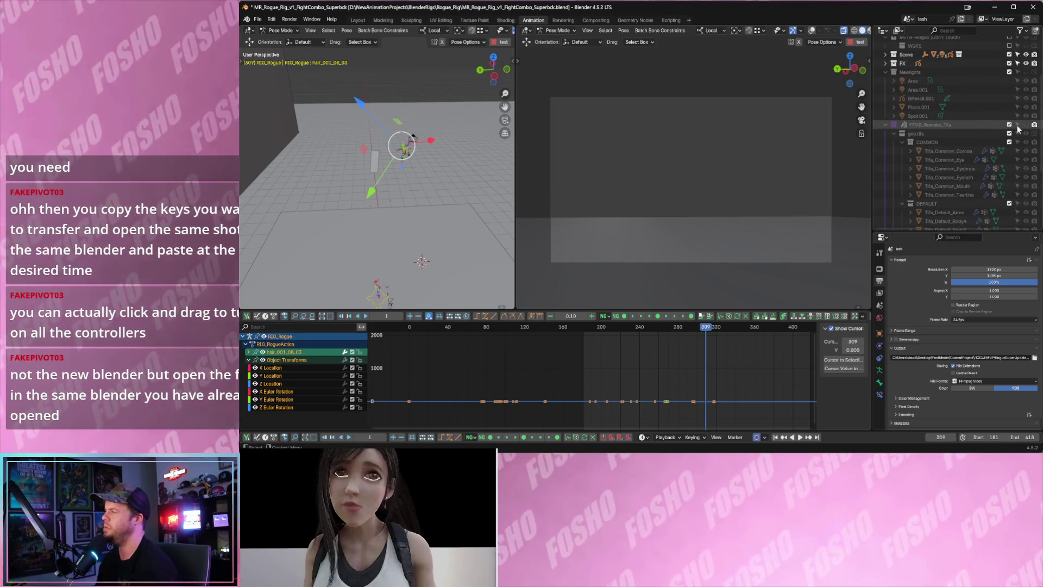
click(1024, 126)
Play the fight combo from frame 195, stop around frame 314, and return to start frame 181.
drag(615, 329, 596, 333)
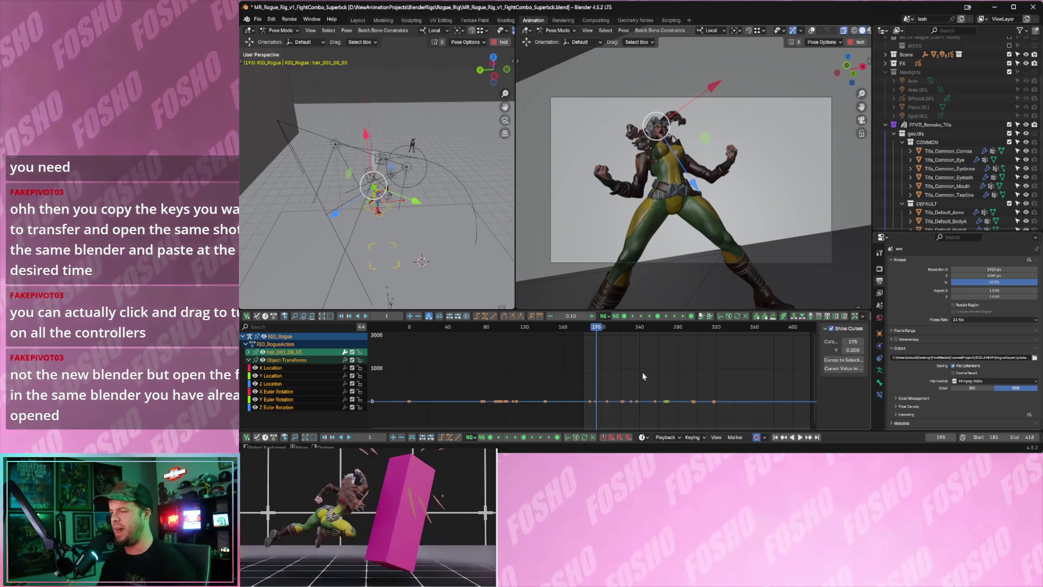
key(space)
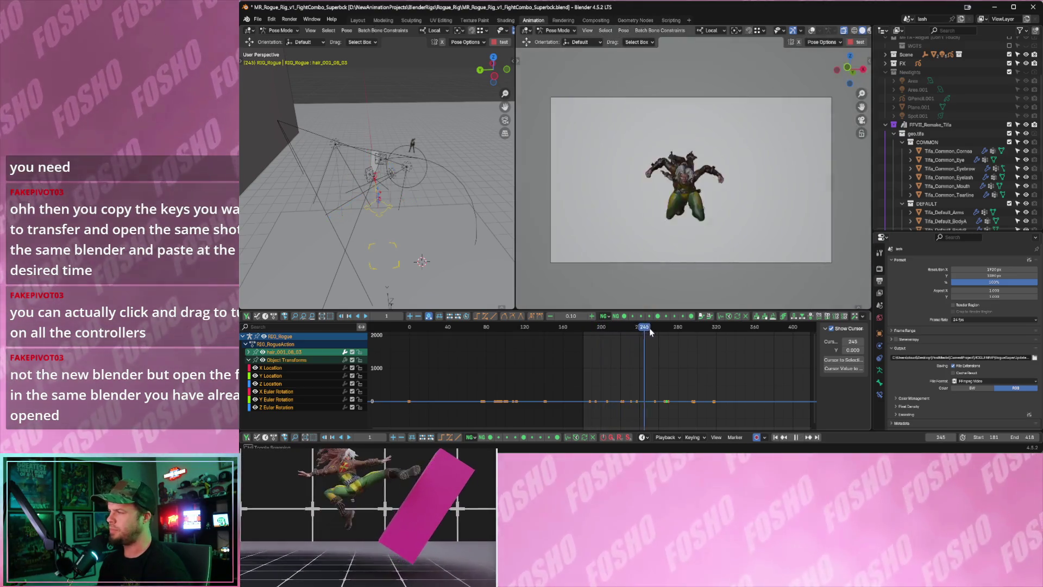
click(711, 331)
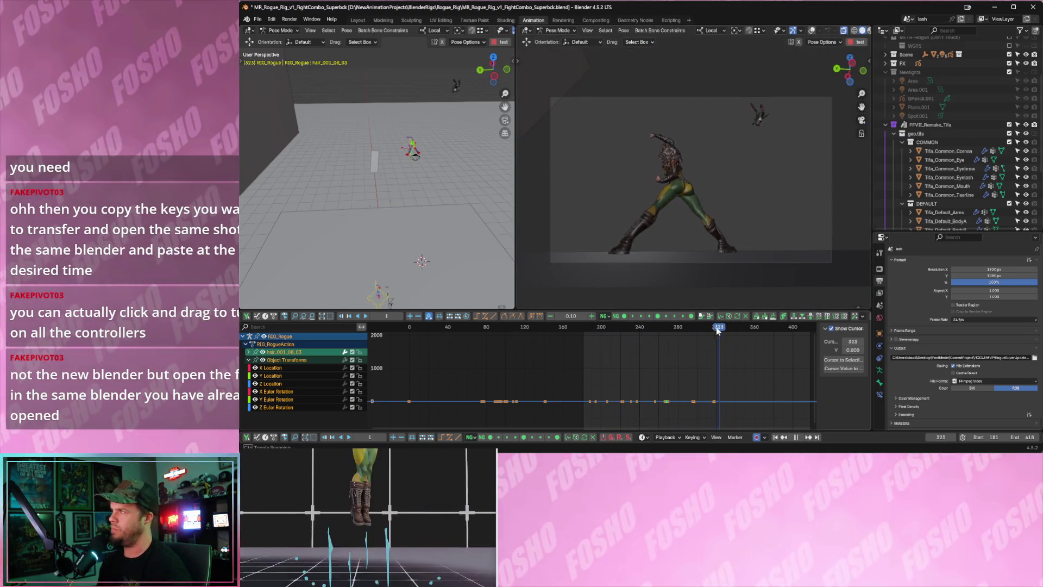
key(space)
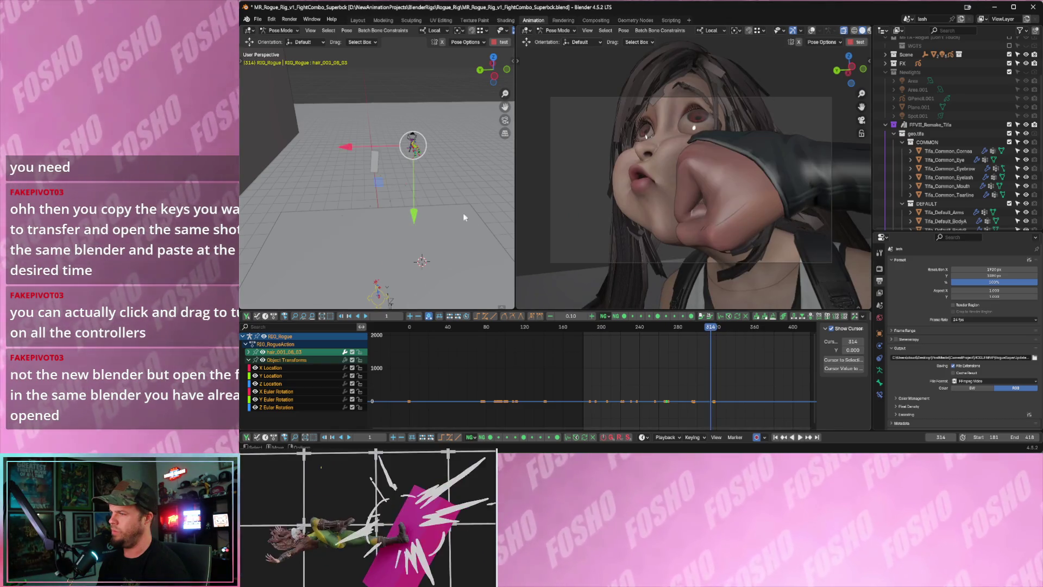
key(shift+Left)
mouse_move(427, 164)
middle_down()
mouse_move(448, 172)
mouse_move(364, 181)
mouse_move(478, 148)
middle_up()
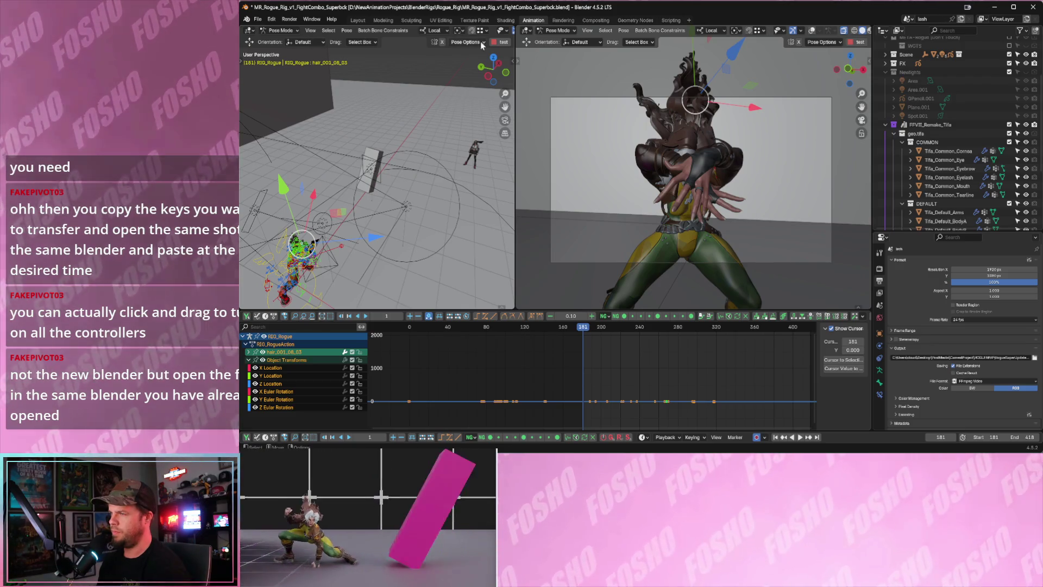
click(529, 31)
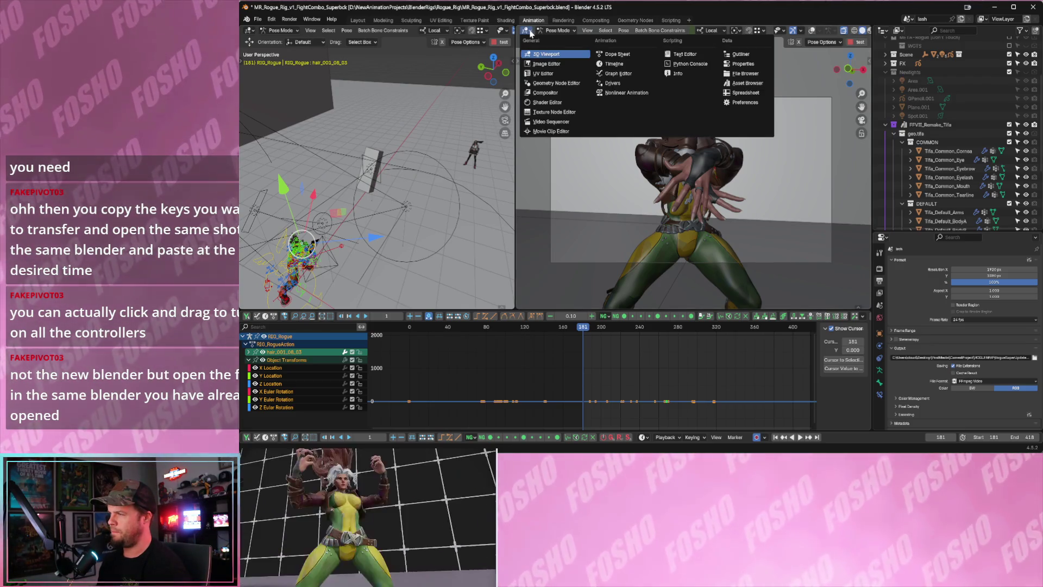
Switch the Rogue rig from Pose Mode to Object Mode.
click(258, 20)
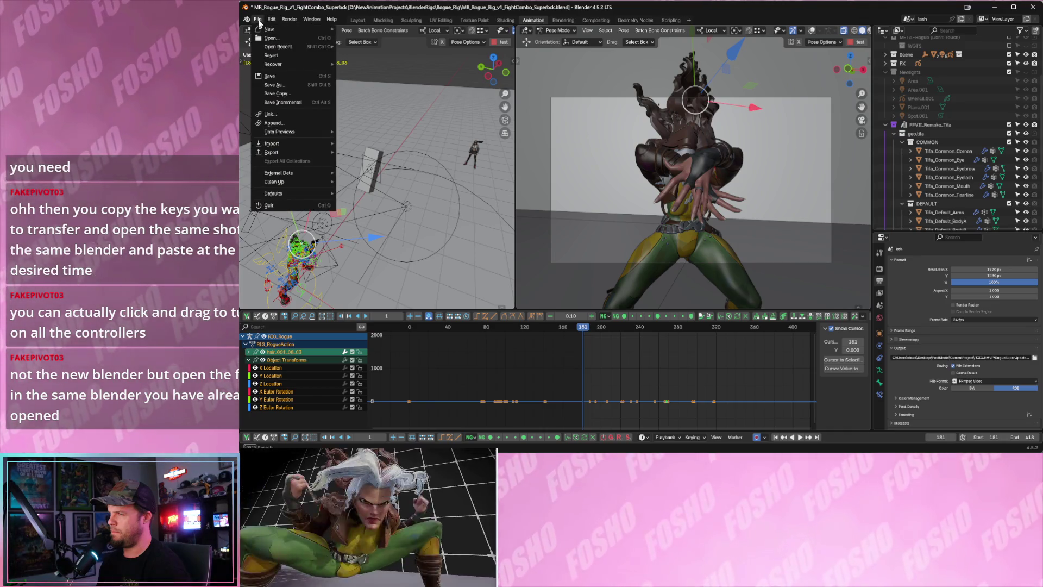
click(557, 30)
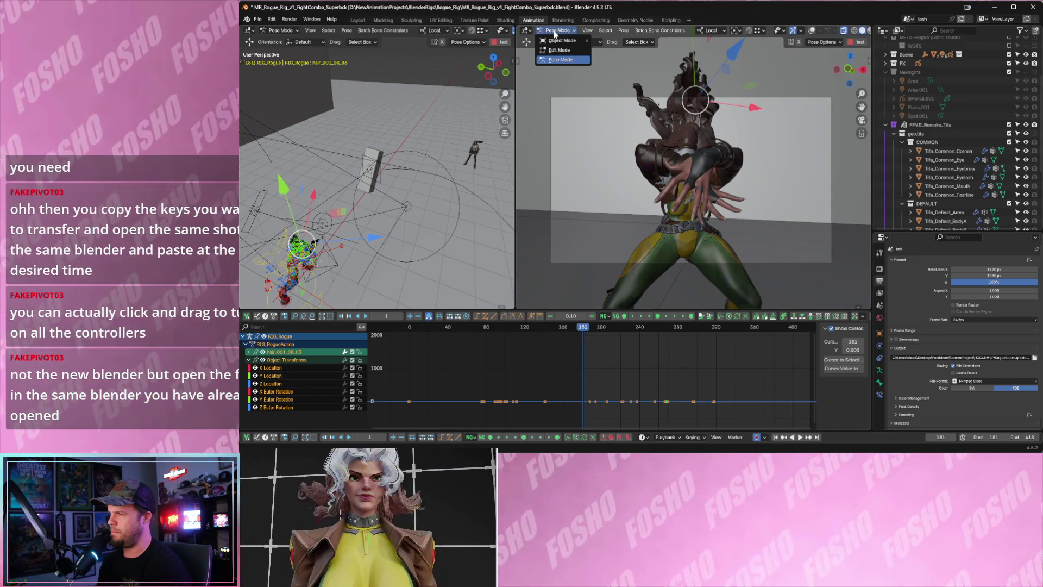
click(561, 41)
middle_drag(451, 132, 394, 170)
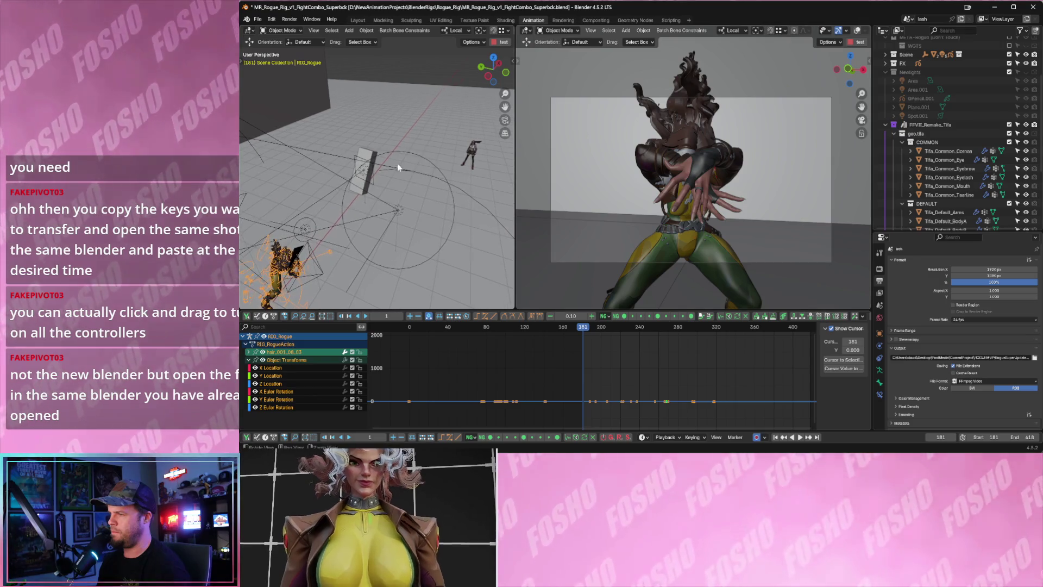
Select Tifa_Default_Head, stop playback at frame 309, and frame Camera.002 in the left view.
click(668, 136)
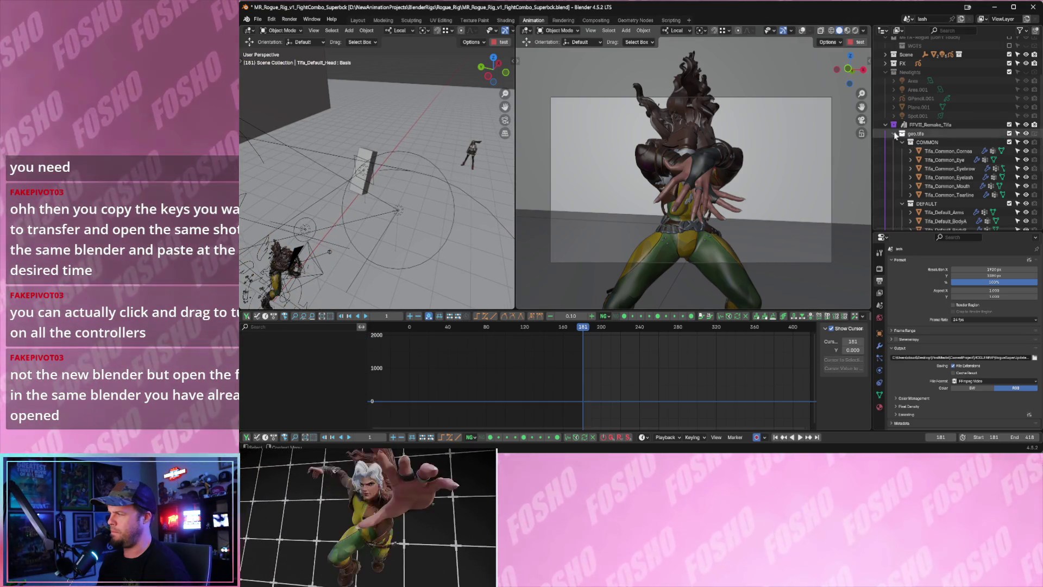
key(space)
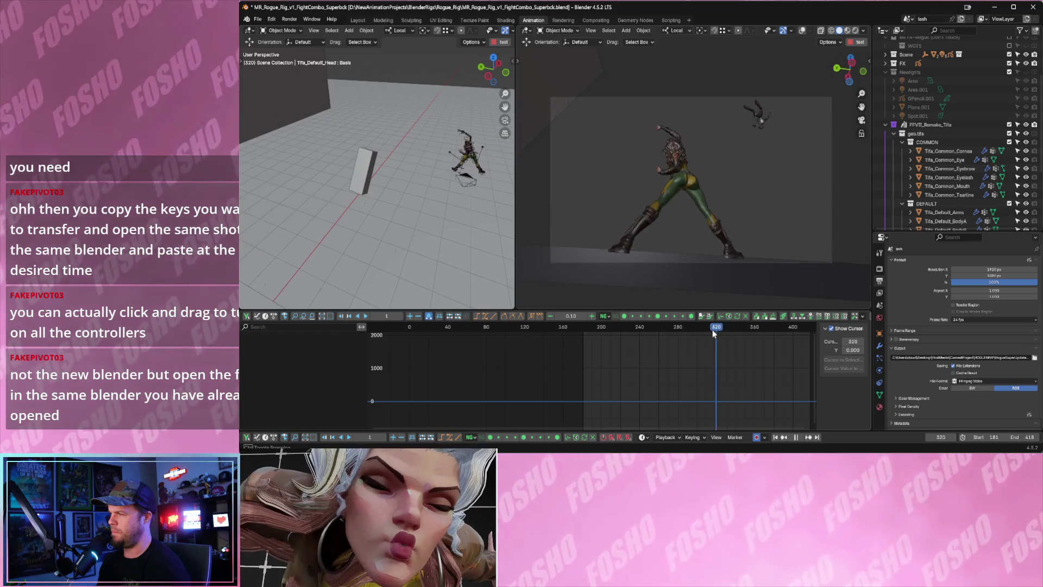
click(706, 329)
key(space)
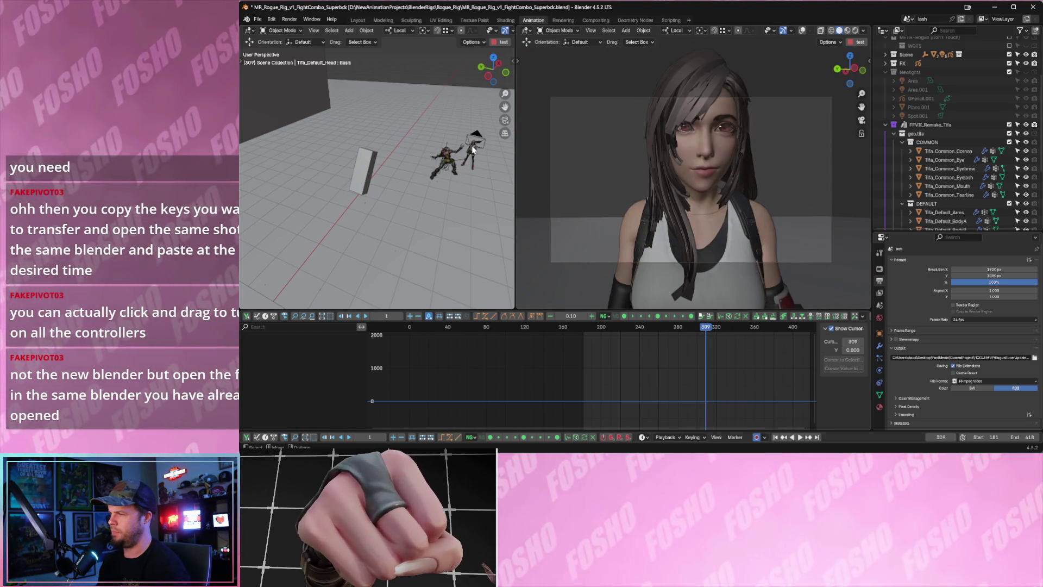
click(473, 150)
key(KP_Decimal)
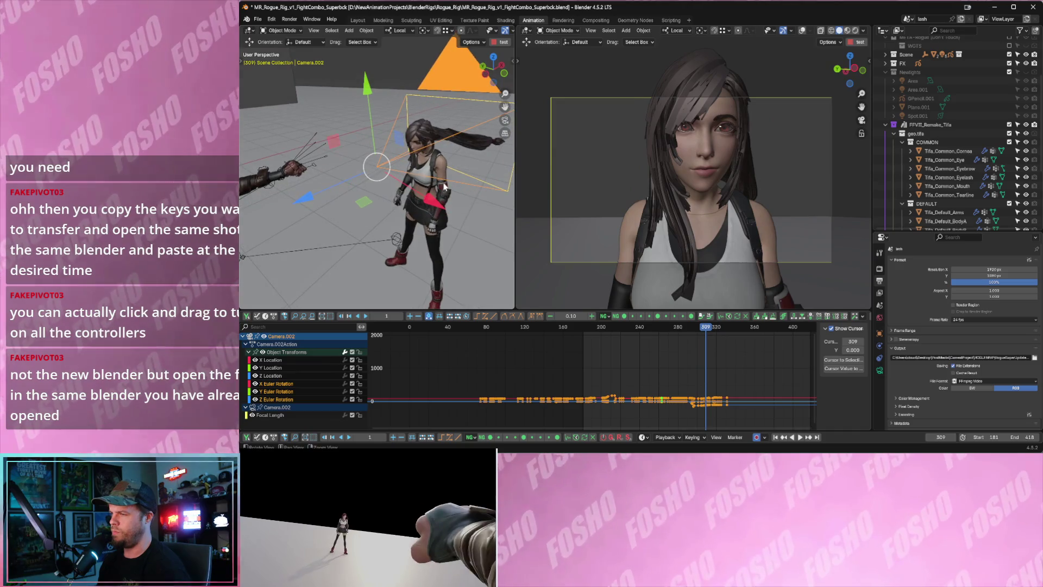
Turn on camera-view overlays and select Tifa's Leather_Gloves and Default_BodyB objects.
click(802, 30)
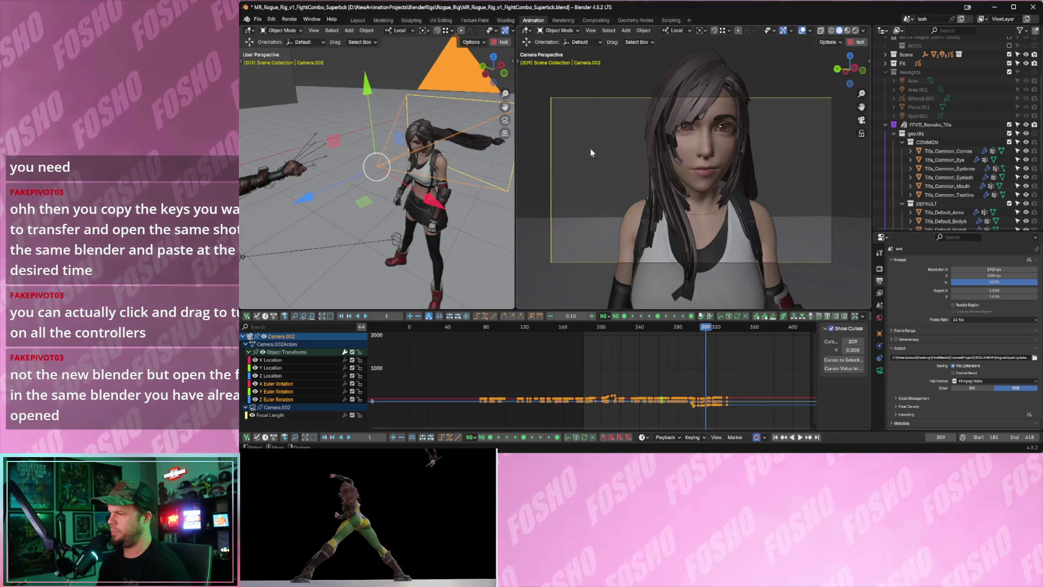
click(429, 231)
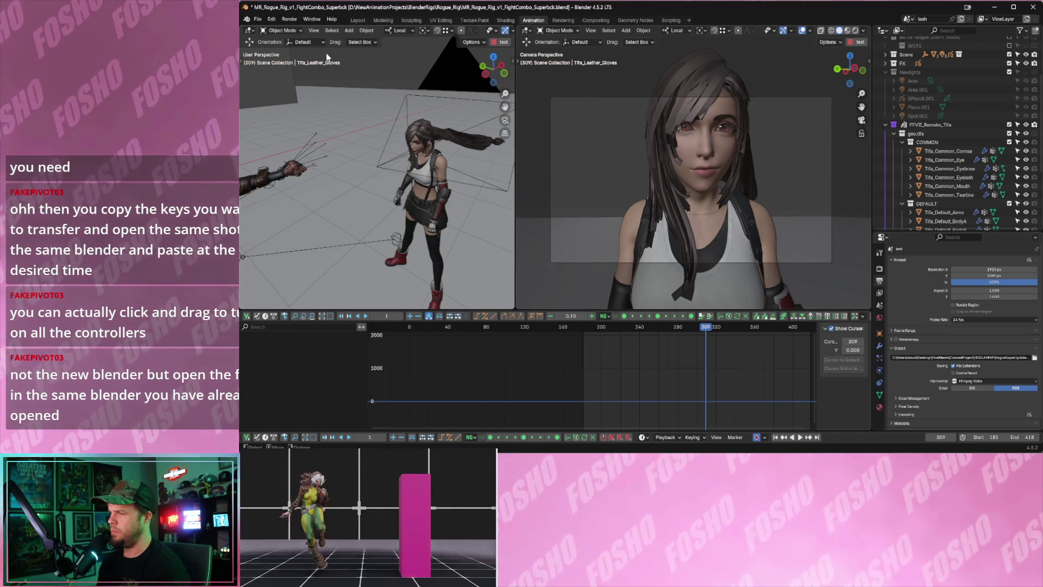
click(283, 31)
click(425, 202)
middle_drag(447, 266, 473, 256)
scroll(967, 157, up, 3)
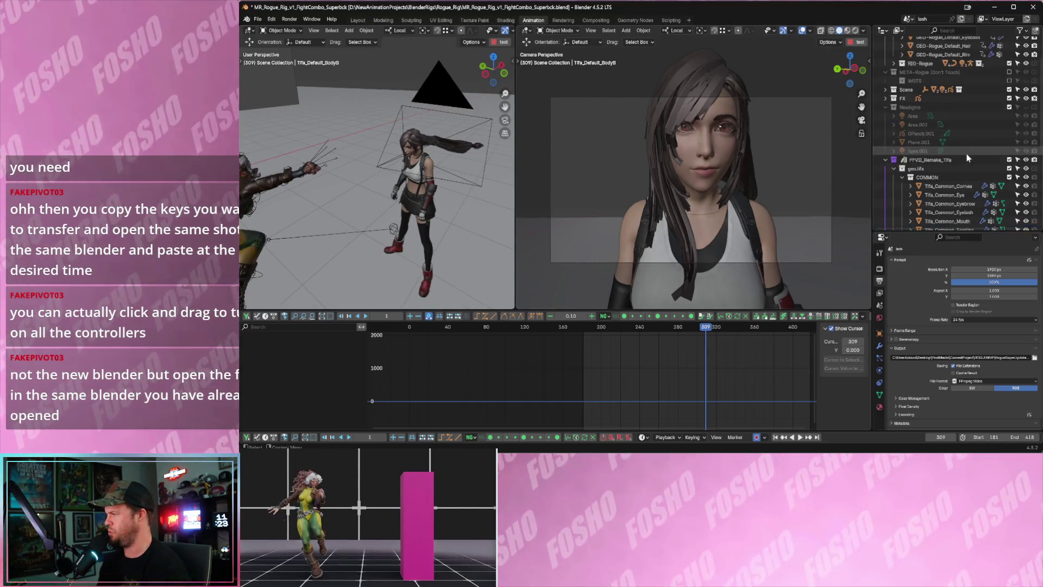
scroll(967, 158, down, 5)
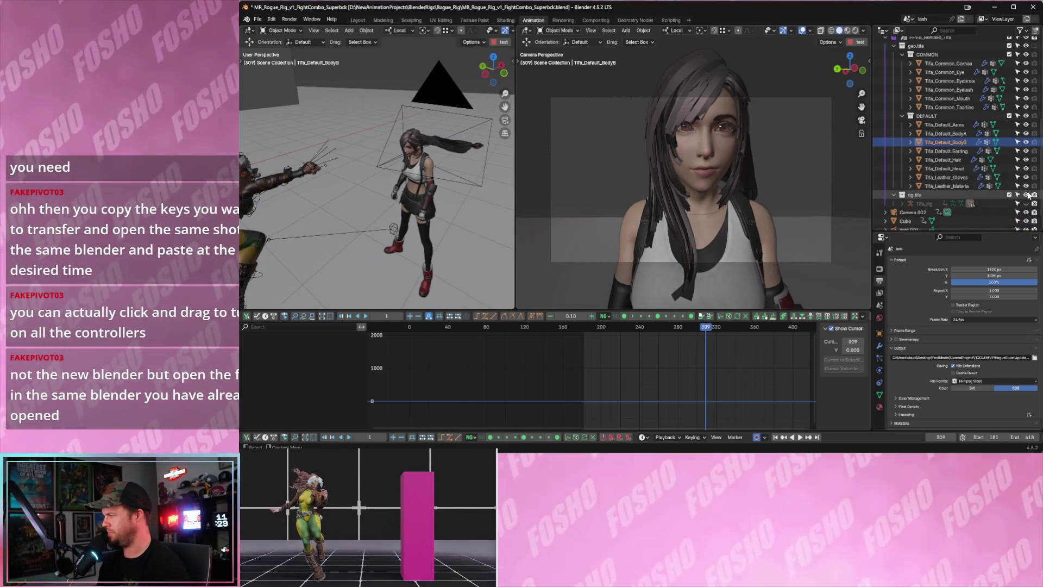
Show Tifa_rig's controllers, select only the Tifa_rig armature, and show its sidebar panel.
click(1026, 203)
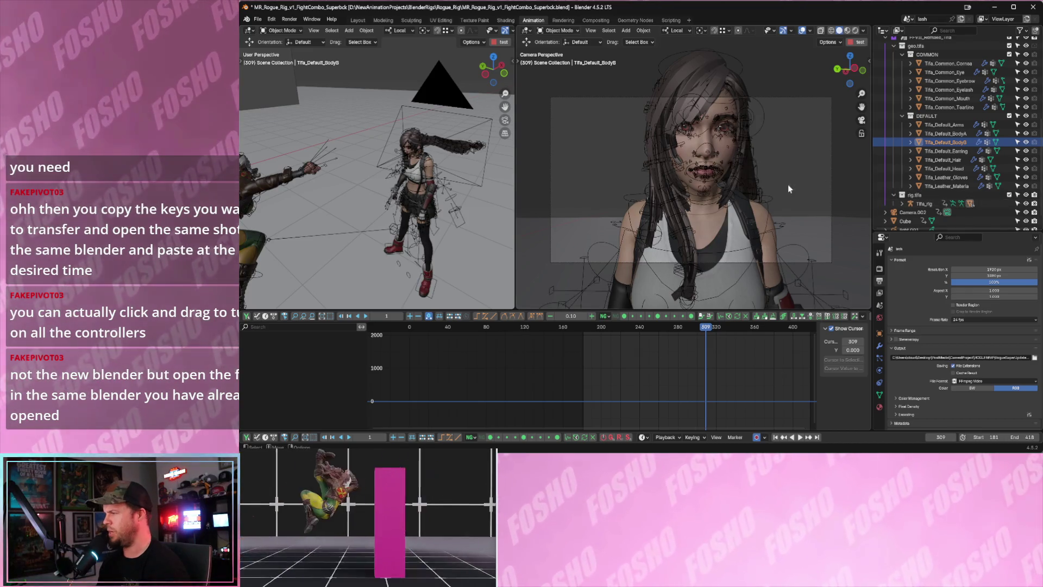
click(761, 118)
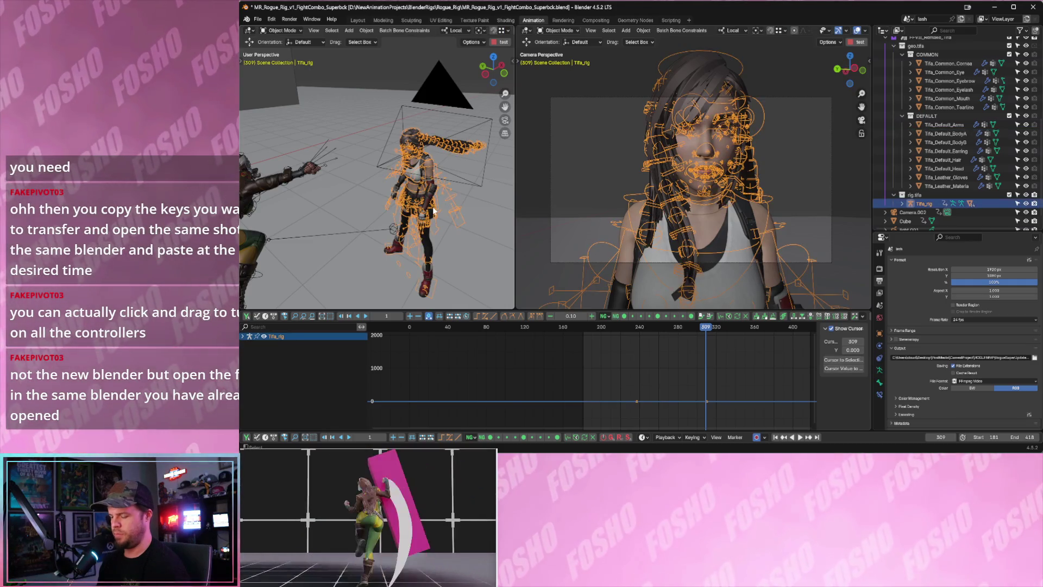
key(a)
middle_drag(425, 210, 389, 202)
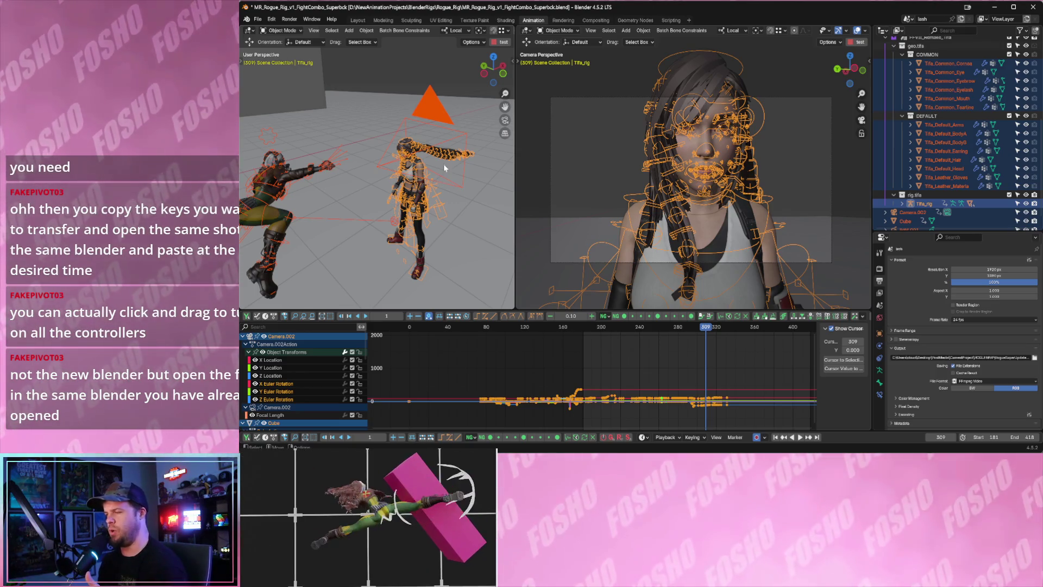
click(425, 220)
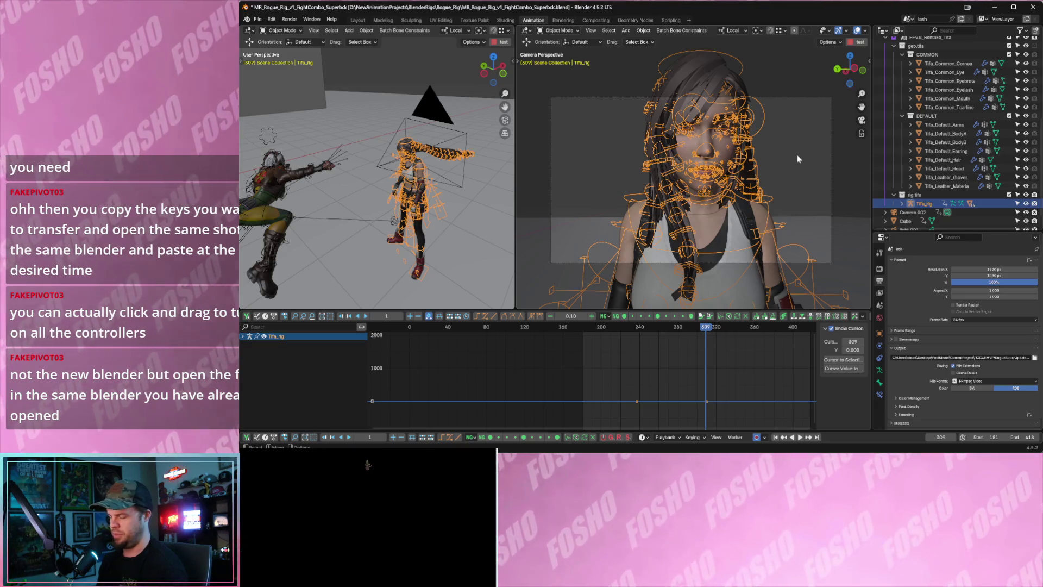
key(n)
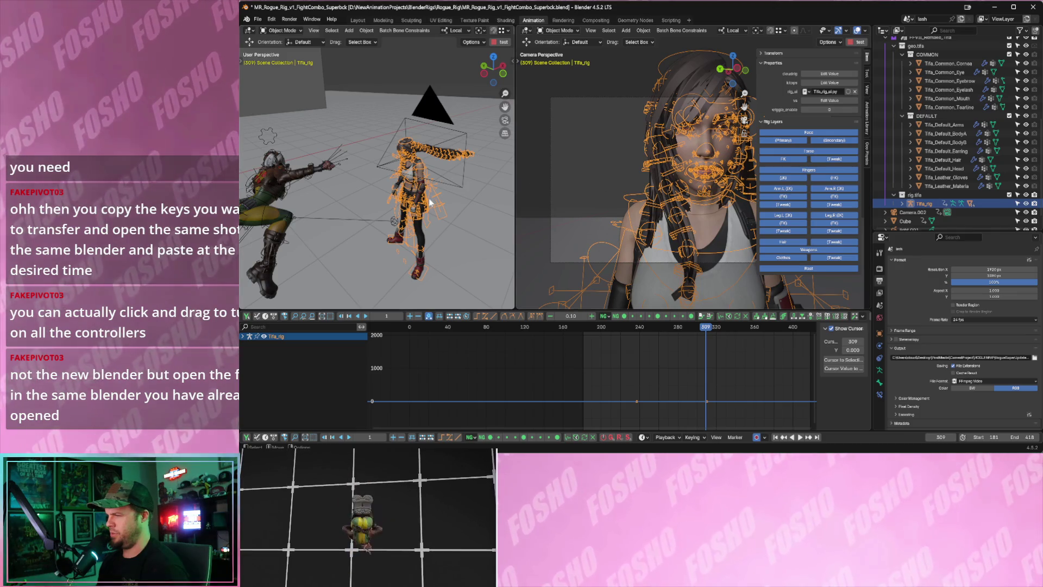
Put the Tifa rig in Pose Mode and select all its bones except the root control.
middle_drag(427, 202, 425, 193)
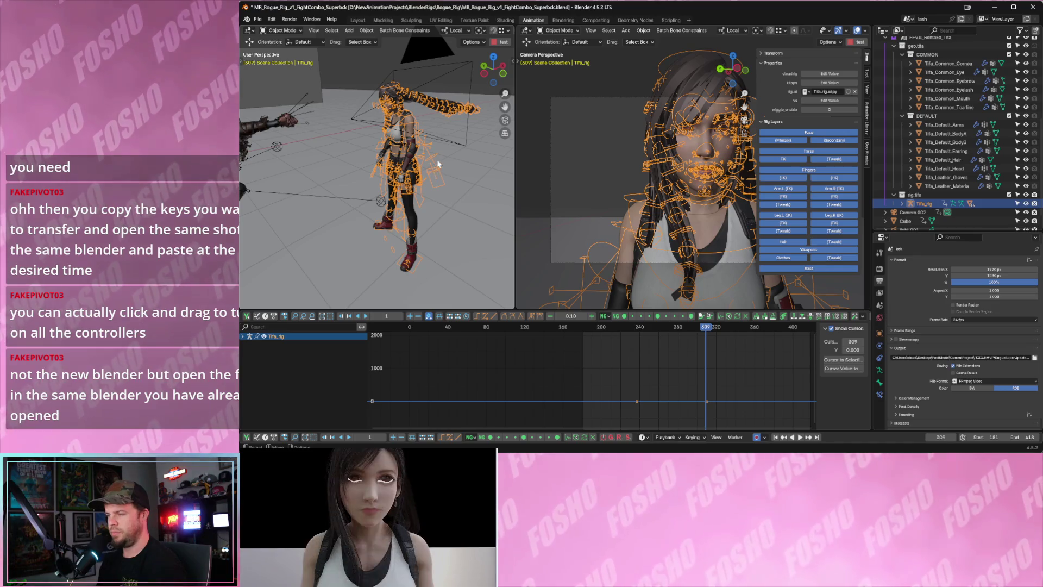
click(270, 30)
click(283, 60)
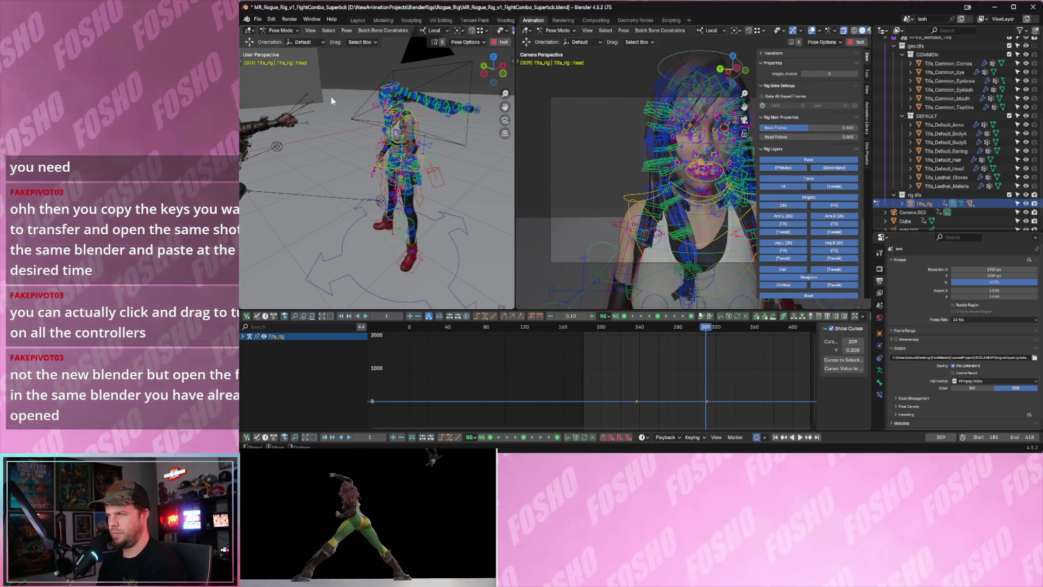
click(417, 149)
key(a)
mouse_move(418, 144)
middle_down()
mouse_move(360, 155)
mouse_move(383, 170)
middle_up()
shift+click(455, 238)
middle_drag(434, 246, 434, 218)
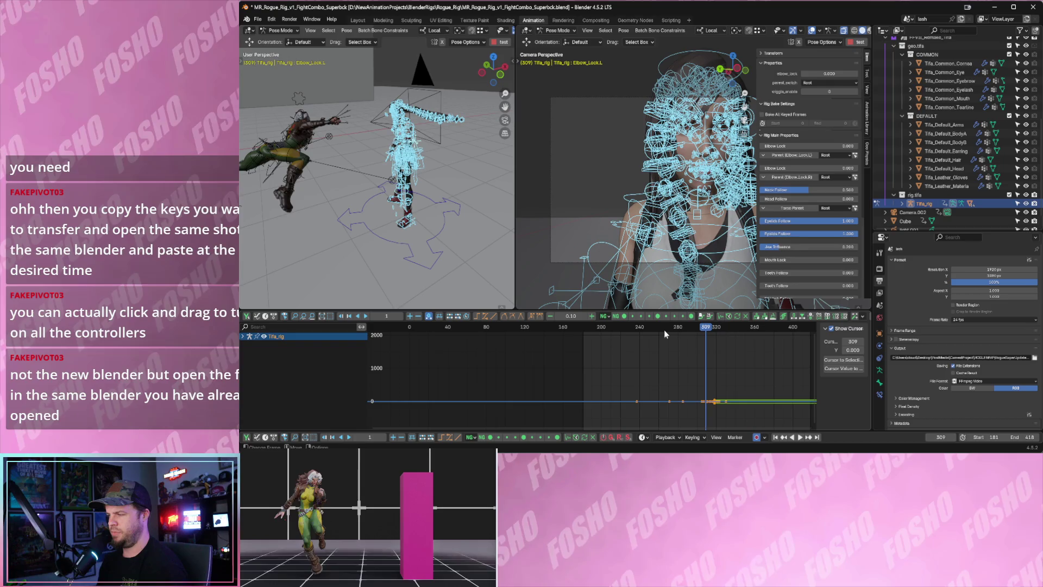
Stop playback at frame 305 and key all selected Tifa bones.
click(641, 327)
key(space)
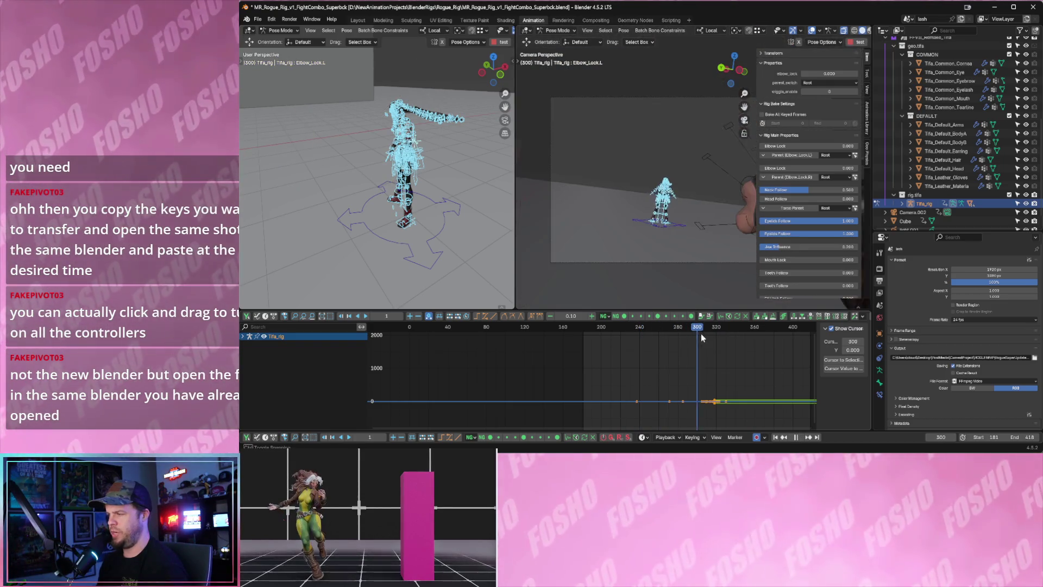
key(space)
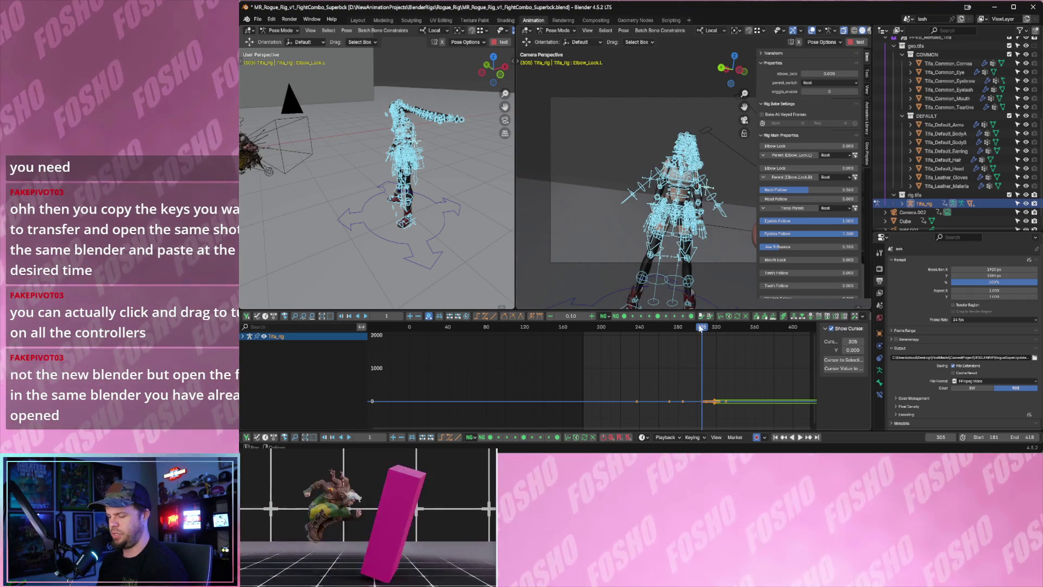
key(i)
Set the preview range to frames 0–83 and move the current frame to -2.
drag(684, 327, 582, 329)
mouse_move(547, 361)
middle_down()
mouse_move(593, 361)
mouse_move(524, 367)
middle_up()
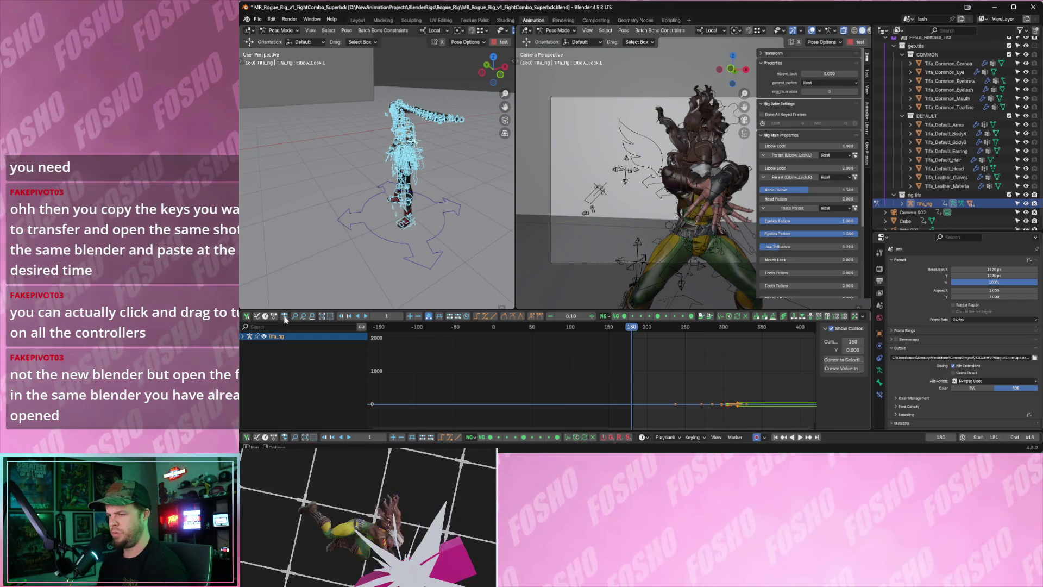
key(p)
drag(492, 343, 558, 343)
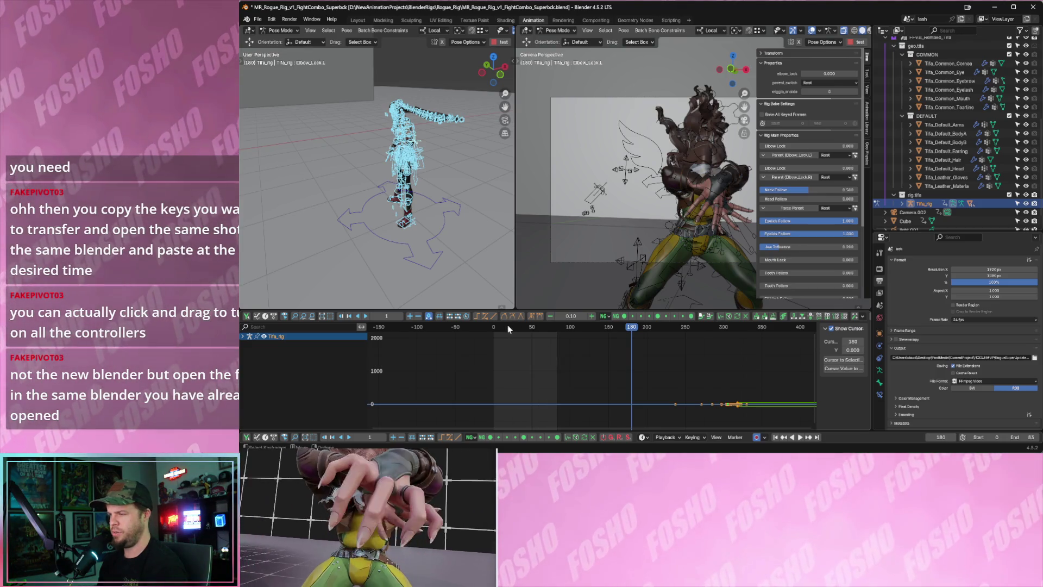
click(493, 327)
key(alt+Tab)
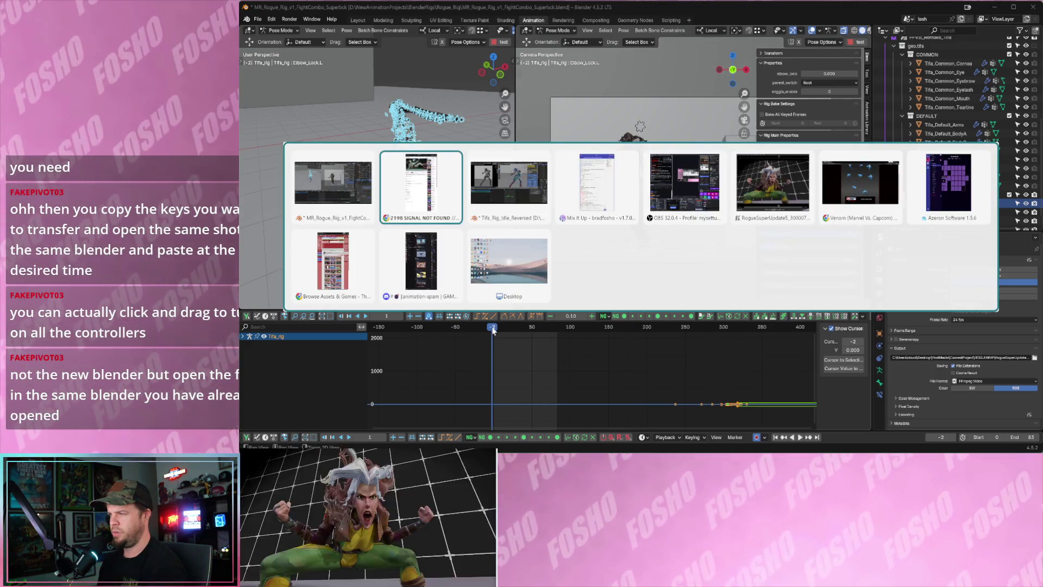
In the Tifa_Rig_Idle_Reversed window, select all bones and keyframes and copy the keyframes.
key(alt+Tab)
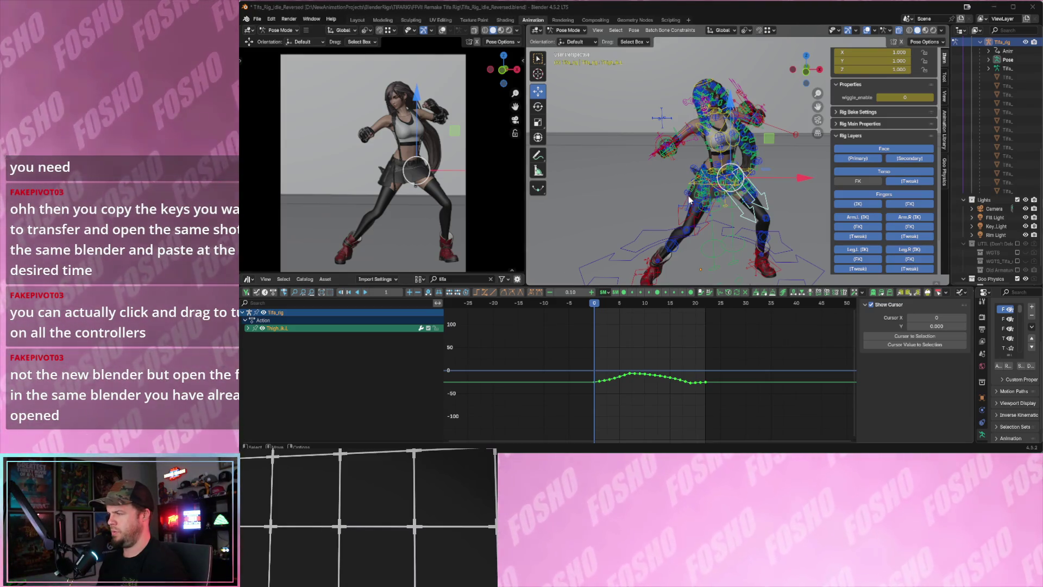
key(a)
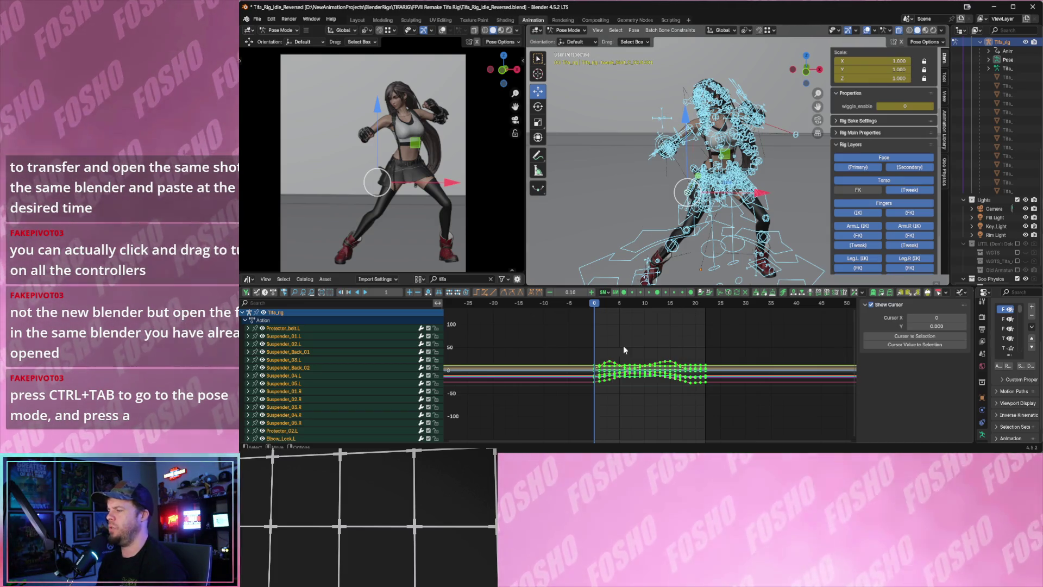
drag(580, 347, 727, 416)
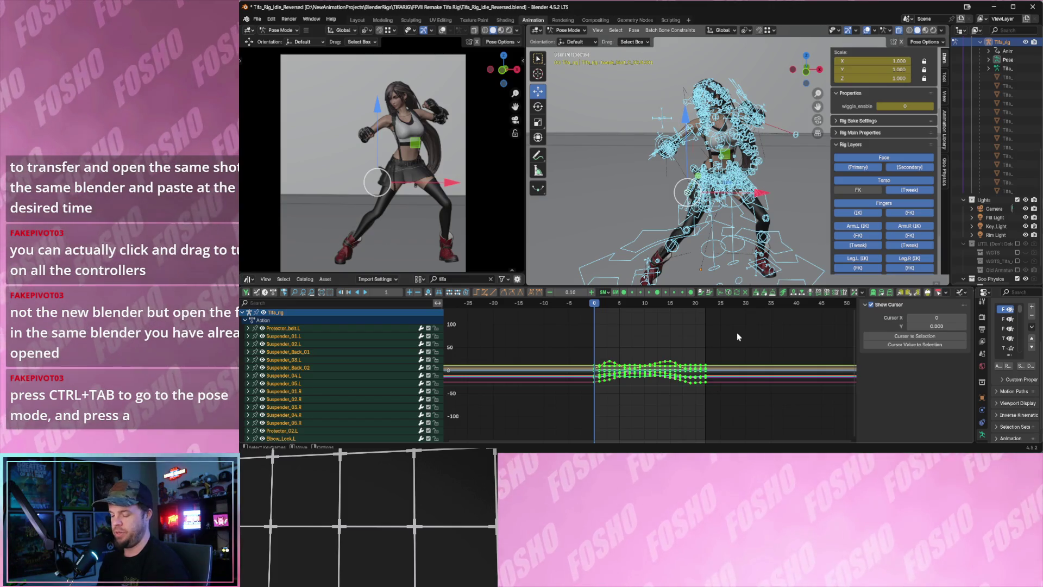
click(900, 293)
Return to the MR_Rogue_Rig_v1 window and set the current frame to 1.
key(alt+Tab)
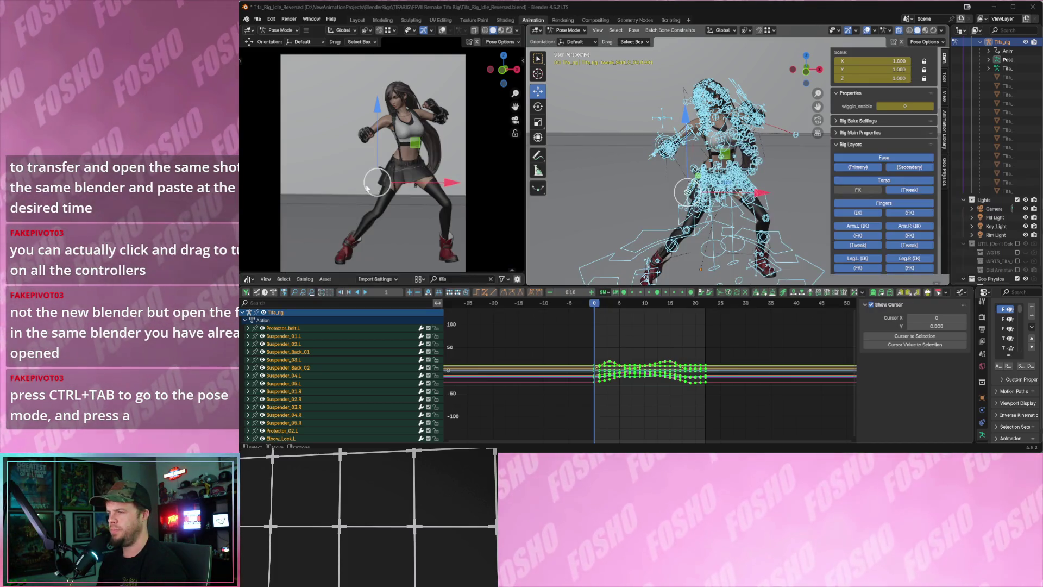
key(alt+Tab)
key(Tab)
key(Tab)
key(Tab)
key(Tab)
key(Tab)
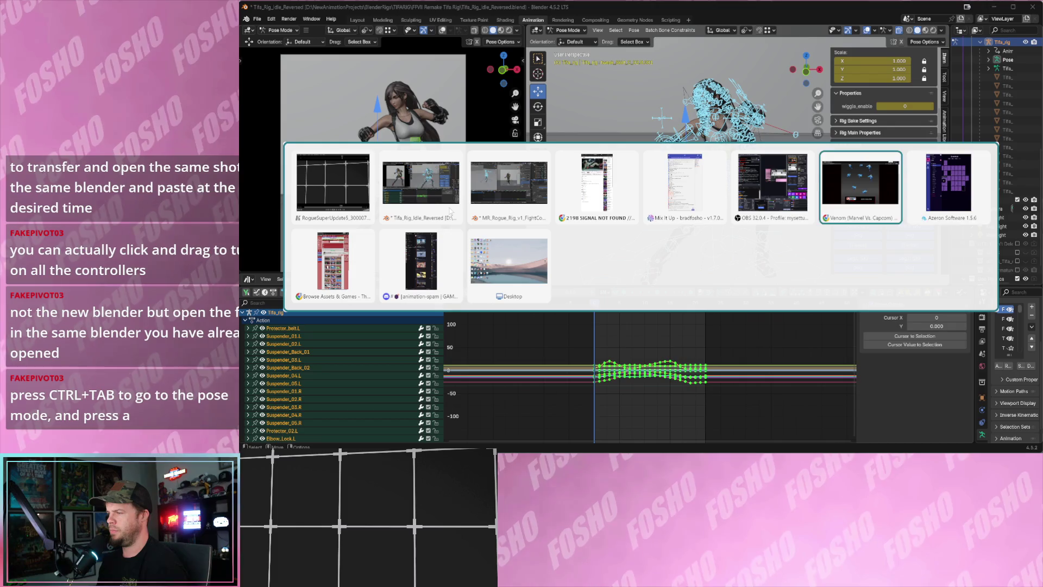
click(401, 183)
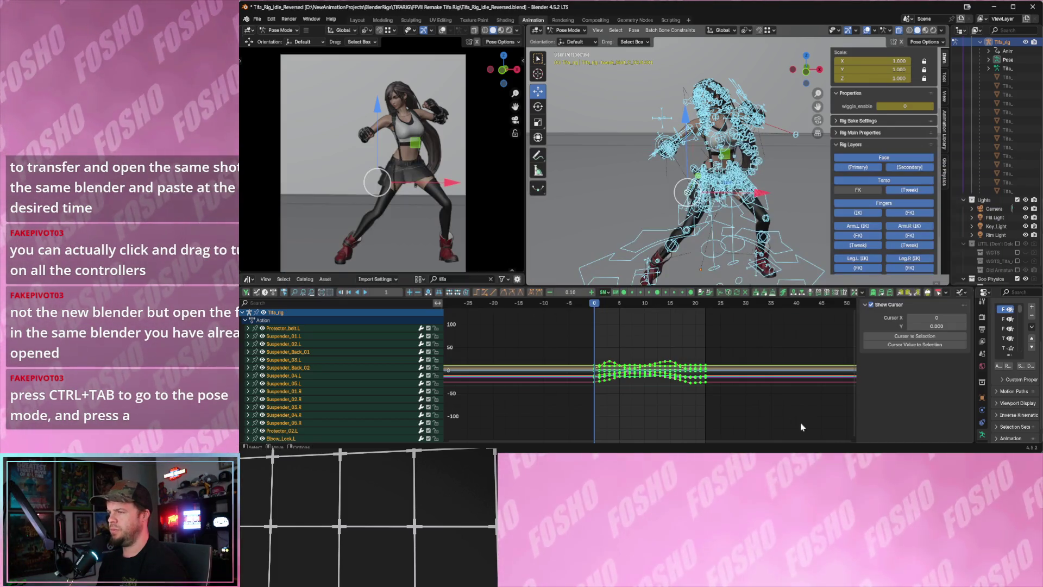
mouse_move(875, 446)
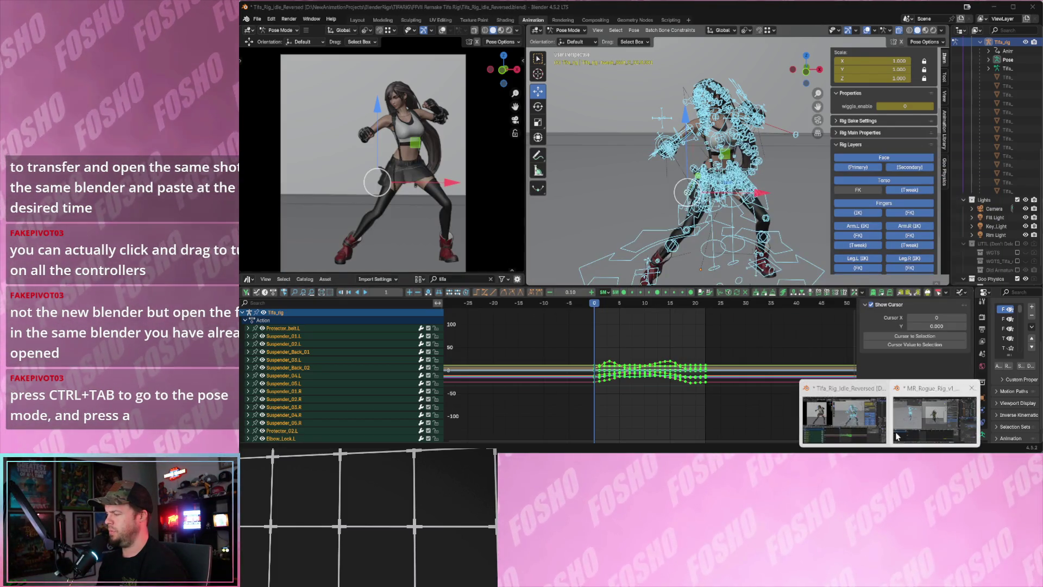
click(934, 418)
drag(502, 329, 494, 330)
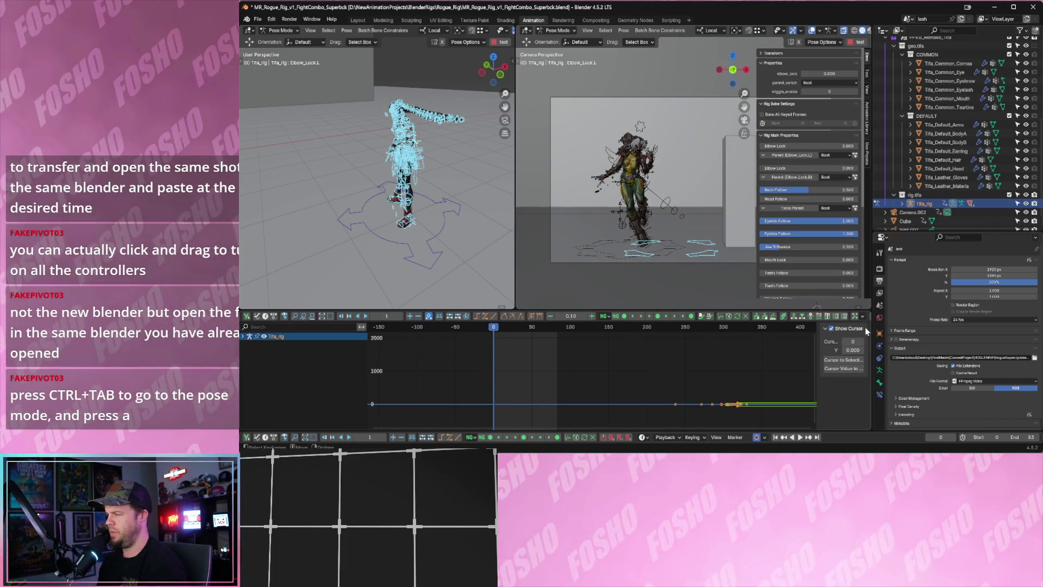
Widen the Graph Editor, select the Tifa idle keyframes, and paste them into the Rogue file.
drag(872, 328, 943, 330)
click(897, 317)
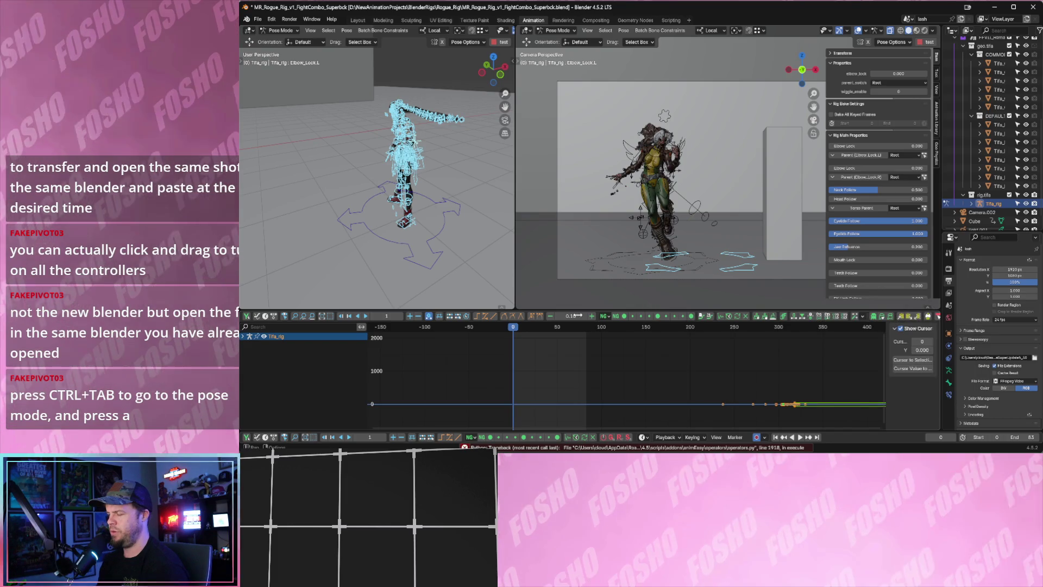
key(alt+Tab)
key(Tab)
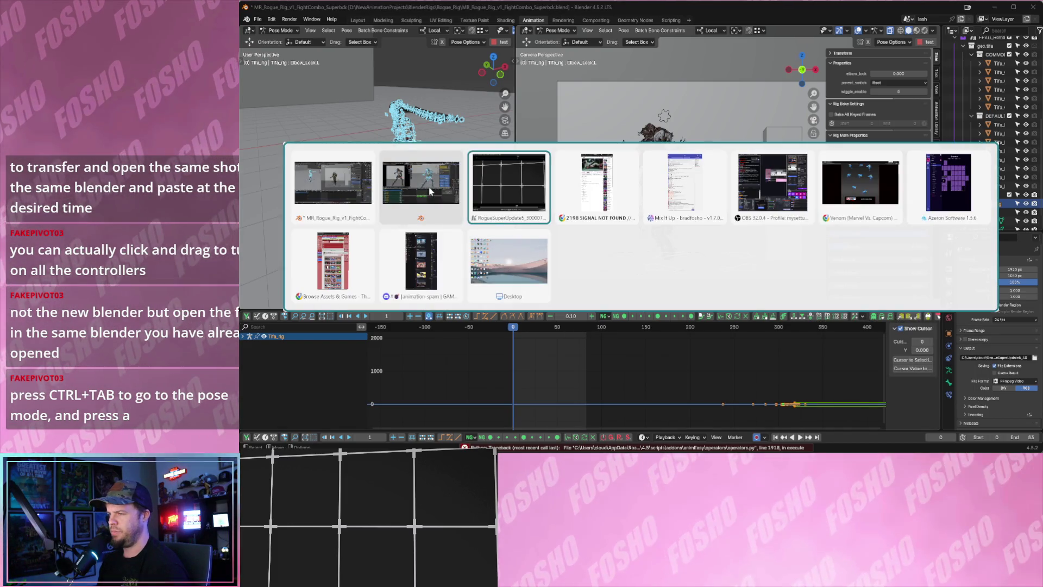
click(421, 182)
drag(566, 329, 723, 414)
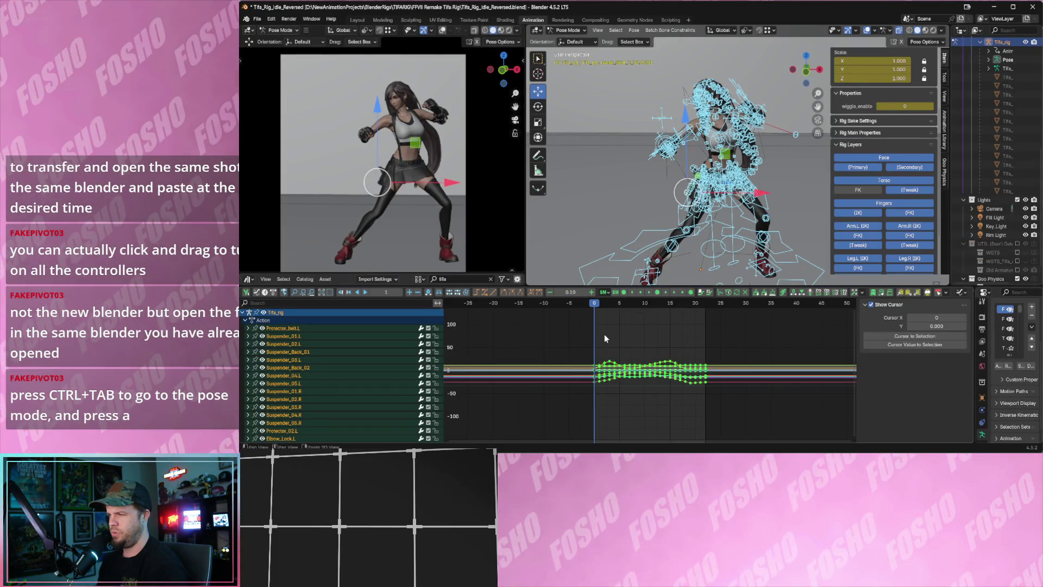
key(alt+Tab)
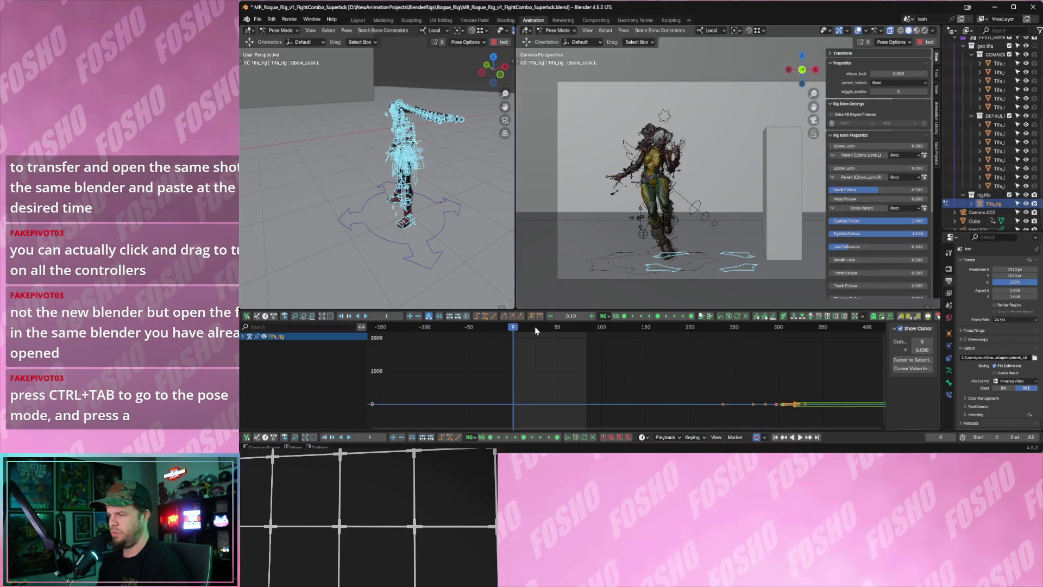
key(ctrl+v)
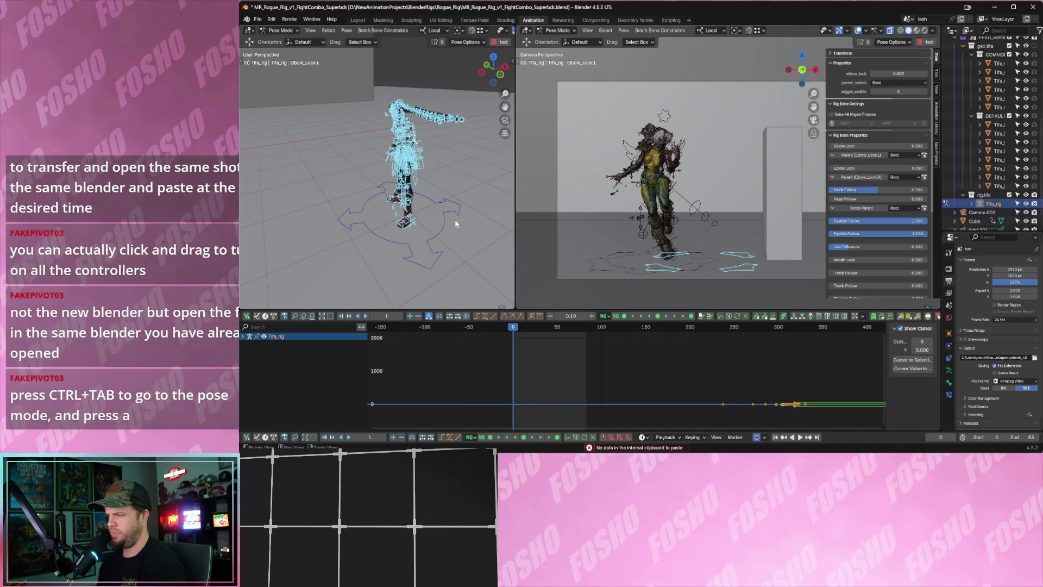
Copy the Tifa idle rig's full pose with Ctrl+C and return to the Rogue window.
key(alt+Tab)
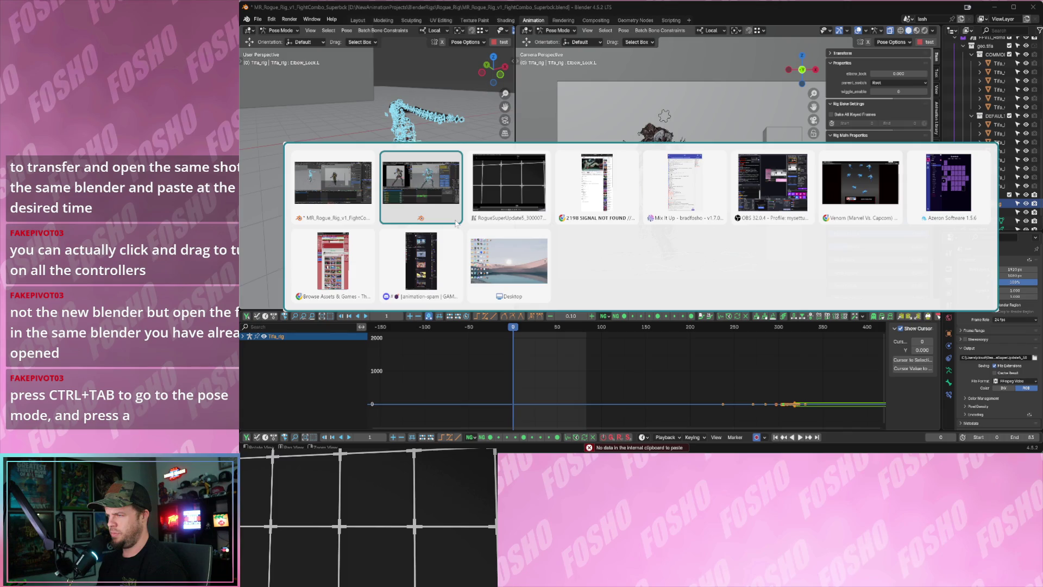
click(455, 222)
key(a)
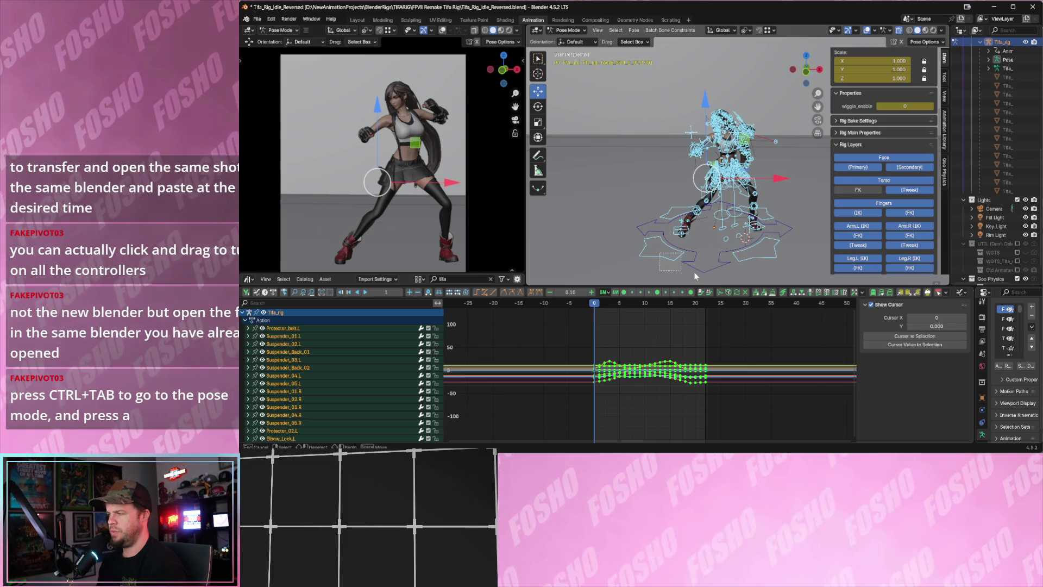
key(ctrl+c)
key(alt+Tab)
key(alt+Tab)
click(503, 191)
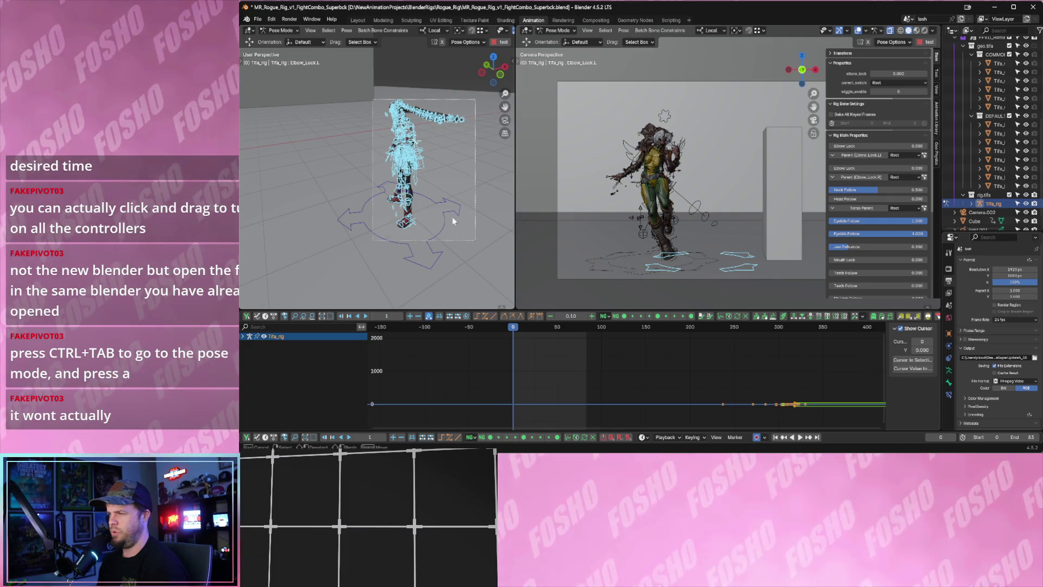
Try pasting onto the selected Rogue bones, deselect them, and close the window with Don't Save.
drag(458, 227, 458, 228)
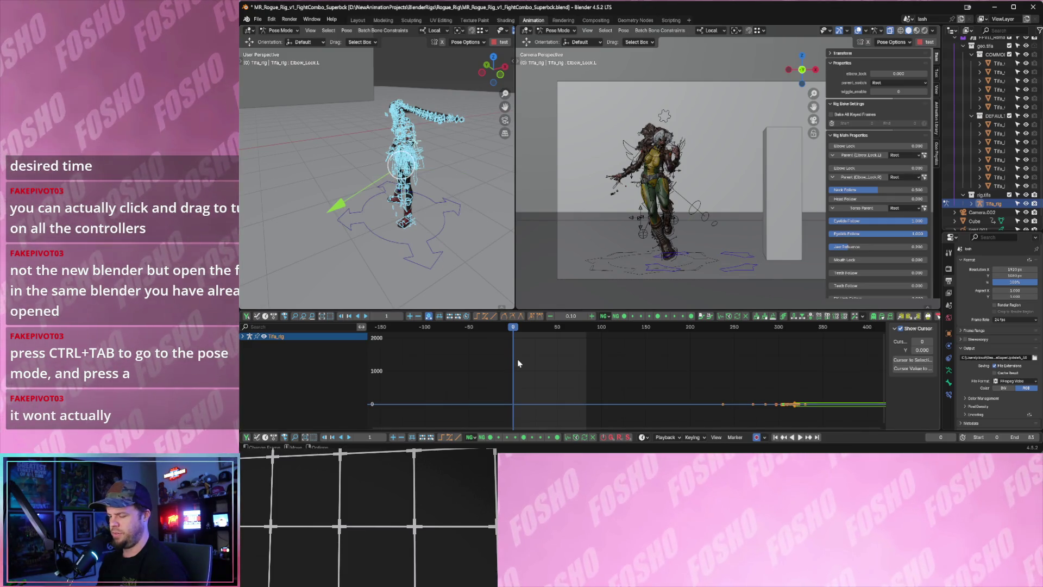
key(ctrl+v)
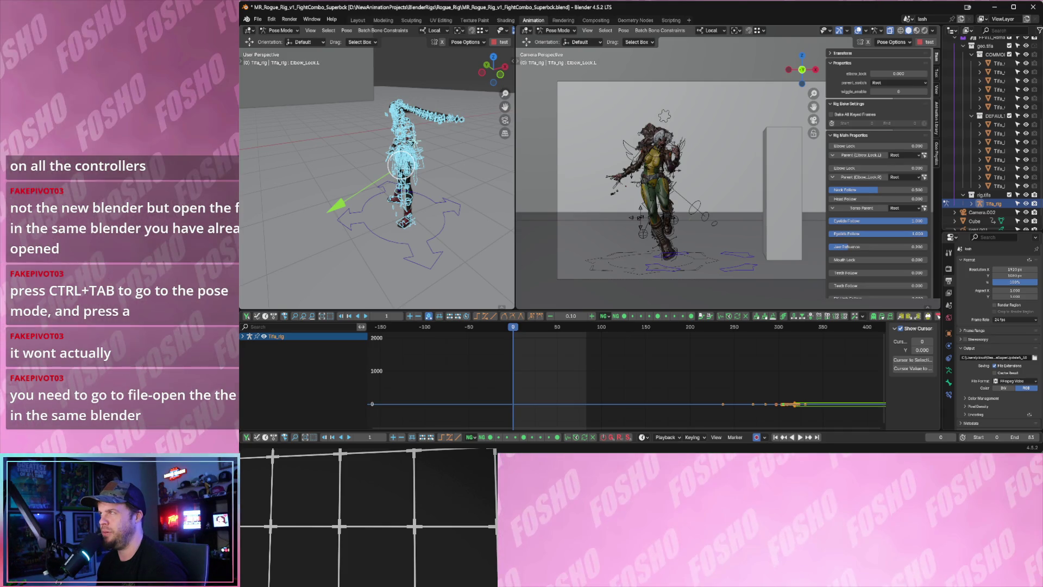
click(394, 66)
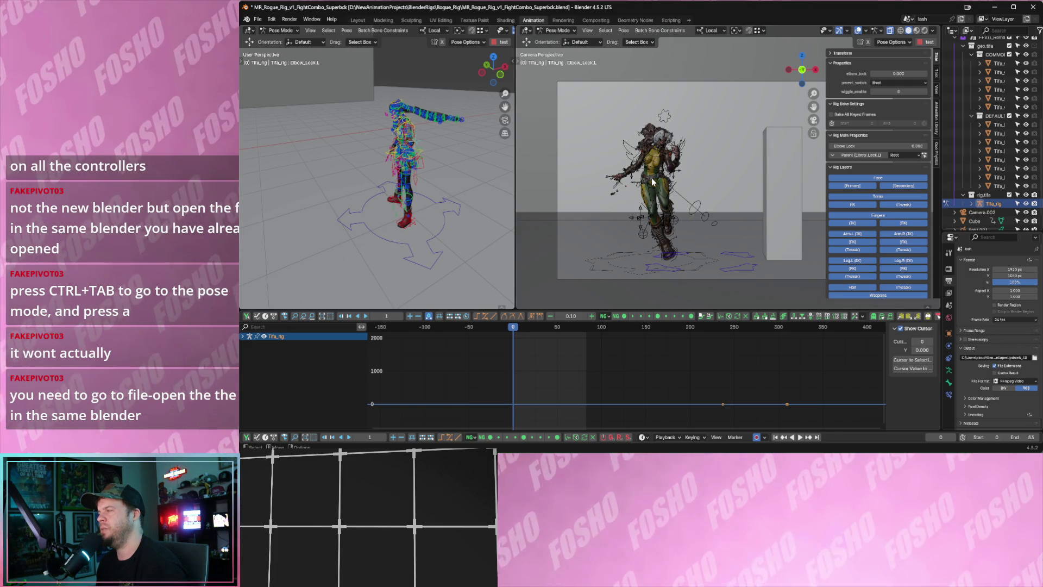
click(1033, 7)
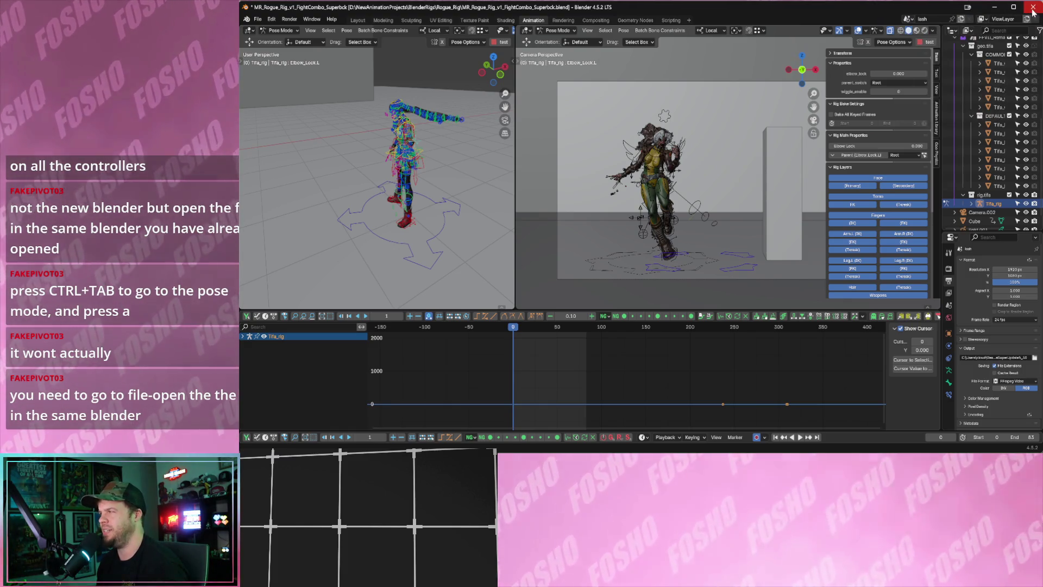
click(661, 247)
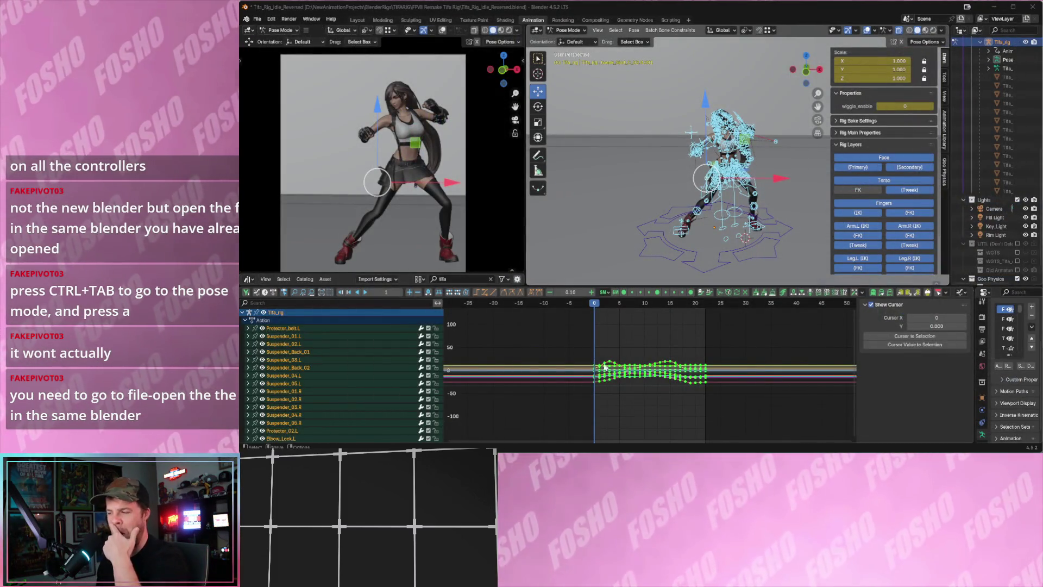
Copy all Tifa idle keyframes, then open MR_Rogue_Rig_v1_FightCombo_Superbck.blend from Open Recent.
drag(561, 353, 726, 415)
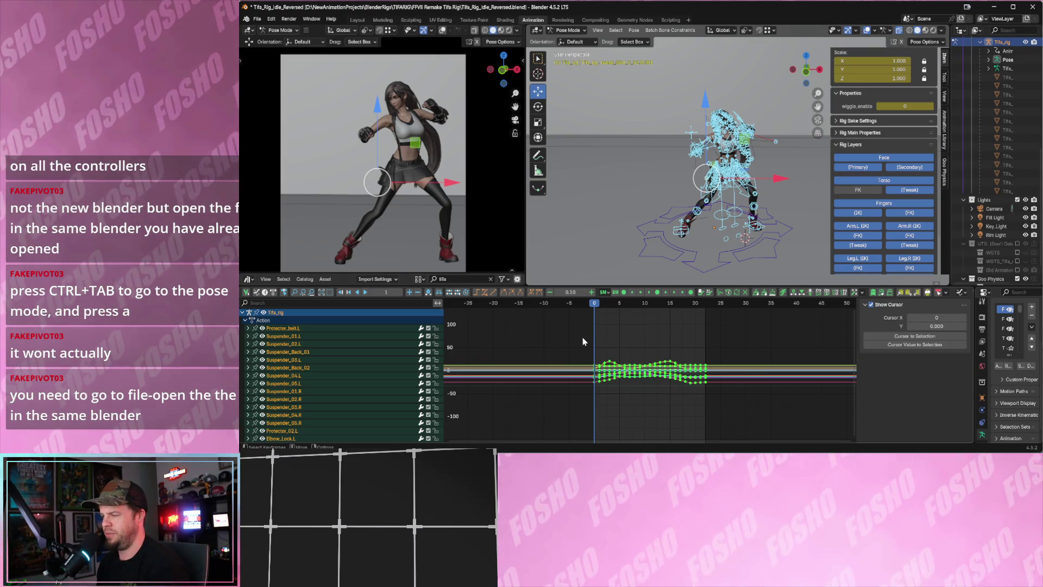
click(900, 292)
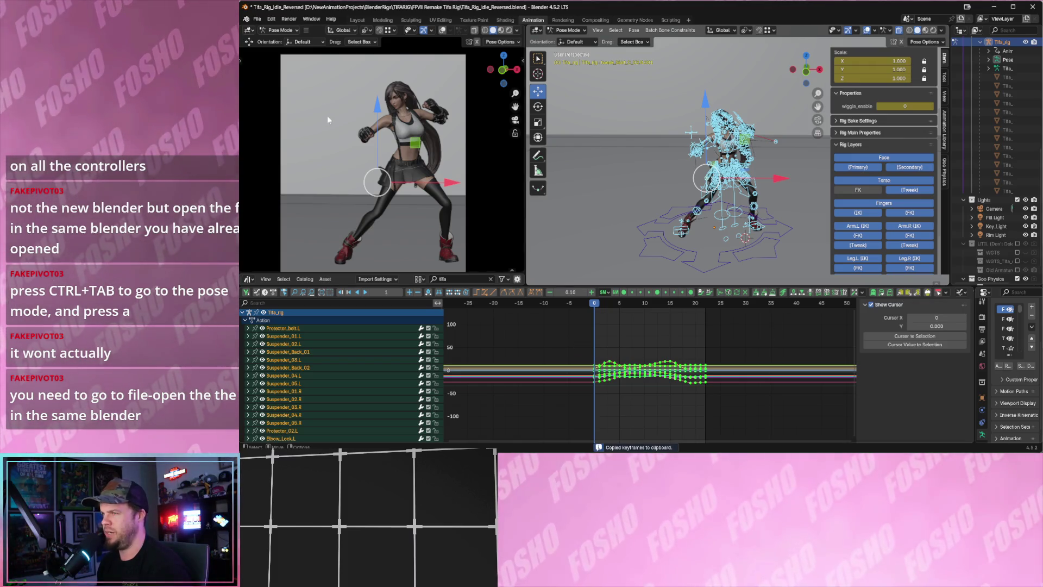
click(259, 20)
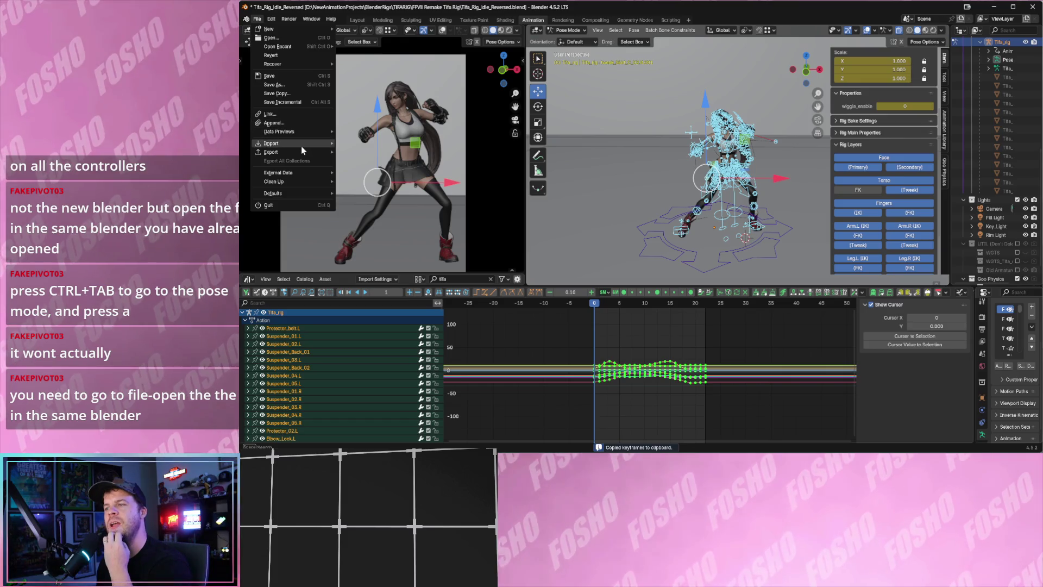
mouse_move(299, 145)
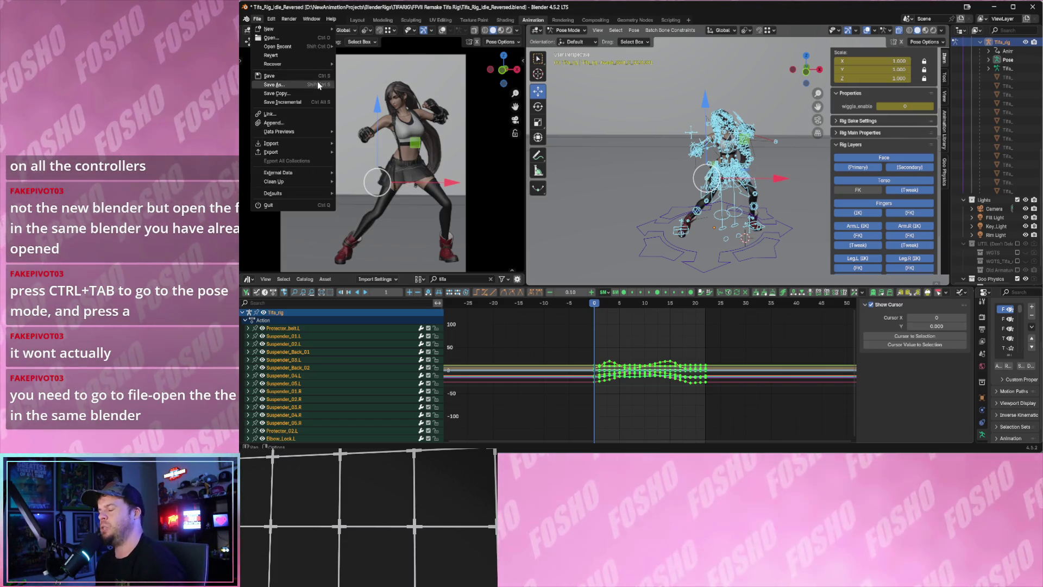
mouse_move(304, 65)
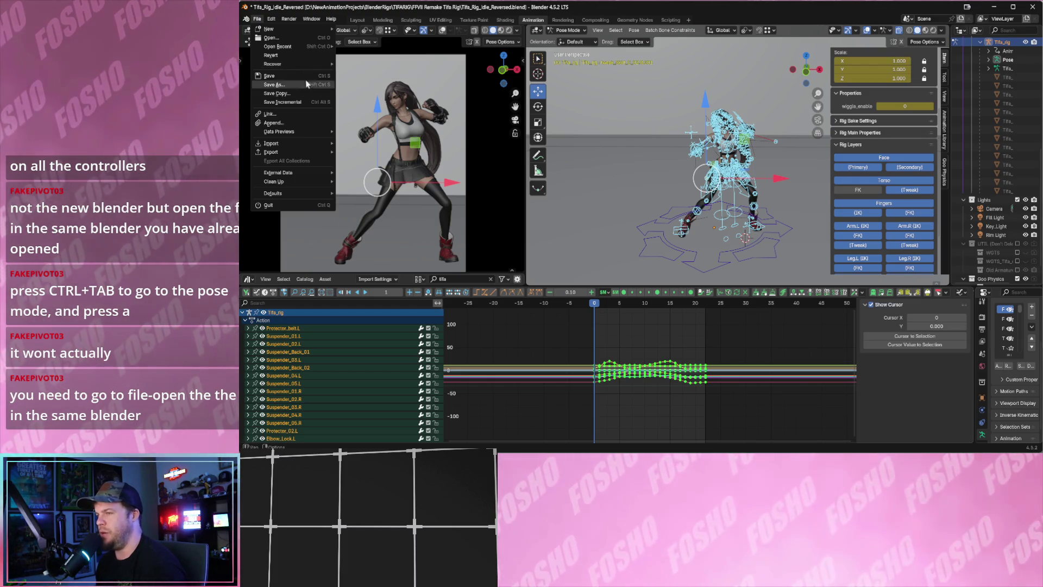
mouse_move(299, 47)
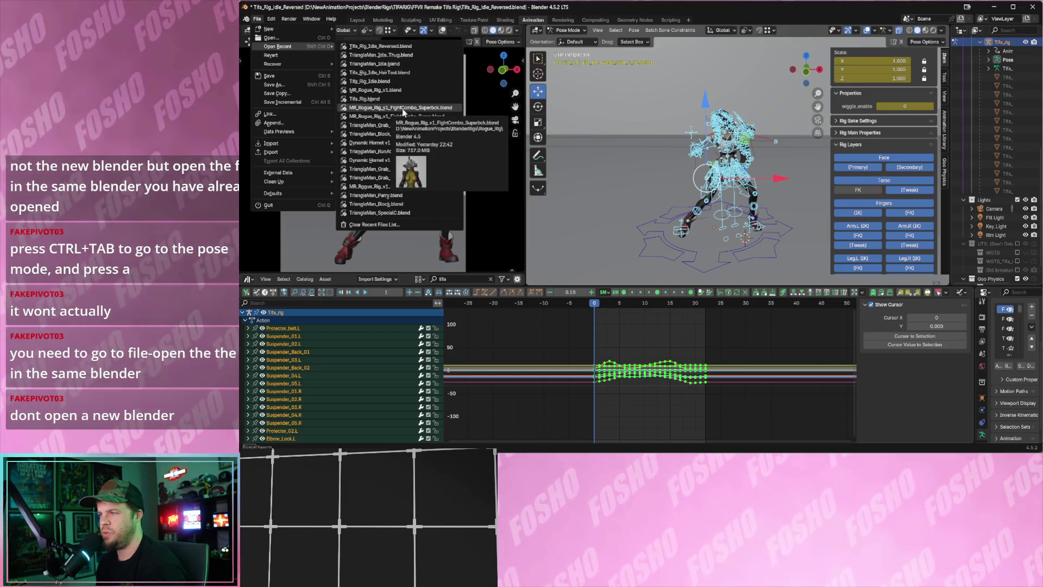
click(403, 108)
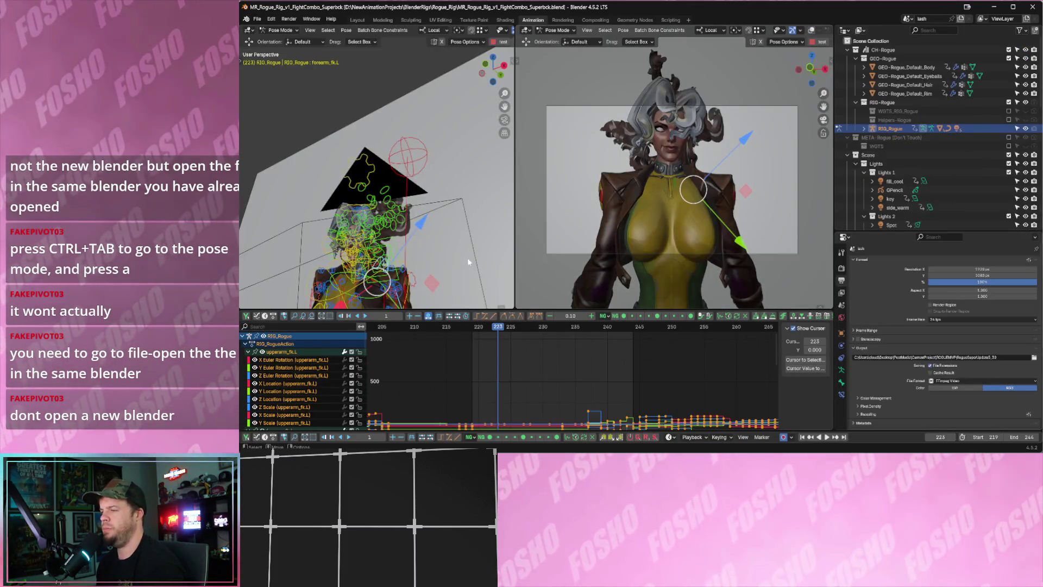
Stop playback at frame 247, enable the FFVII_Remake_Tifa collection, and widen the left 3D view.
key(space)
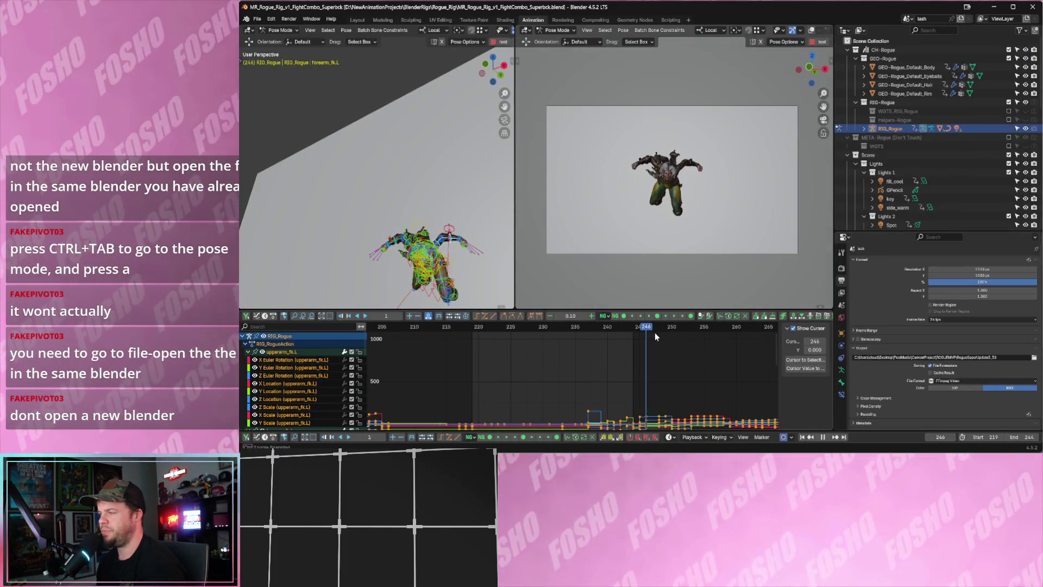
key(space)
scroll(894, 181, down, 5)
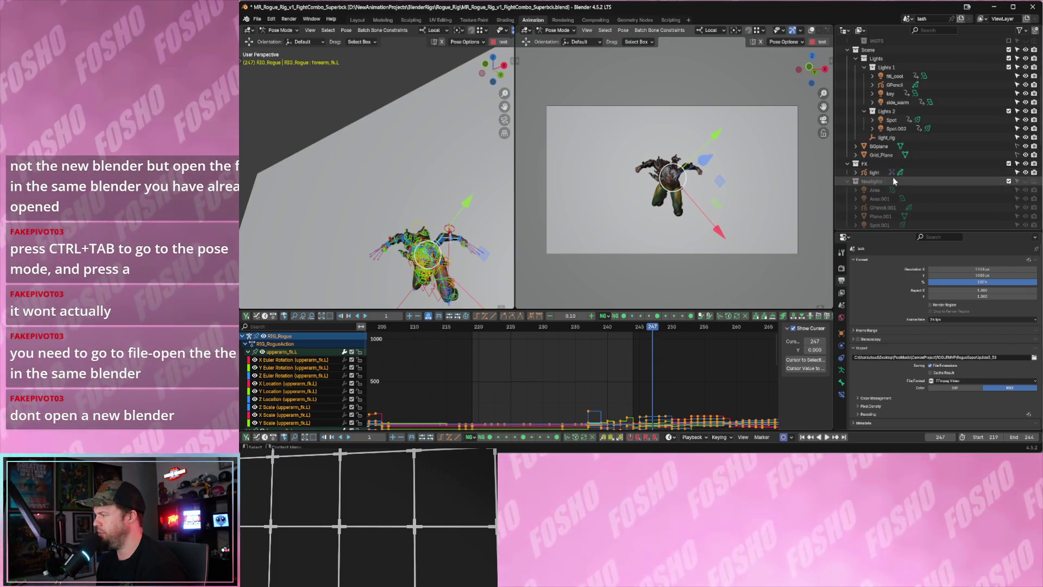
scroll(894, 181, down, 5)
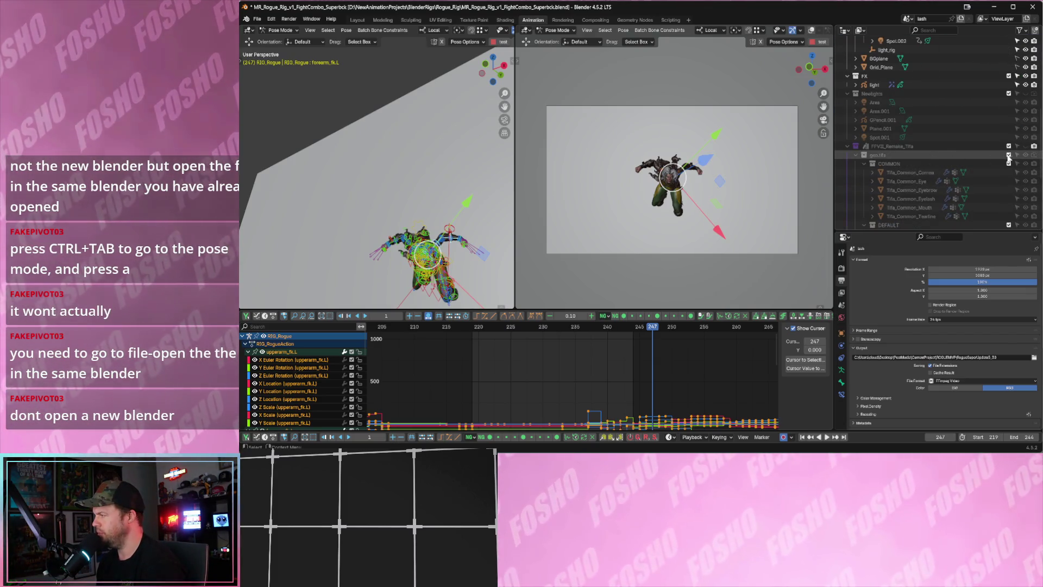
click(1024, 147)
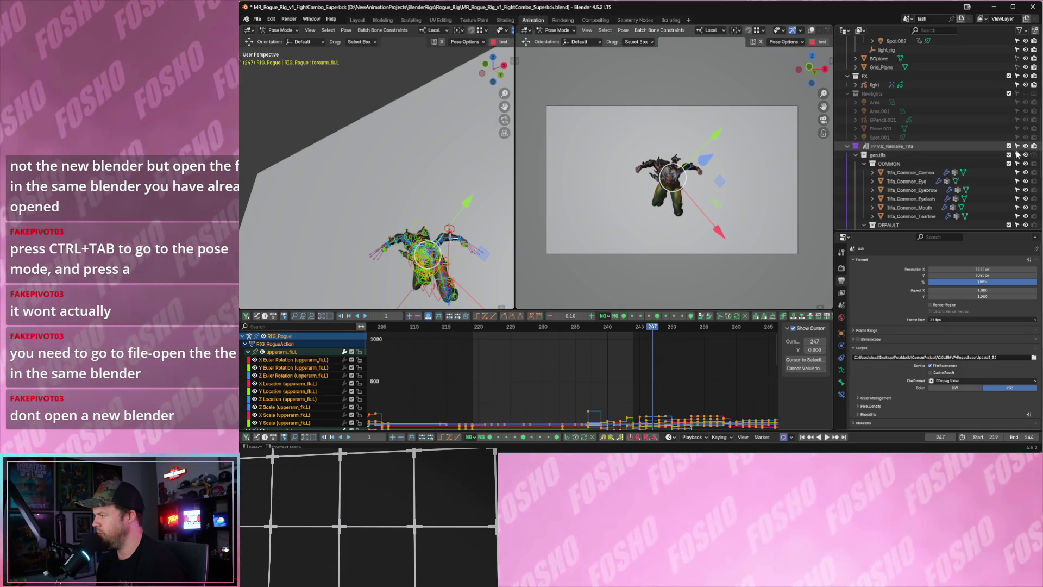
click(857, 156)
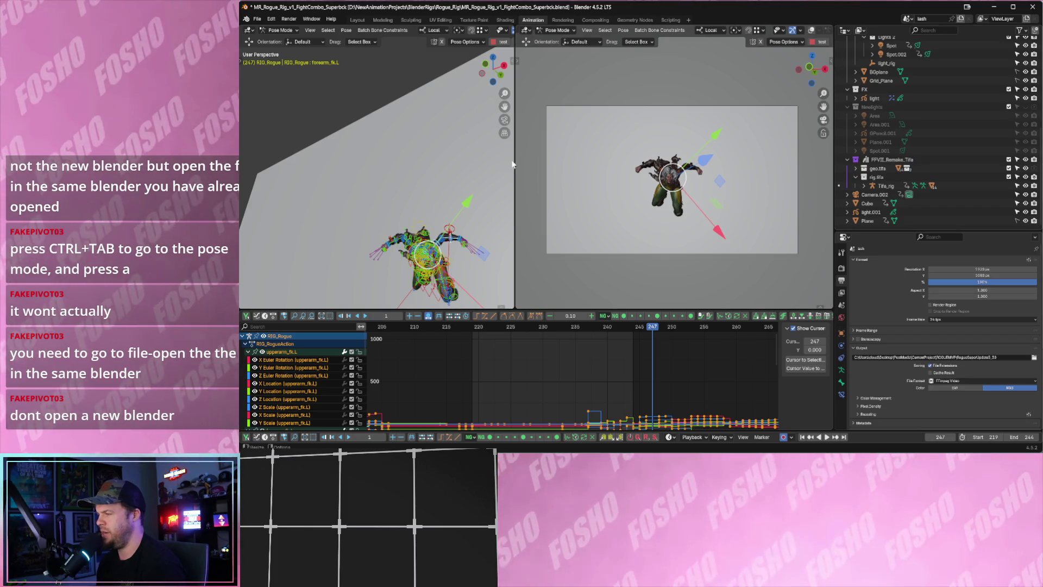
drag(513, 168, 543, 168)
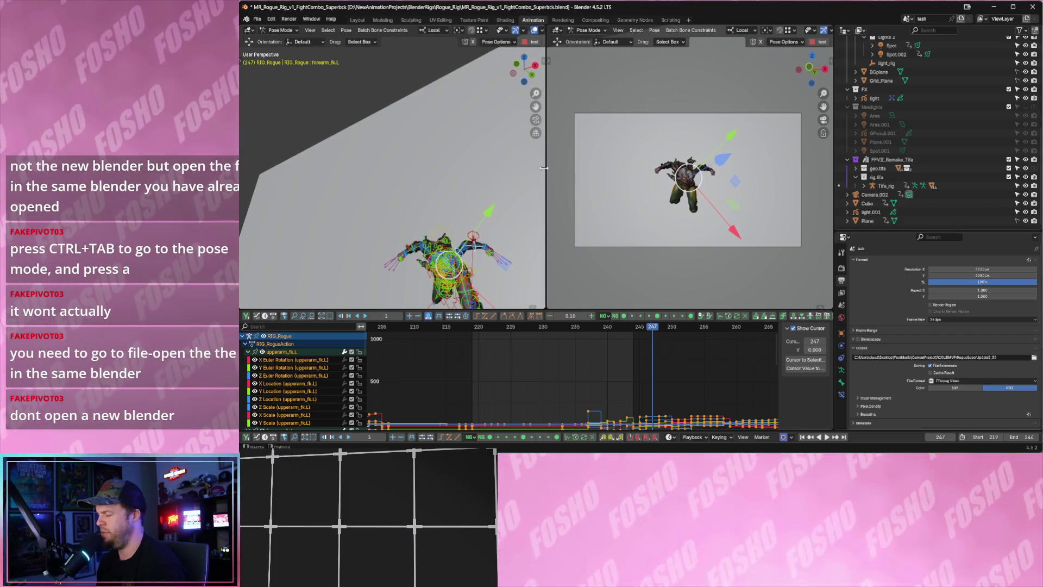
Deselect the forearm bone, stay in Pose Mode, and scrub to frame 265 to check the pose.
mouse_move(461, 193)
middle_down()
mouse_move(413, 220)
mouse_move(370, 209)
mouse_move(346, 169)
mouse_move(422, 208)
middle_up()
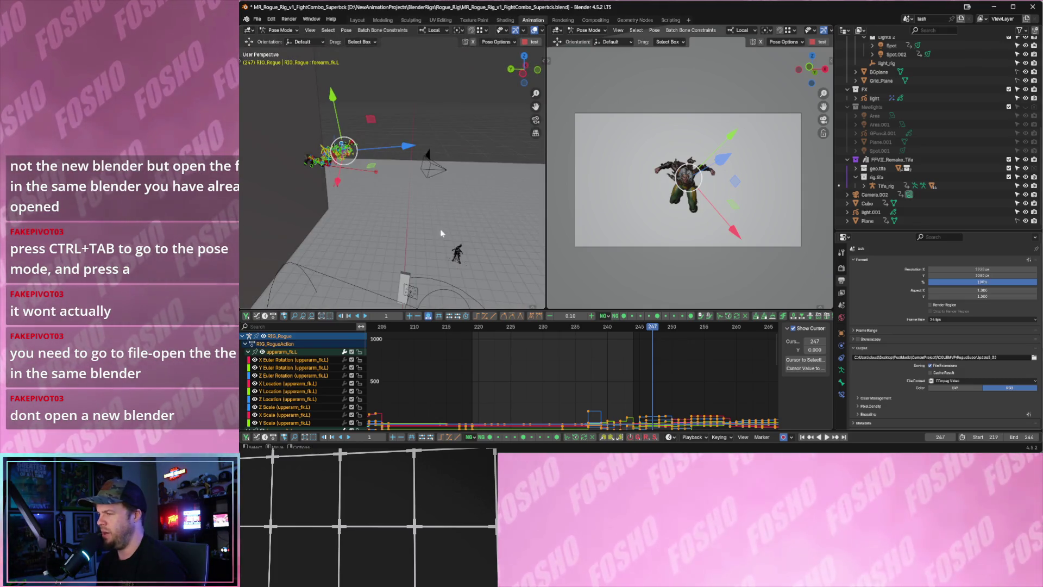
click(455, 259)
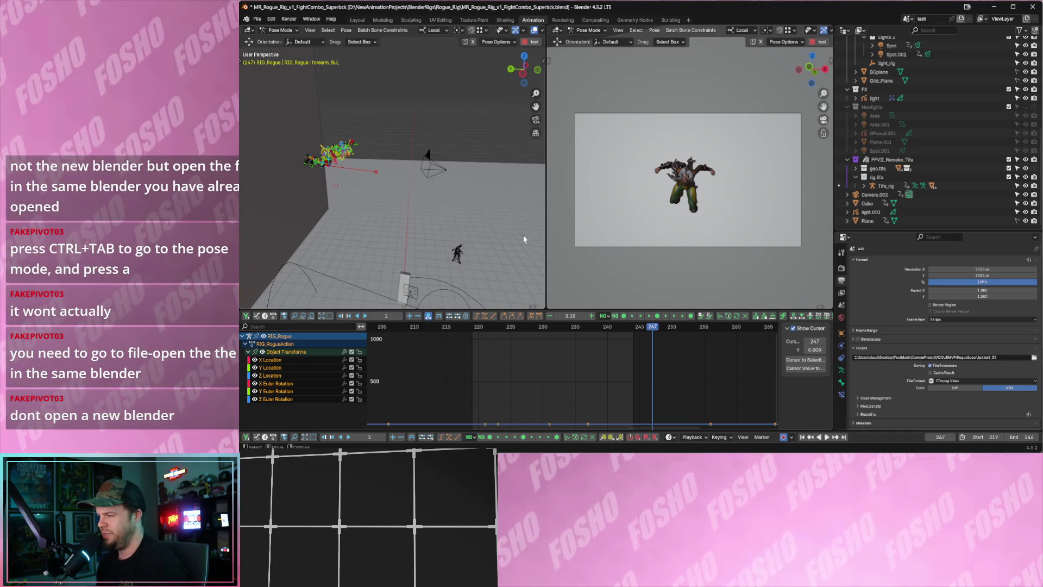
click(280, 31)
click(273, 60)
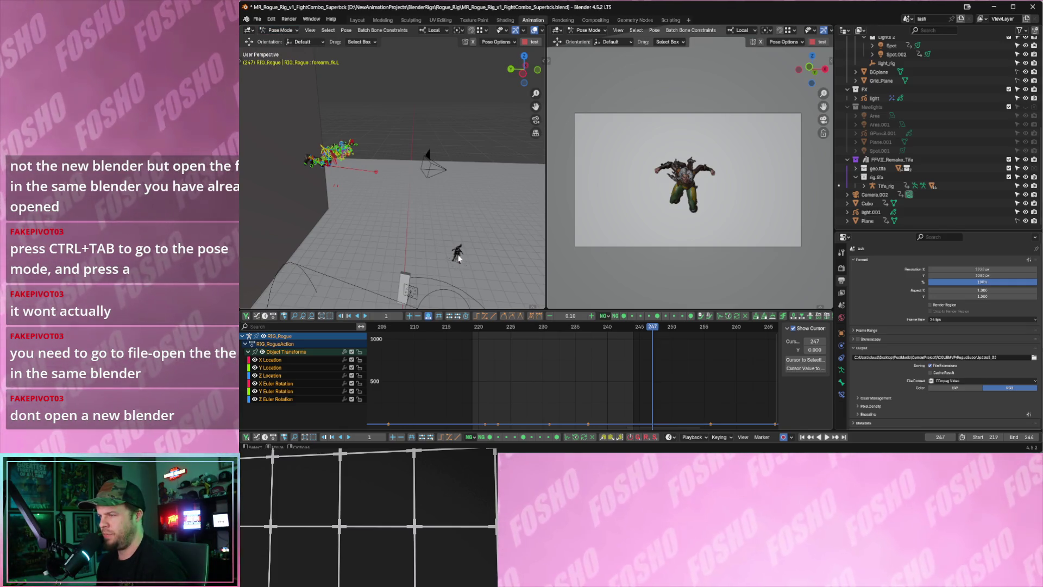
middle_drag(458, 258, 415, 178)
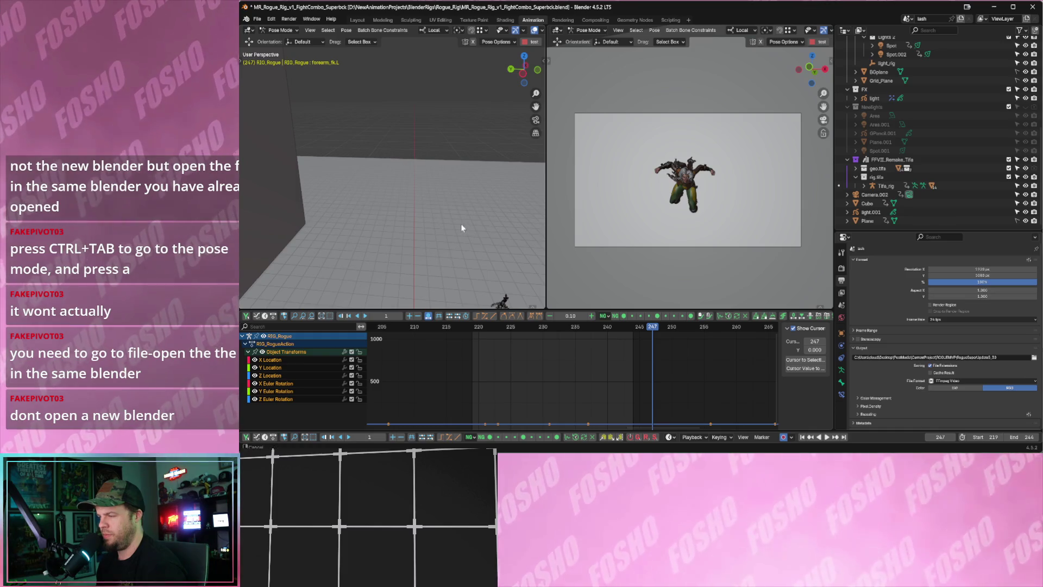
drag(620, 333, 767, 332)
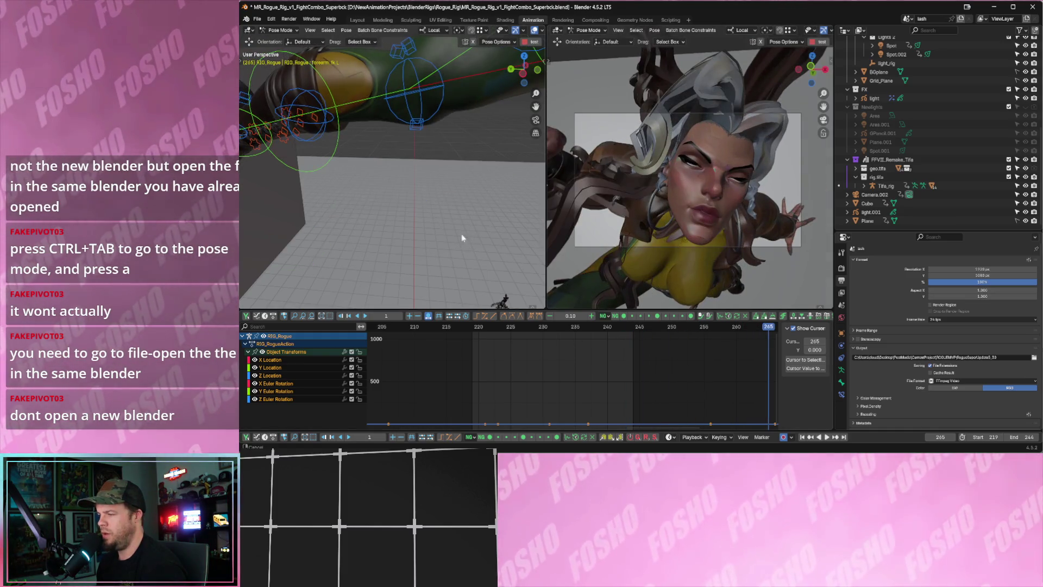
Select the shin_tweak.L bone, frame it at frame 709, then deselect it.
middle_drag(468, 217, 397, 164)
click(413, 125)
mouse_move(423, 223)
middle_down()
mouse_move(405, 212)
mouse_move(417, 202)
mouse_move(353, 194)
mouse_move(380, 179)
middle_up()
mouse_move(625, 380)
ctrl+middle_down()
mouse_move(602, 374)
mouse_move(647, 393)
ctrl+middle_up()
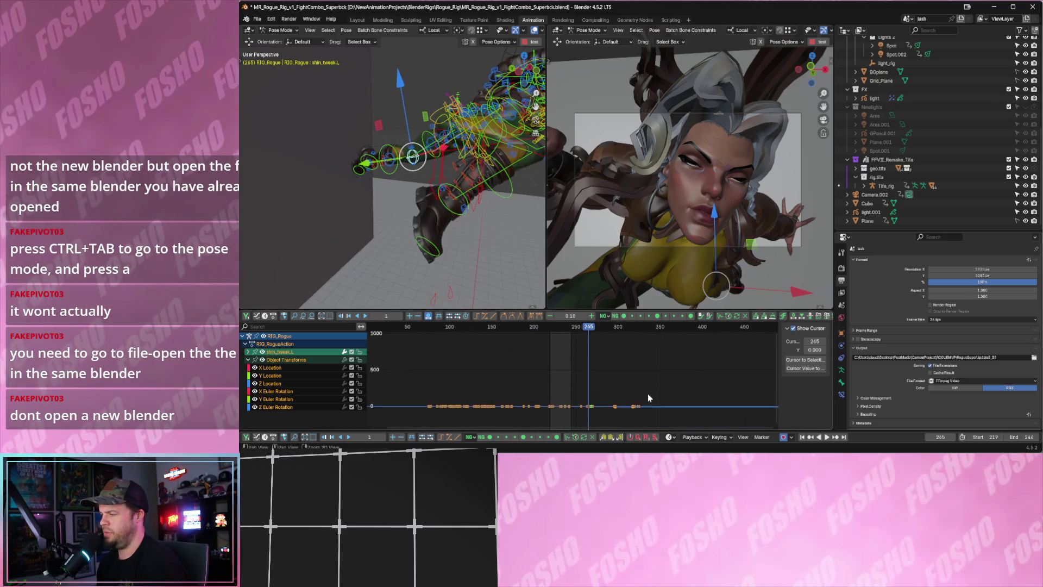
mouse_move(574, 326)
mouse_down()
mouse_move(656, 369)
mouse_move(630, 331)
mouse_move(573, 334)
mouse_up()
key(KP_Decimal)
scroll(468, 236, down, 3)
click(448, 183)
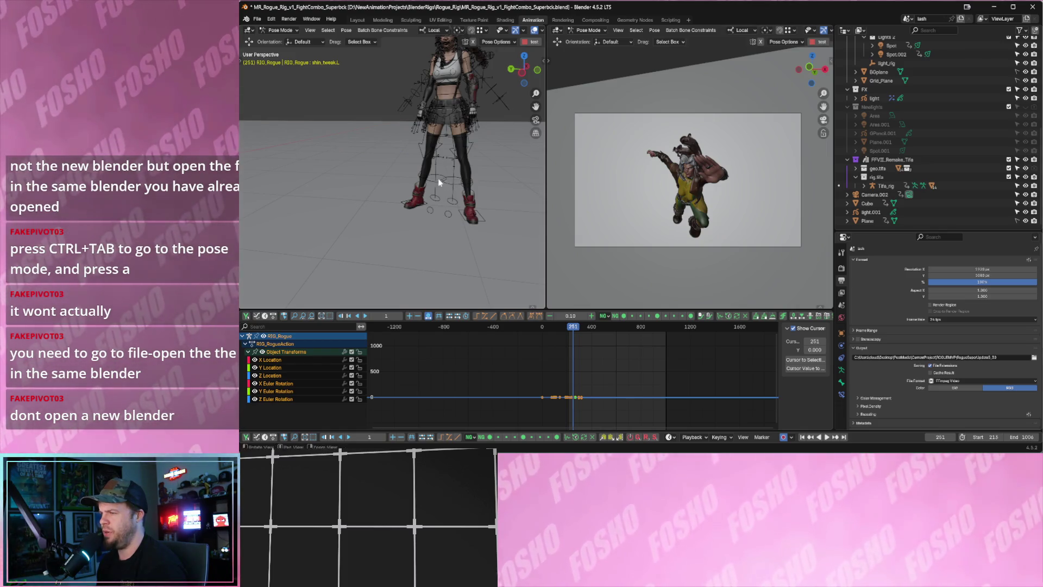
Select the Tifa rig, put it into Pose Mode, and select all its bones.
scroll(439, 177, up, 4)
mouse_move(440, 174)
middle_down()
mouse_move(448, 152)
mouse_move(462, 154)
middle_up()
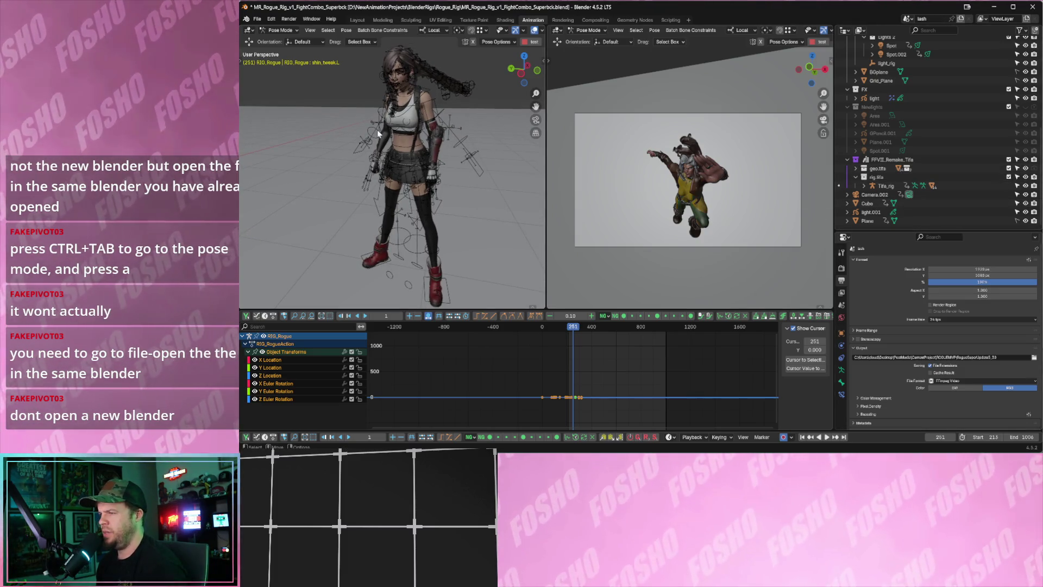
middle_drag(367, 129, 392, 101)
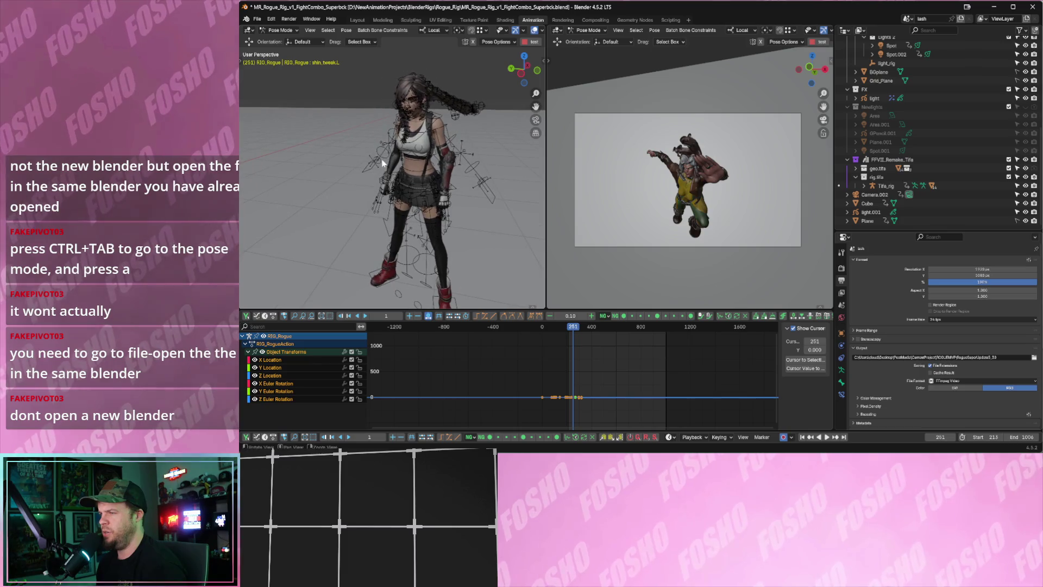
click(279, 30)
click(282, 39)
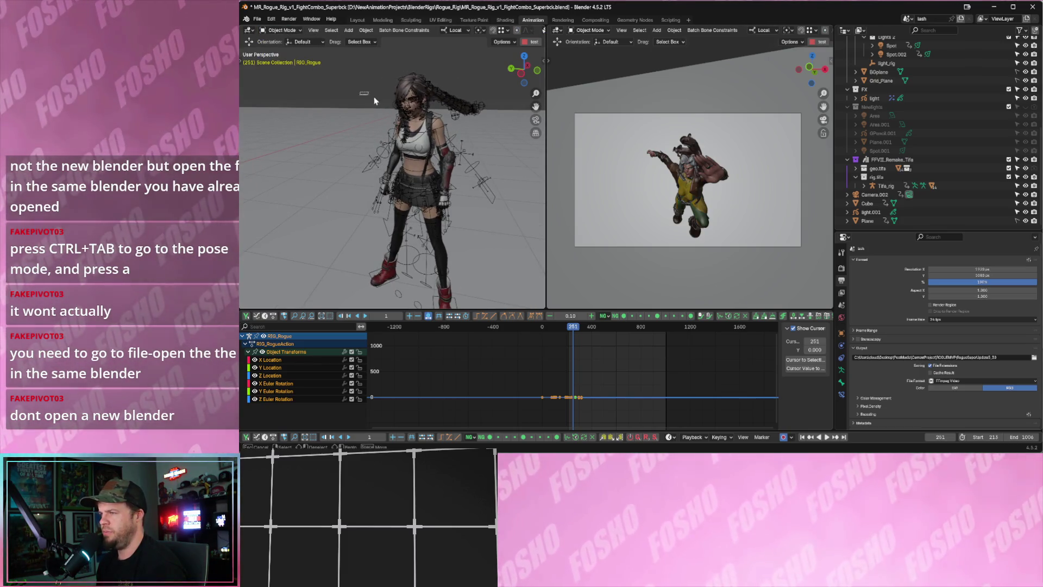
click(426, 136)
click(279, 31)
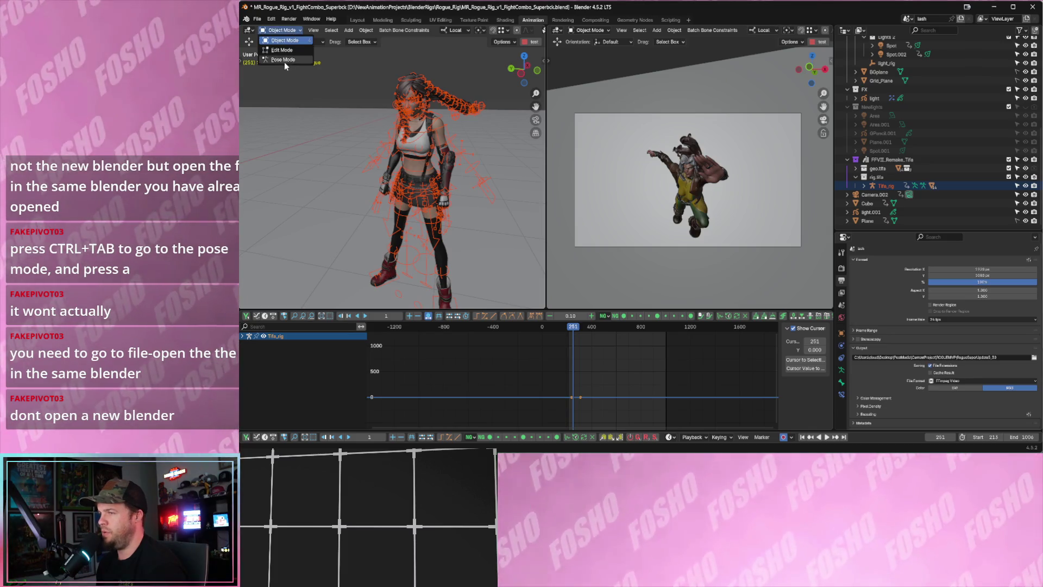
click(285, 62)
click(400, 132)
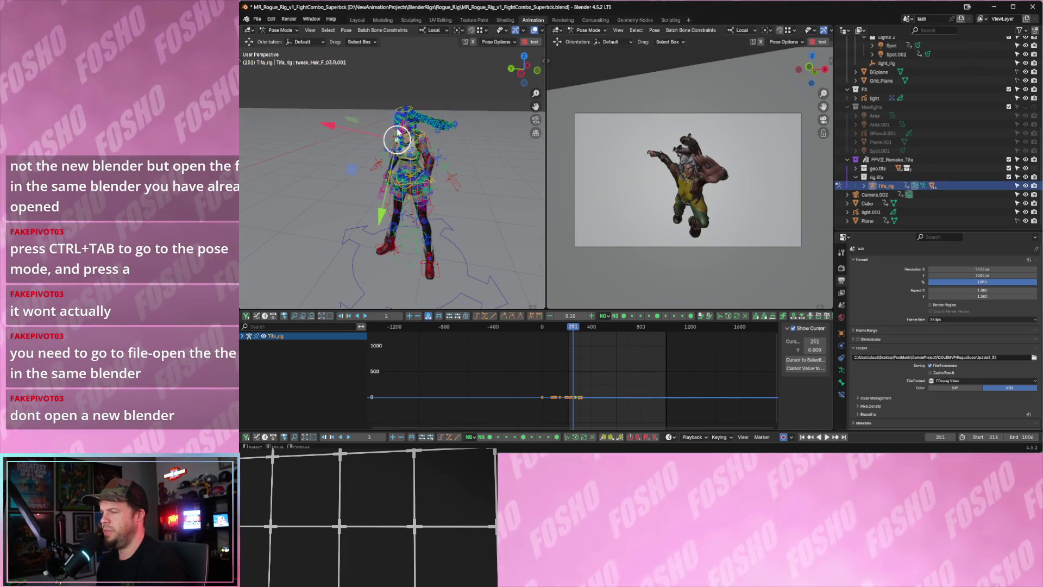
key(a)
Make the chest bone active and select every bone of the Tifa rig again.
scroll(344, 211, down, 4)
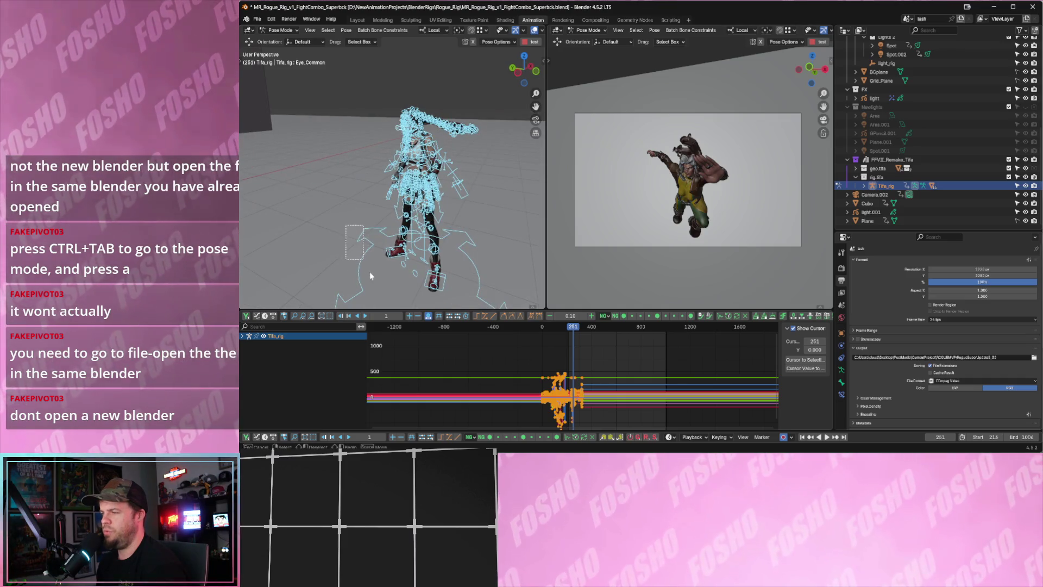
mouse_move(344, 210)
middle_down()
mouse_move(344, 233)
mouse_move(403, 232)
mouse_move(442, 249)
mouse_move(356, 247)
mouse_move(416, 158)
middle_up()
scroll(403, 232, down, 6)
scroll(393, 242, up, 3)
click(416, 159)
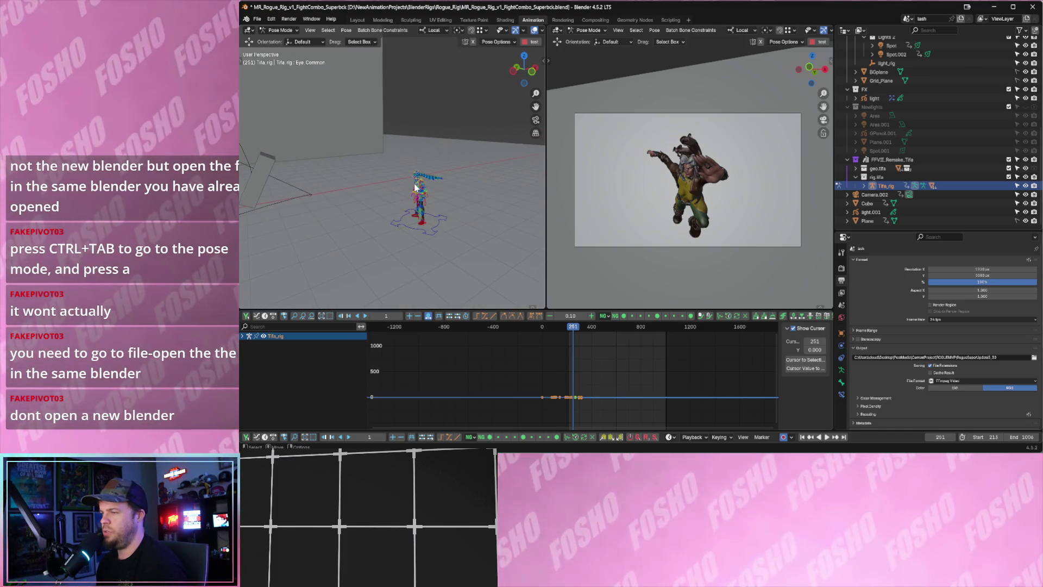
mouse_move(340, 155)
middle_down()
mouse_move(428, 172)
mouse_move(353, 108)
middle_up()
key(a)
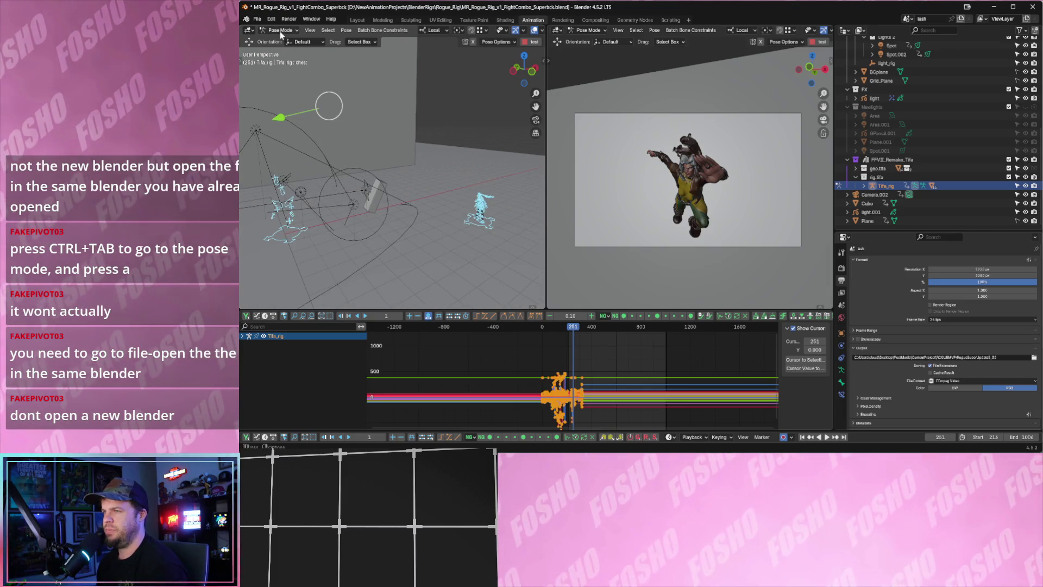
Toggle the Tifa rig to Object Mode and back to Pose Mode, then select all bones.
click(279, 31)
click(285, 41)
click(417, 141)
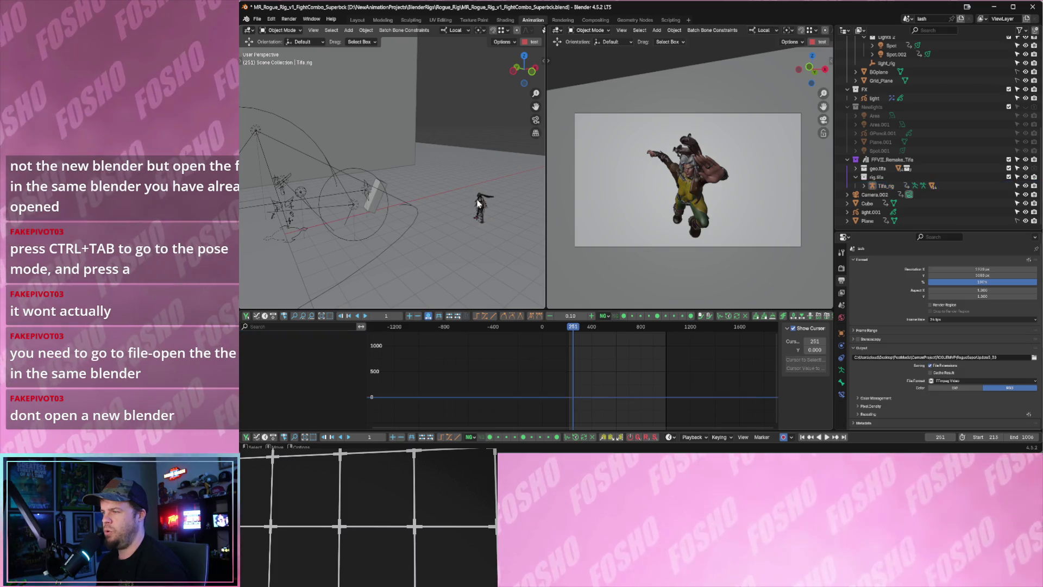
click(479, 204)
click(279, 31)
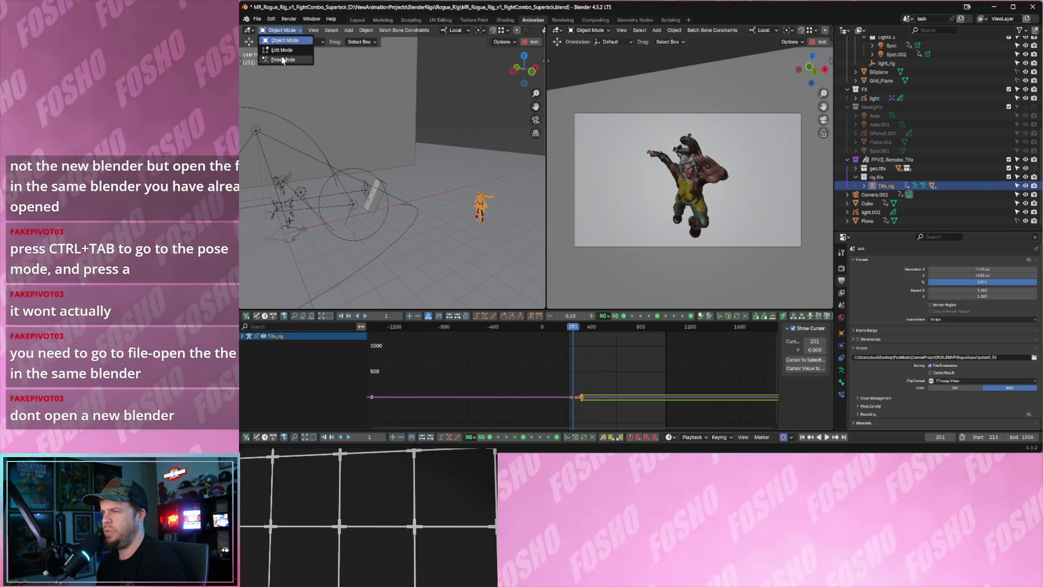
click(283, 59)
click(478, 202)
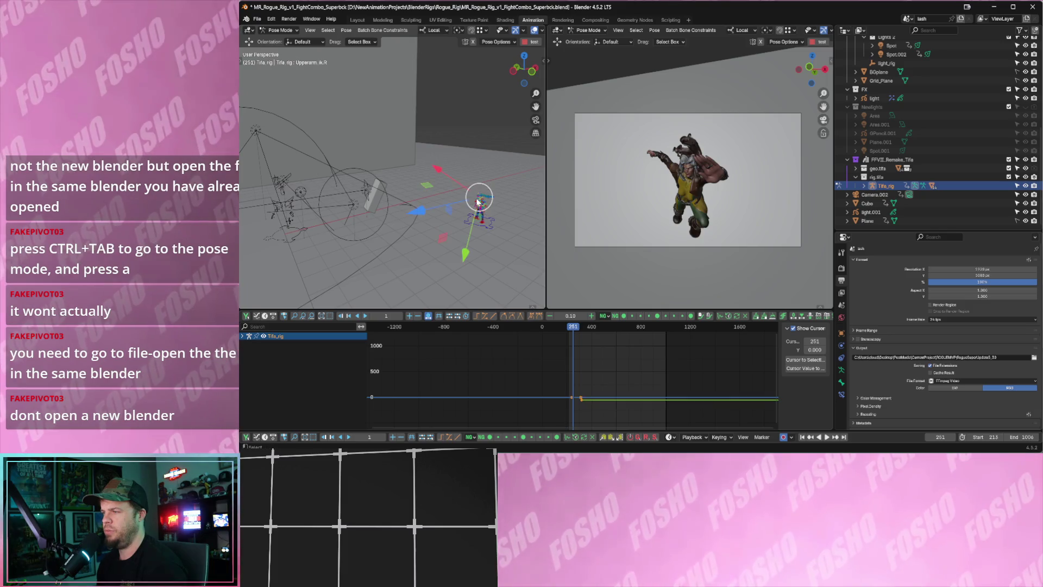
key(a)
Box-select the rig's bones, fit the frame range to 0–393, and jump to frame 0.
click(466, 224)
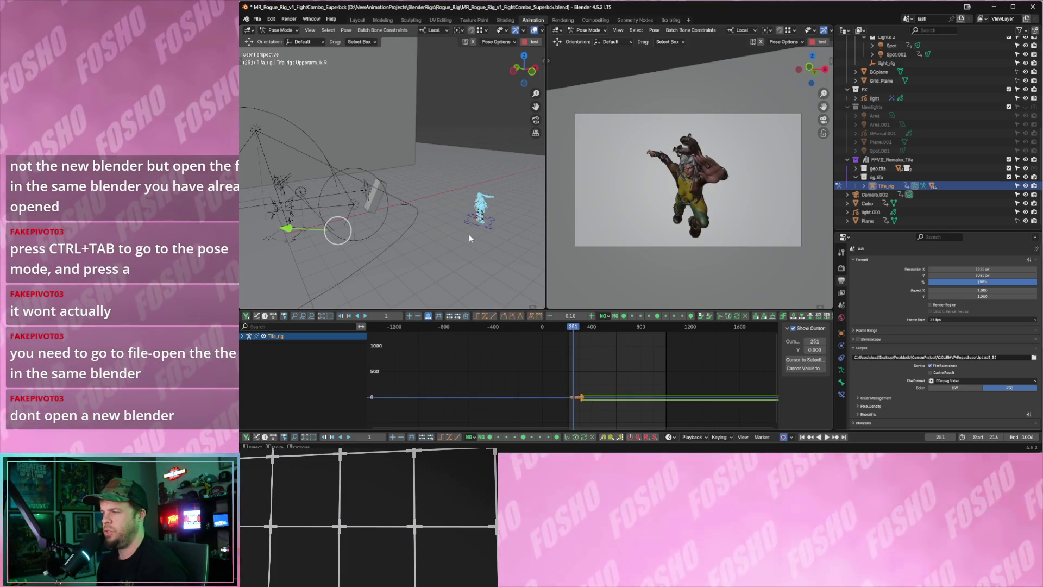
drag(454, 170, 494, 243)
drag(458, 211, 469, 230)
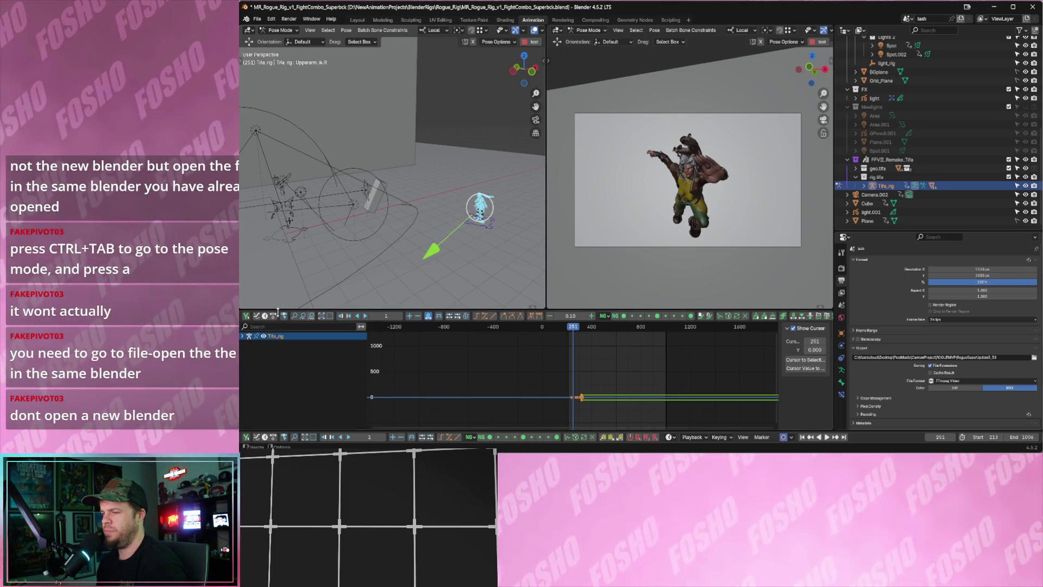
drag(541, 342, 590, 342)
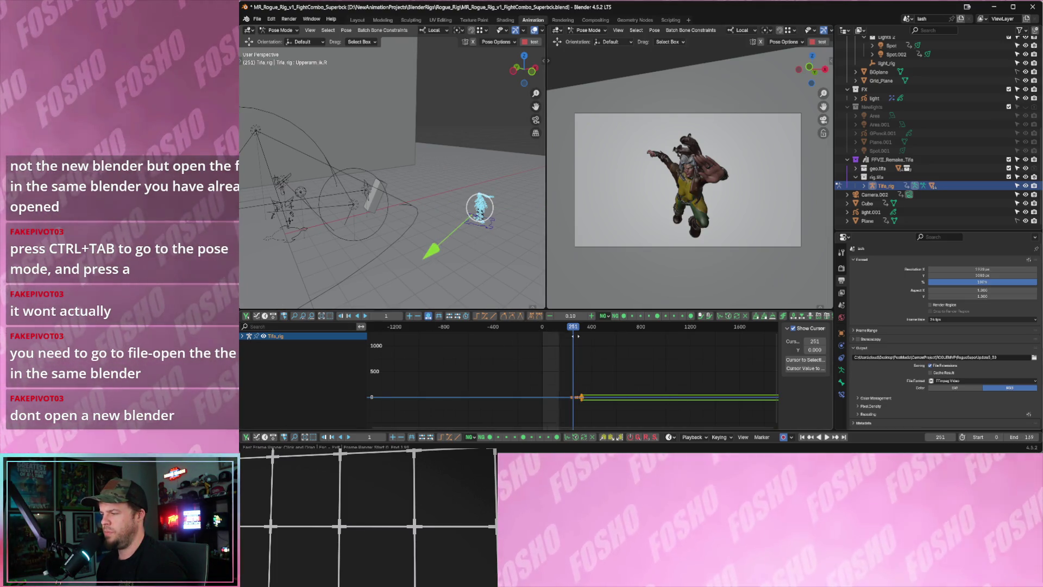
key(shift+Left)
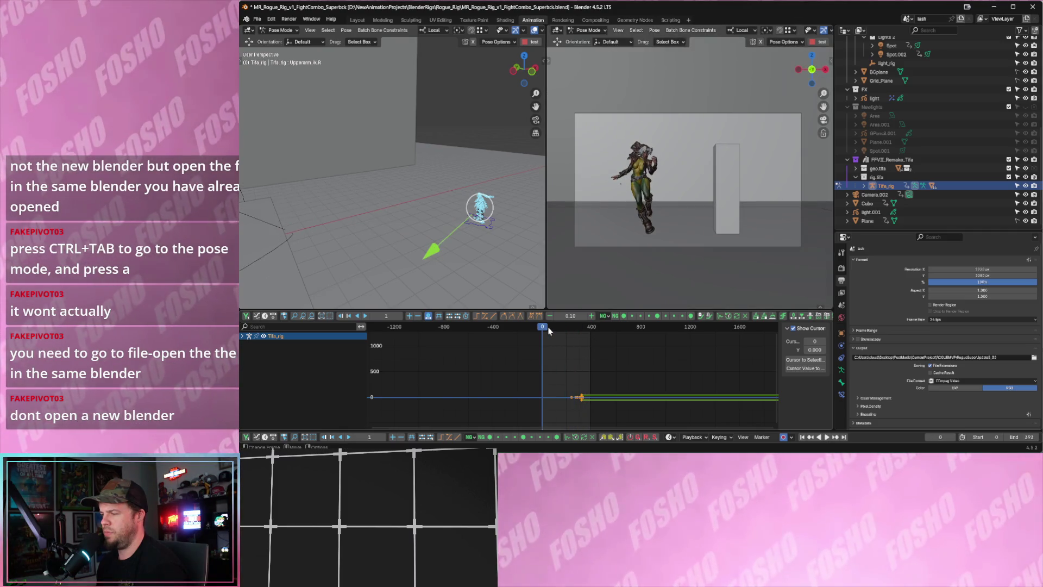
Paste the copied keyframes onto the Tifa rig at frame 0 and play them back.
key(ctrl+v)
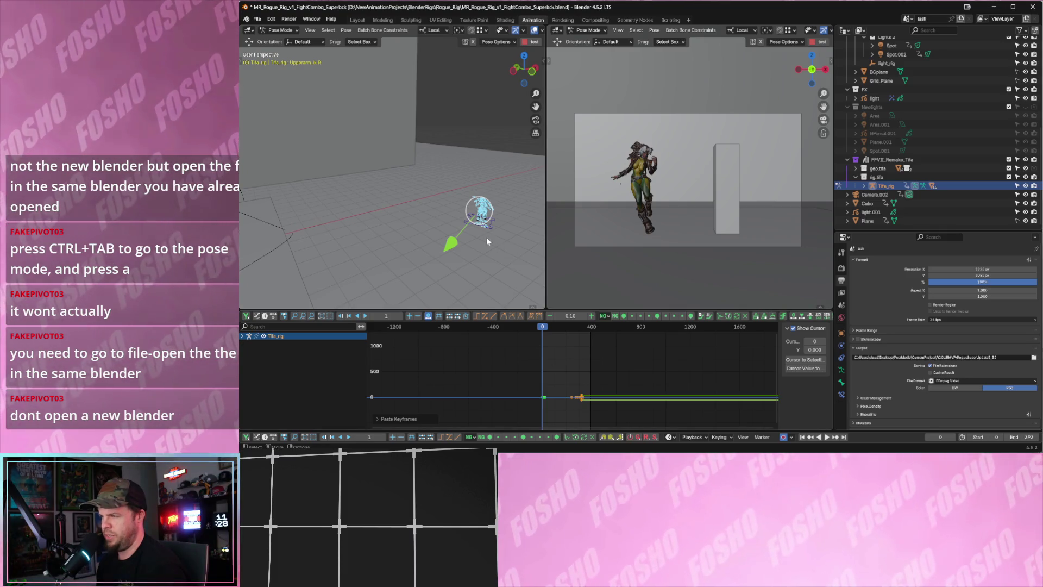
key(KP_Decimal)
key(space)
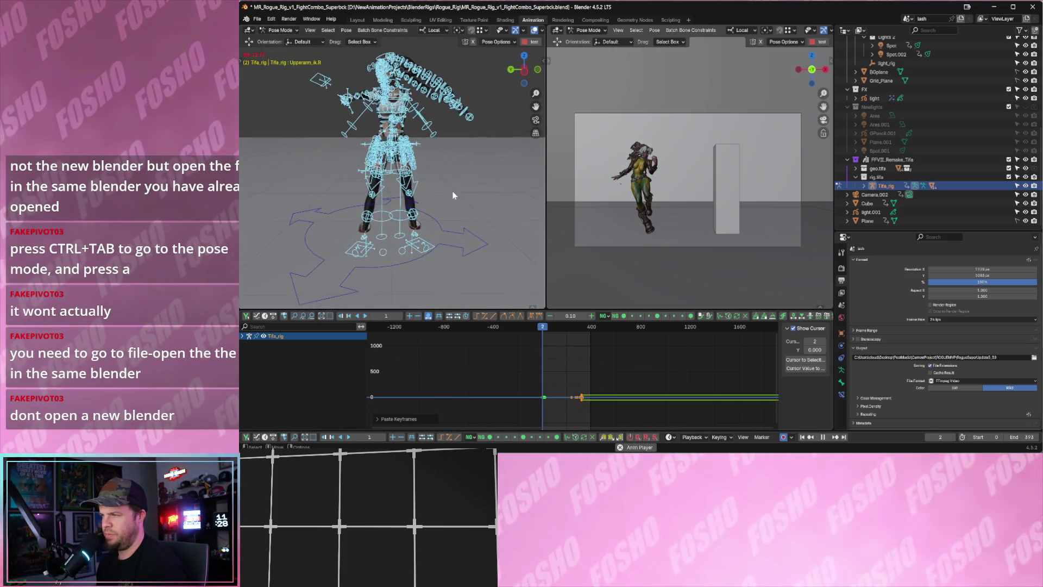
key(space)
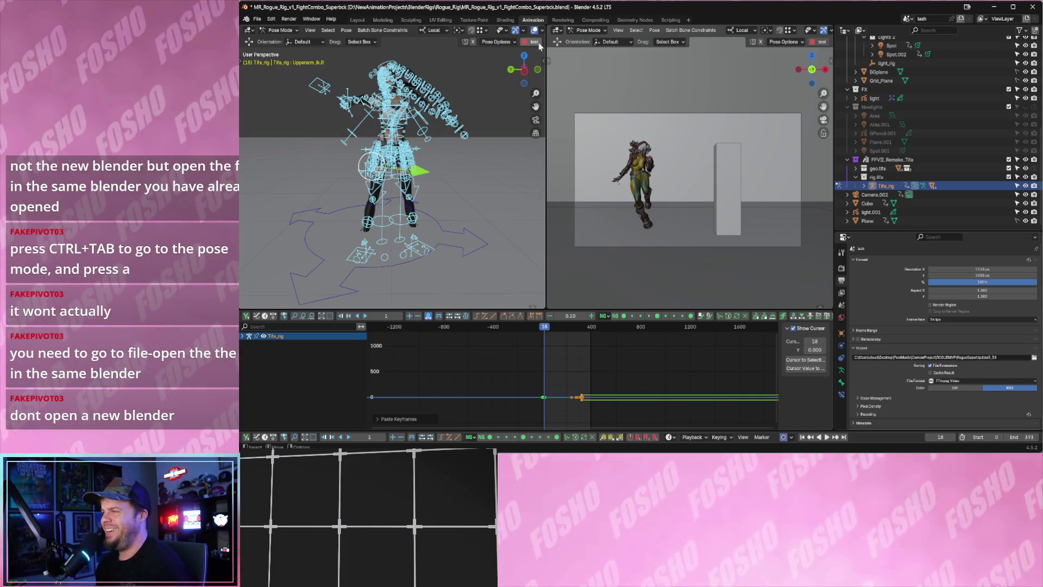
Widen the left 3D view, hide viewport overlays, and replay the animation from frame -4.
drag(543, 42, 579, 43)
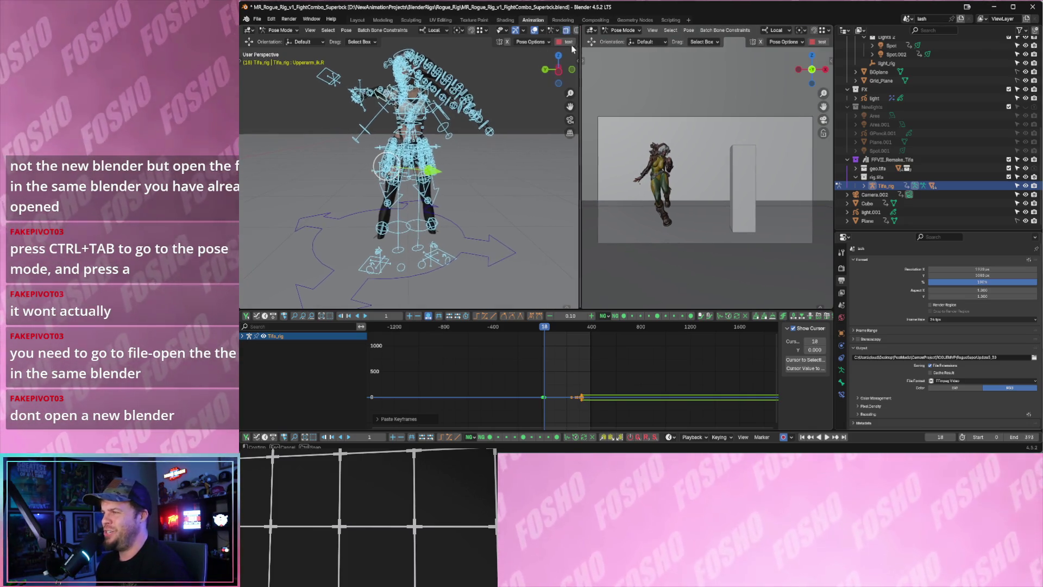
click(534, 30)
key(space)
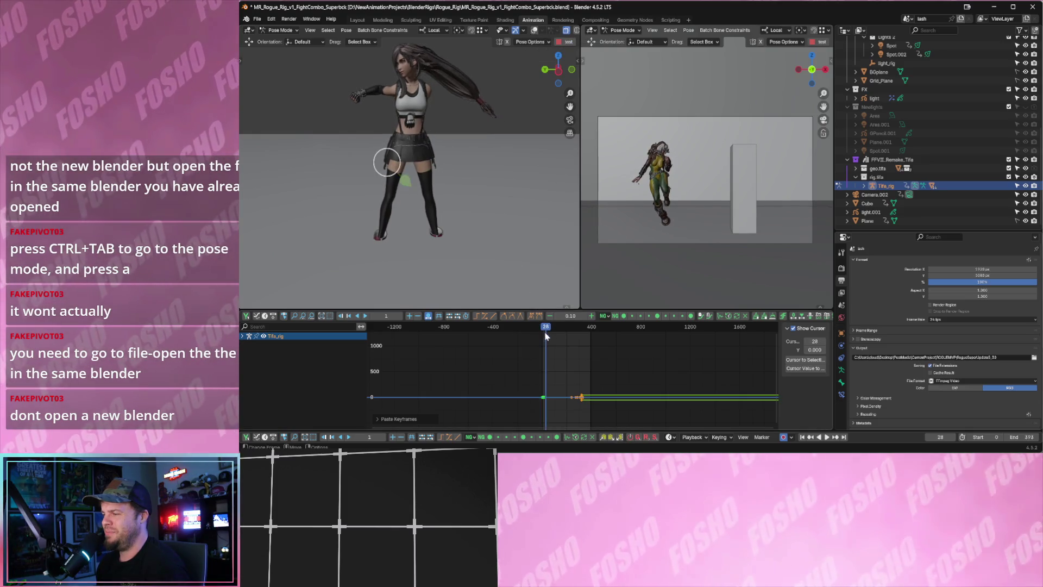
click(542, 329)
drag(544, 332, 542, 329)
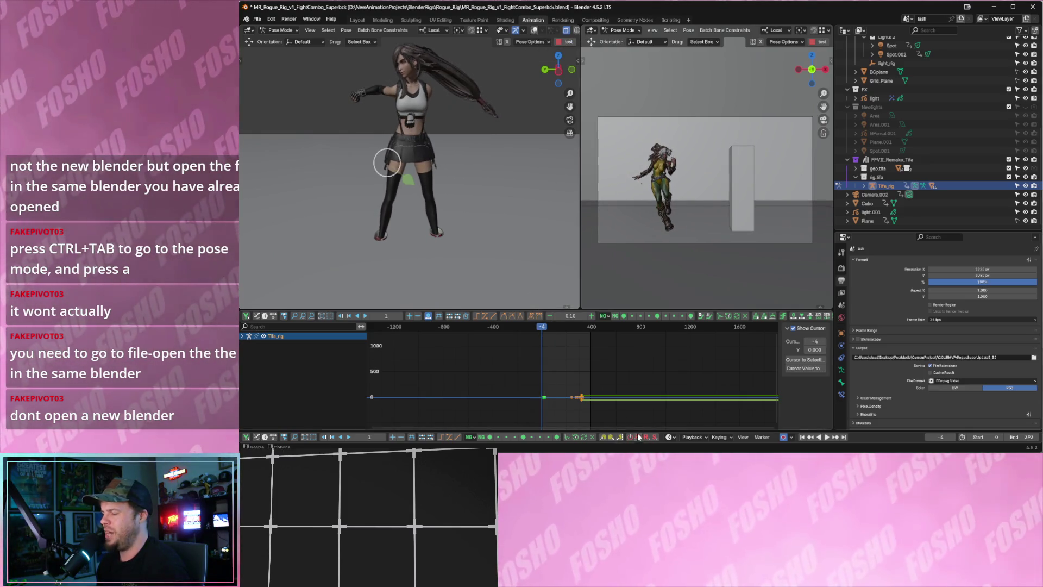
mouse_move(563, 379)
ctrl+middle_down()
mouse_move(575, 391)
mouse_move(543, 380)
mouse_move(564, 377)
mouse_move(470, 390)
mouse_move(619, 374)
mouse_move(493, 280)
ctrl+middle_up()
key(space)
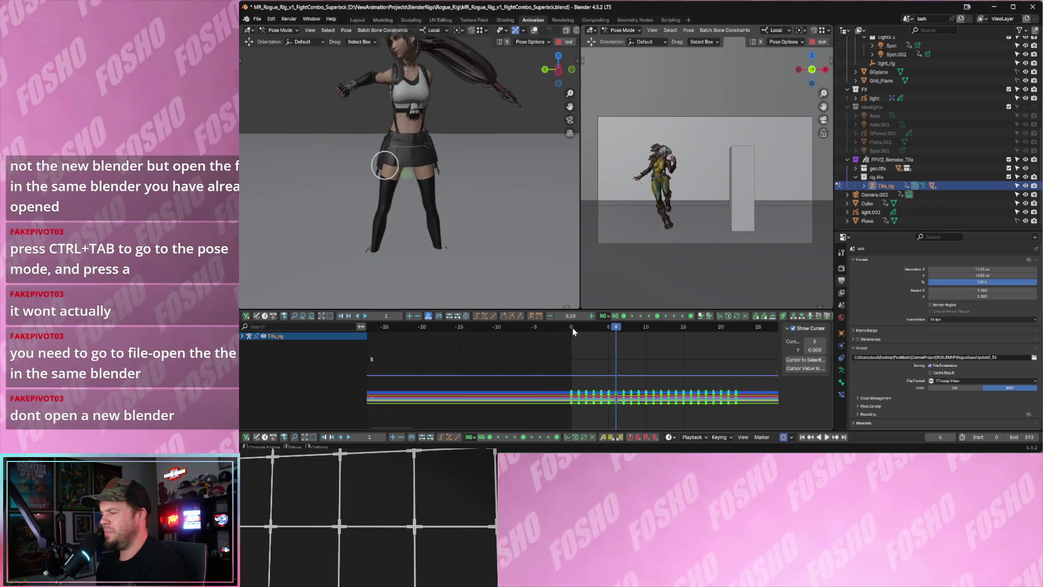
Stop playback and turn the viewport overlays back on.
key(space)
scroll(445, 212, down, 4)
scroll(445, 212, up, 5)
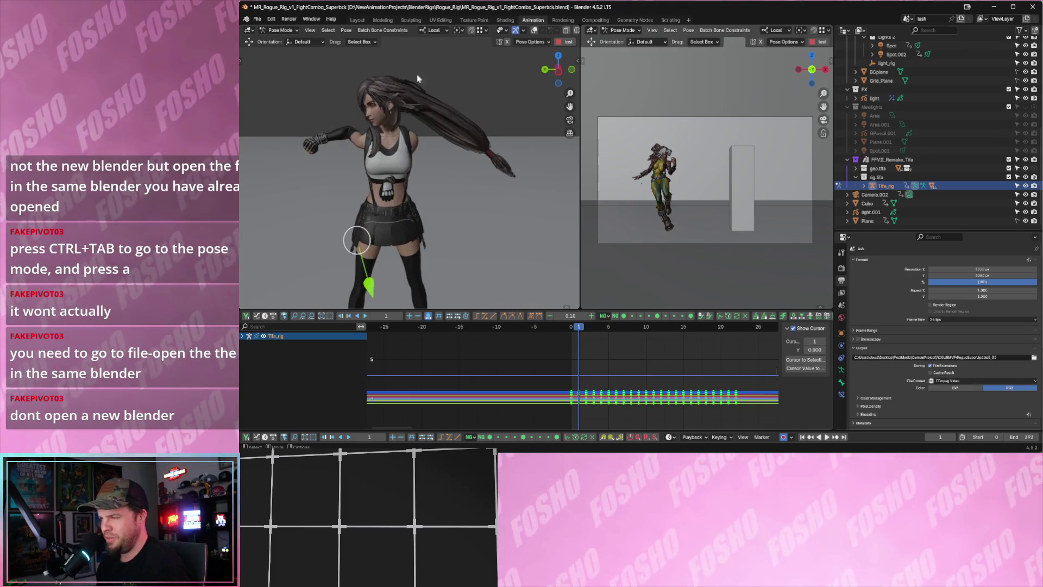
click(535, 31)
middle_drag(404, 159, 315, 132)
Select the right hand IK control and set its IK-FK (Hand.R) switch to 1.000.
click(313, 131)
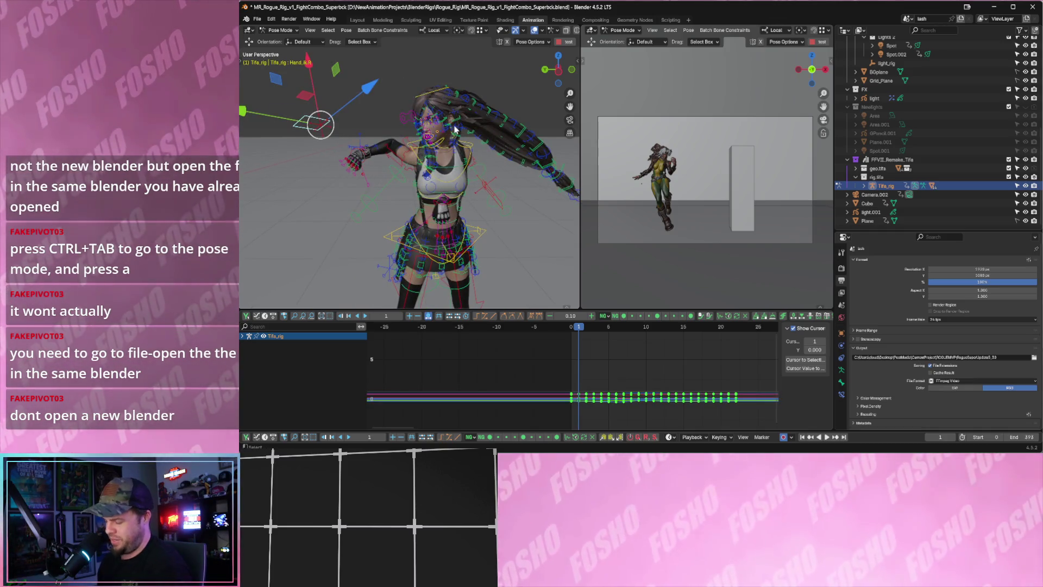
key(n)
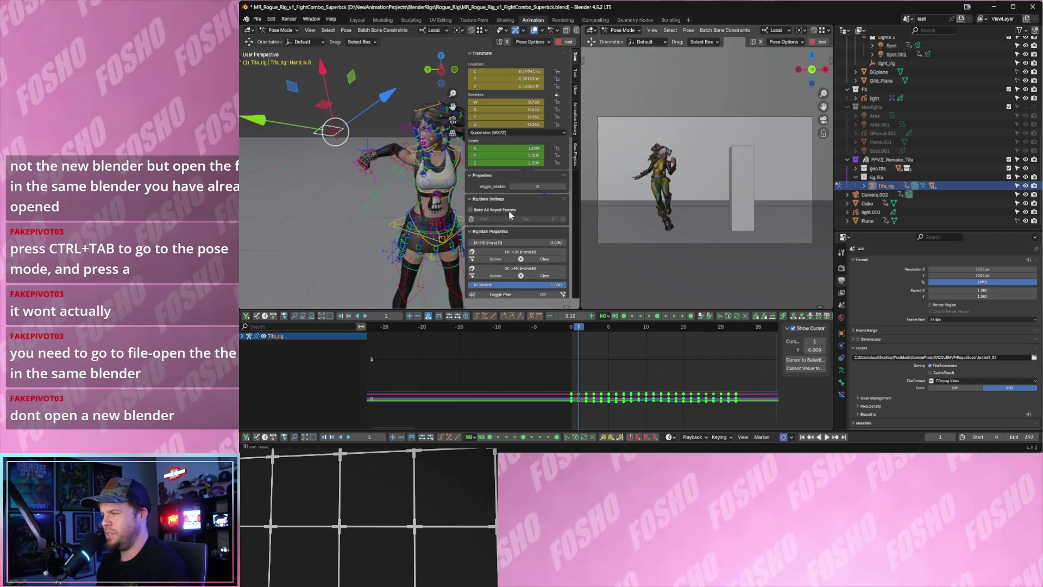
scroll(510, 215, down, 1)
drag(475, 224, 564, 225)
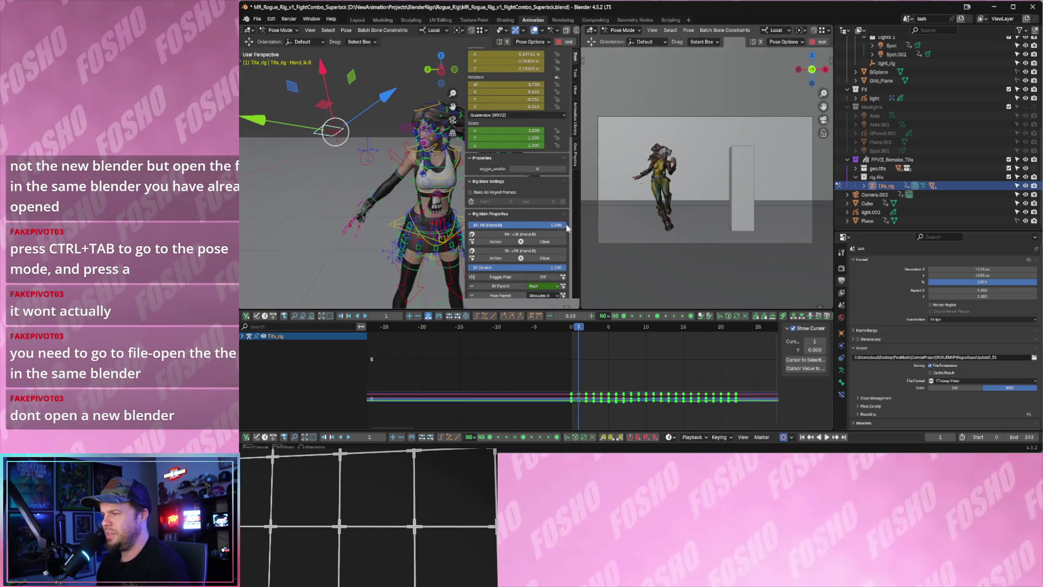
key(space)
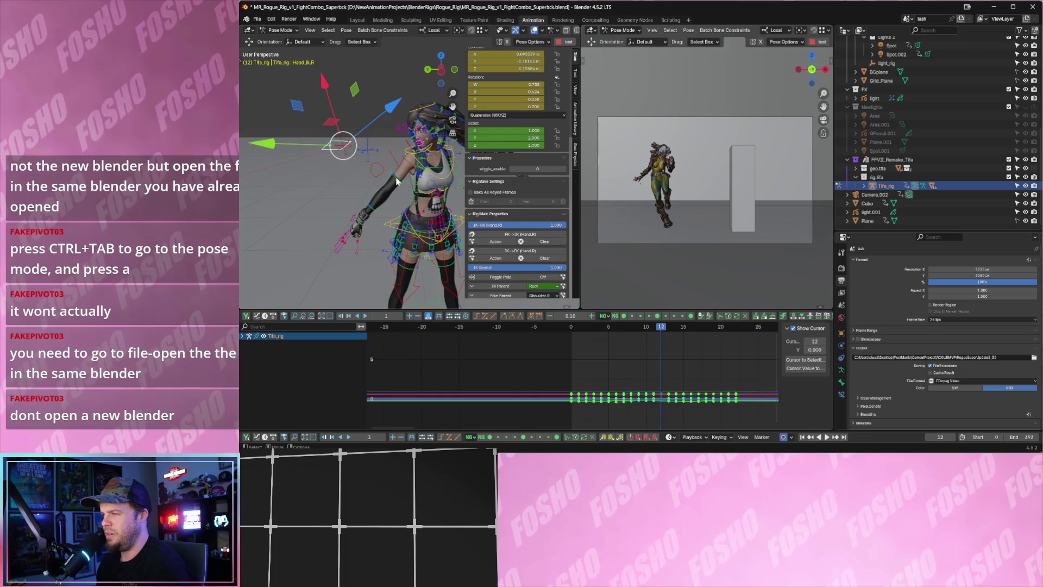
Select the right upper-arm, forearm and hand FK bones and return to frame 0.
click(388, 200)
click(373, 212)
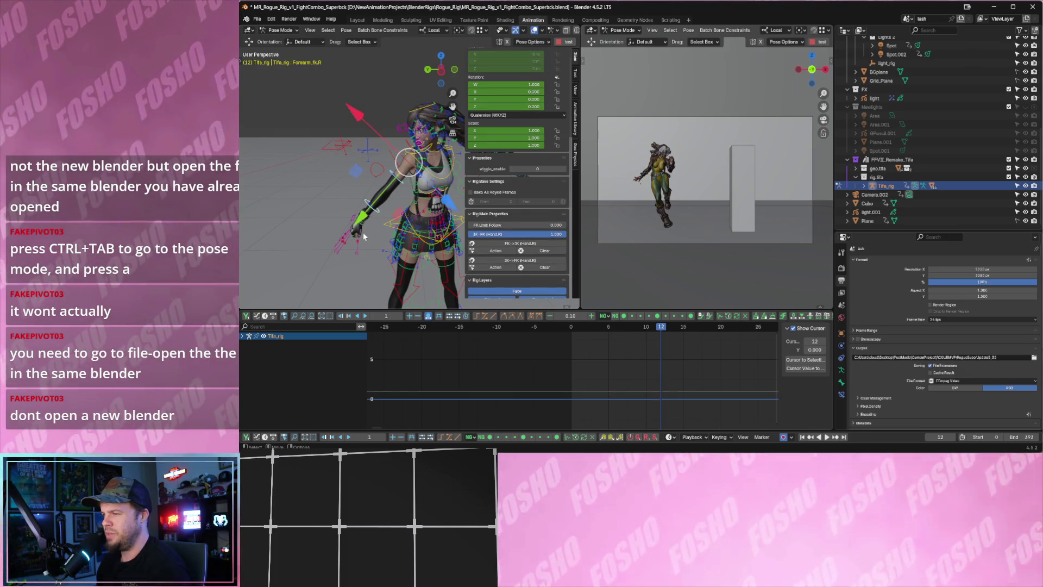
click(362, 227)
click(572, 326)
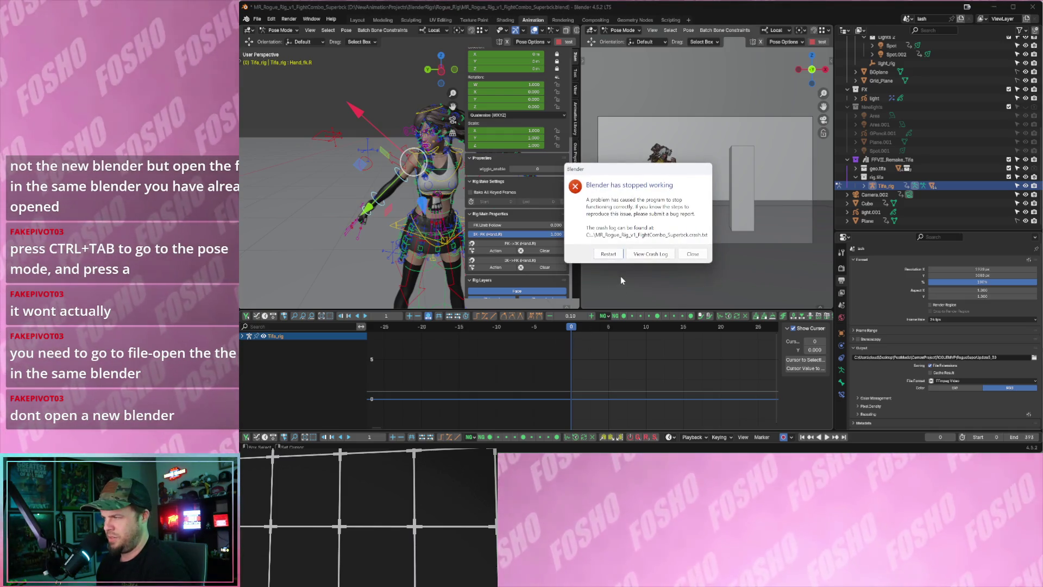
Restart Blender from the crash dialog and play the recovered autosave's animation from the start frame.
click(617, 253)
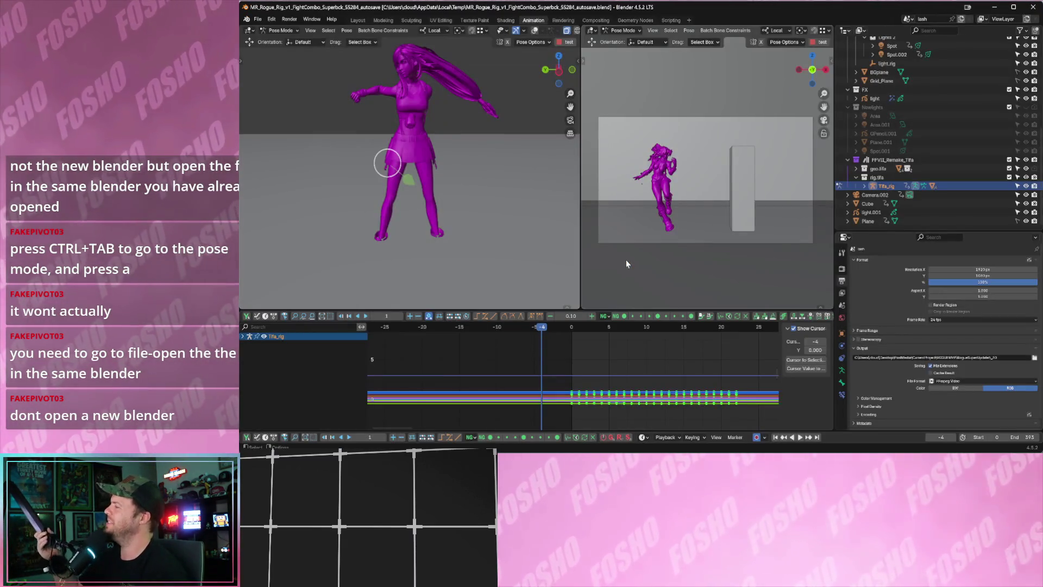
key(space)
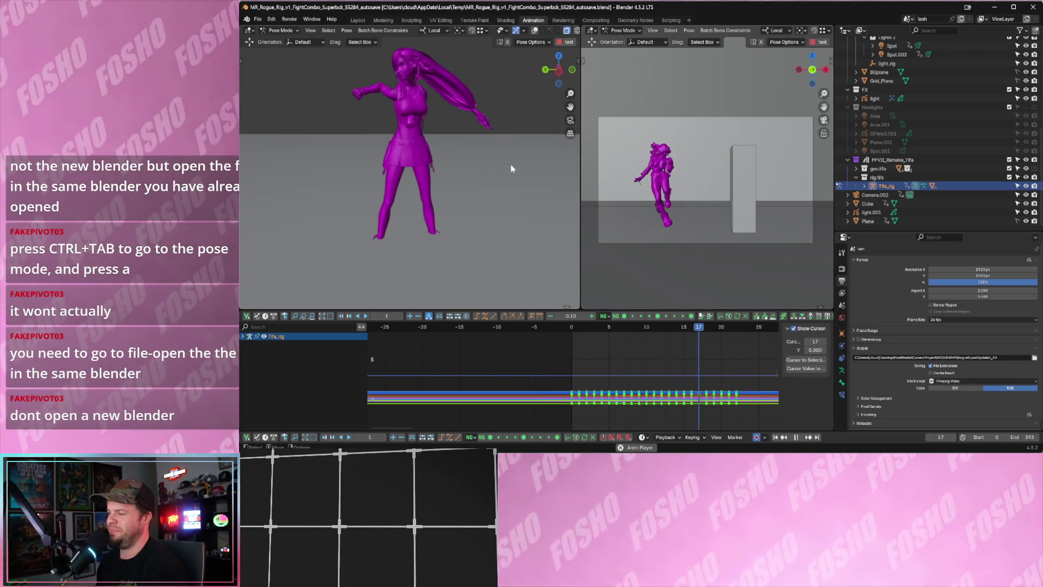
key(space)
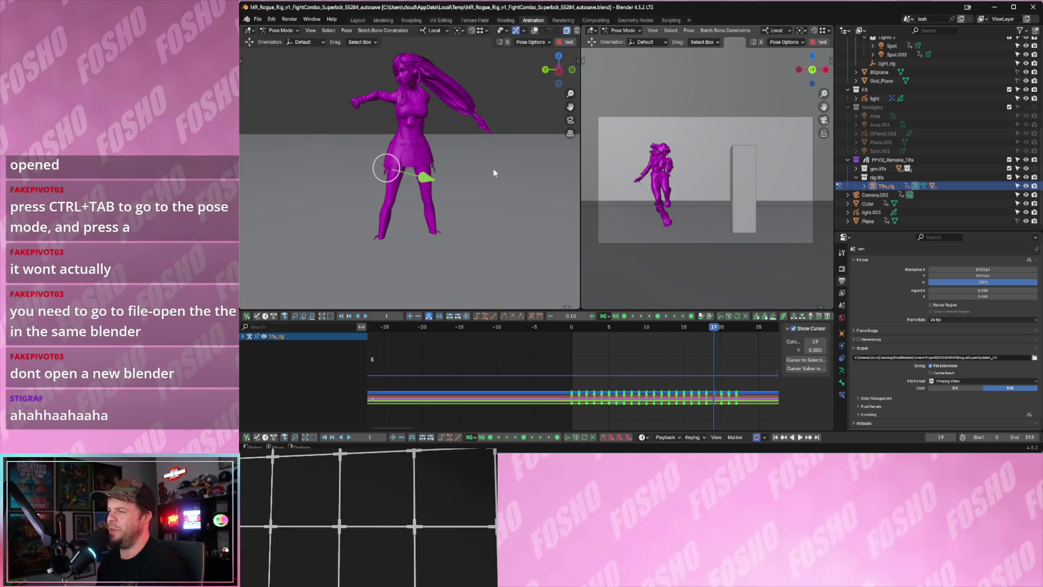
key(shift+Left)
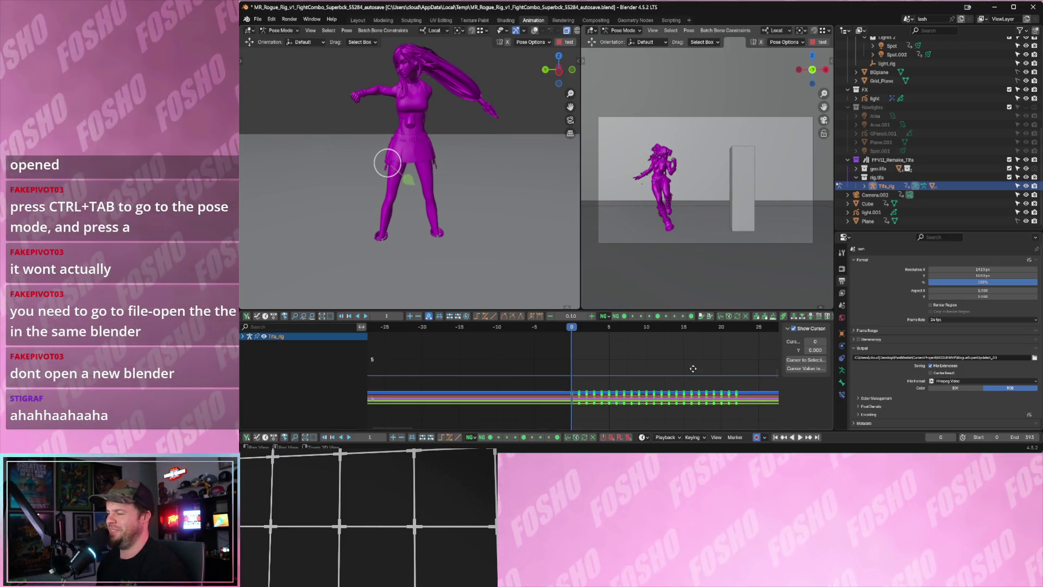
scroll(650, 377, down, 1)
alt+scroll(646, 377, down, 16)
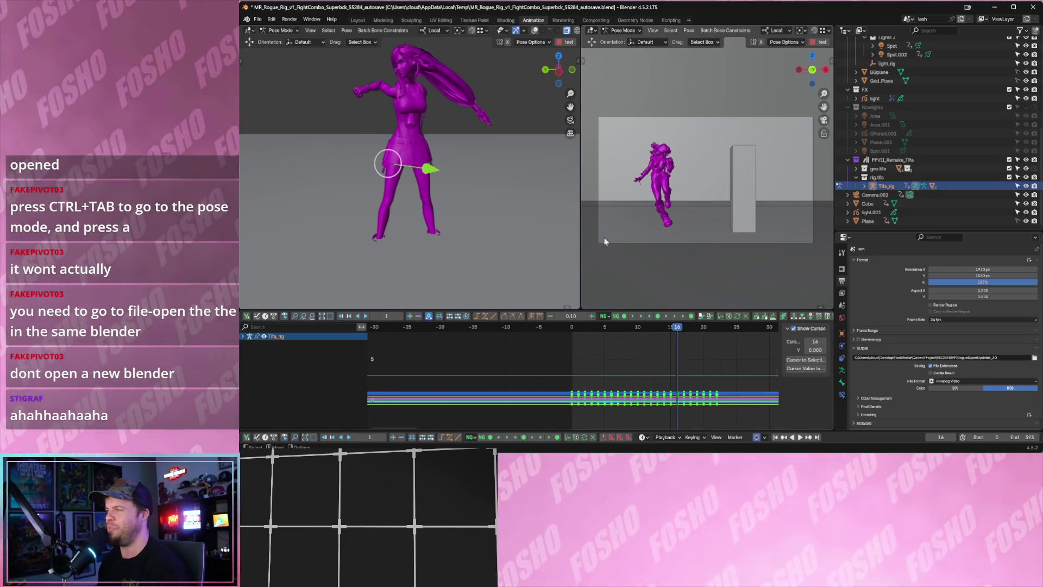
key(space)
scroll(679, 365, down, 8)
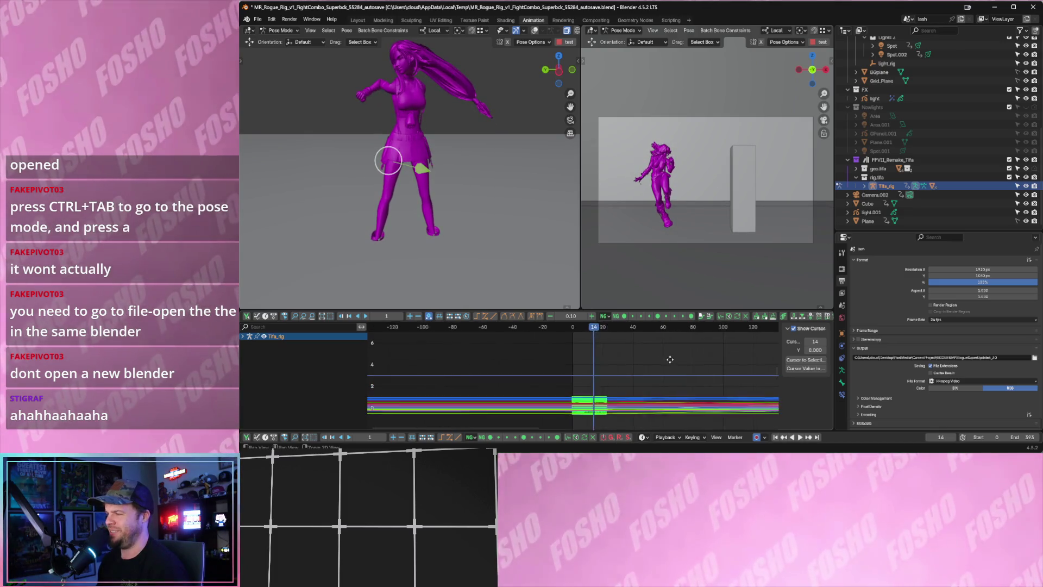
Stop playback and start a new General file, discarding the autosave's changes.
key(space)
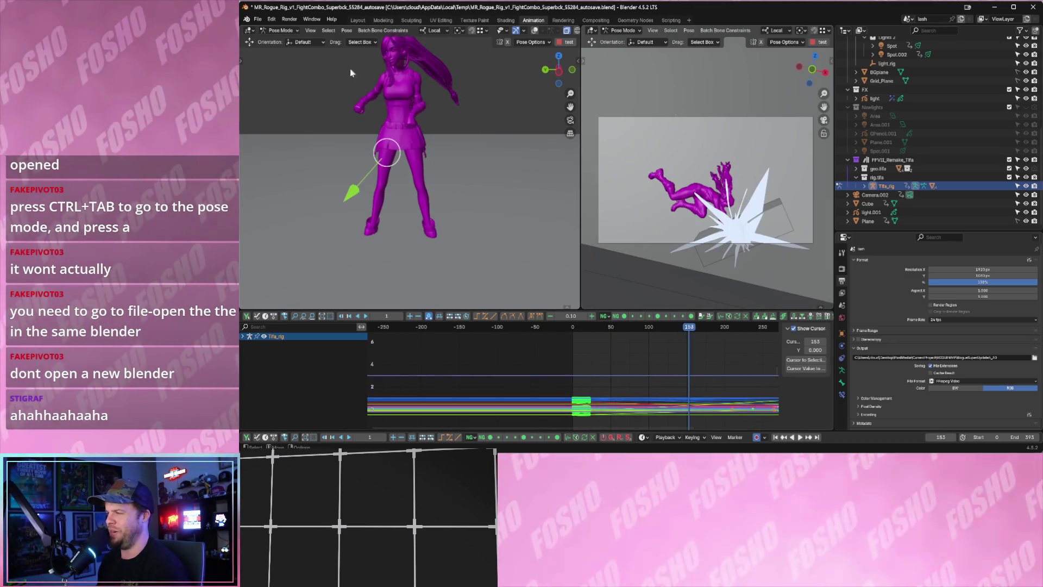
click(257, 20)
mouse_move(321, 29)
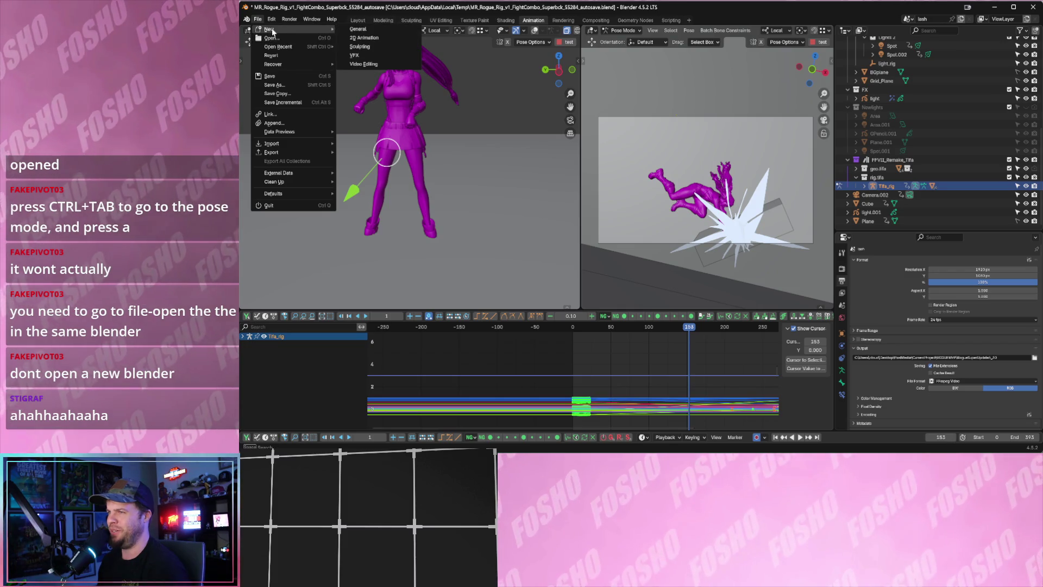
click(352, 30)
click(652, 246)
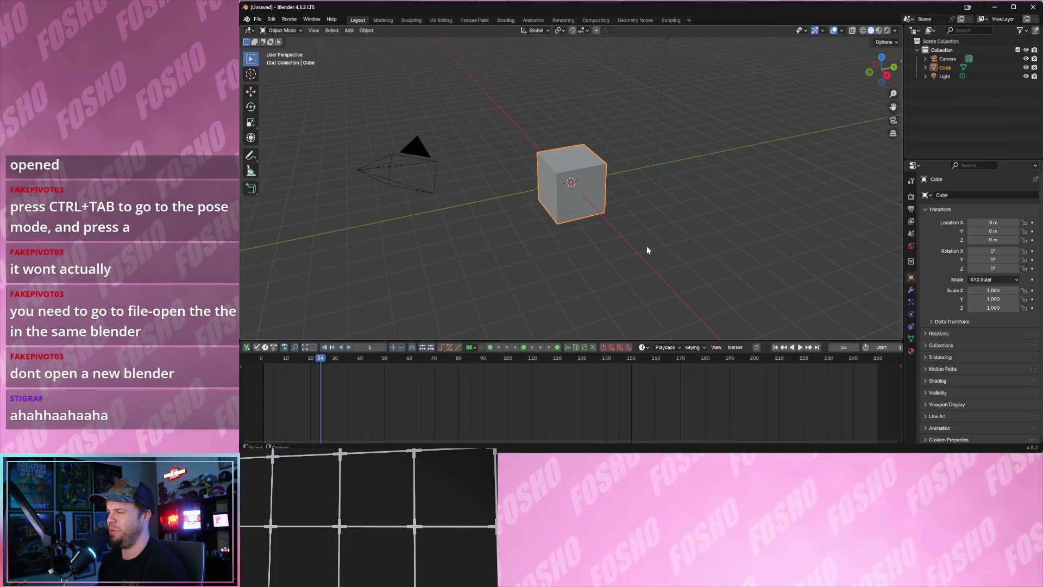
Reopen MR_Rogue_Rig_v1_FightCombo_Superbck.blend from recent files and play its animation.
click(258, 19)
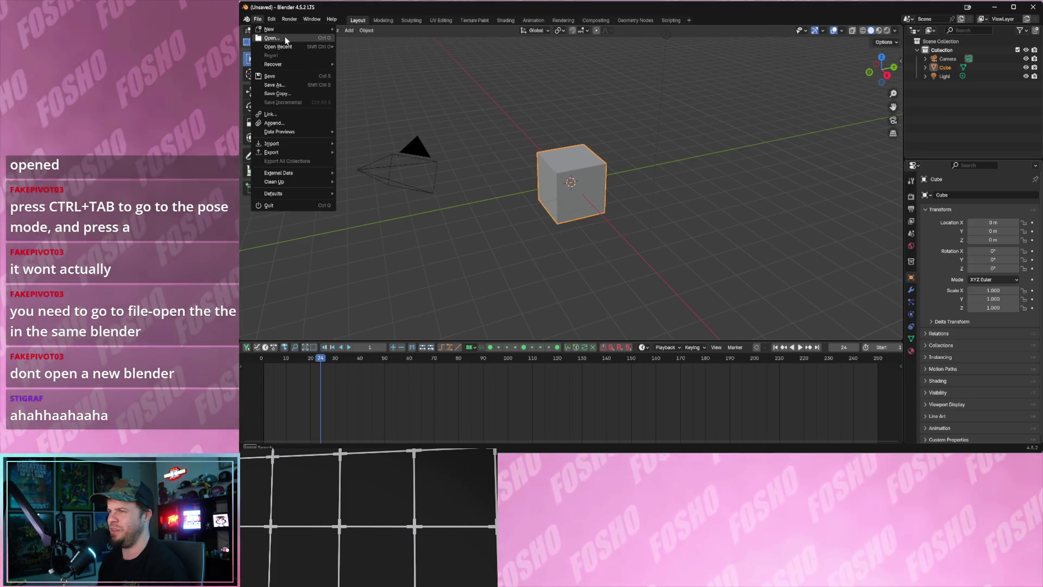
mouse_move(295, 47)
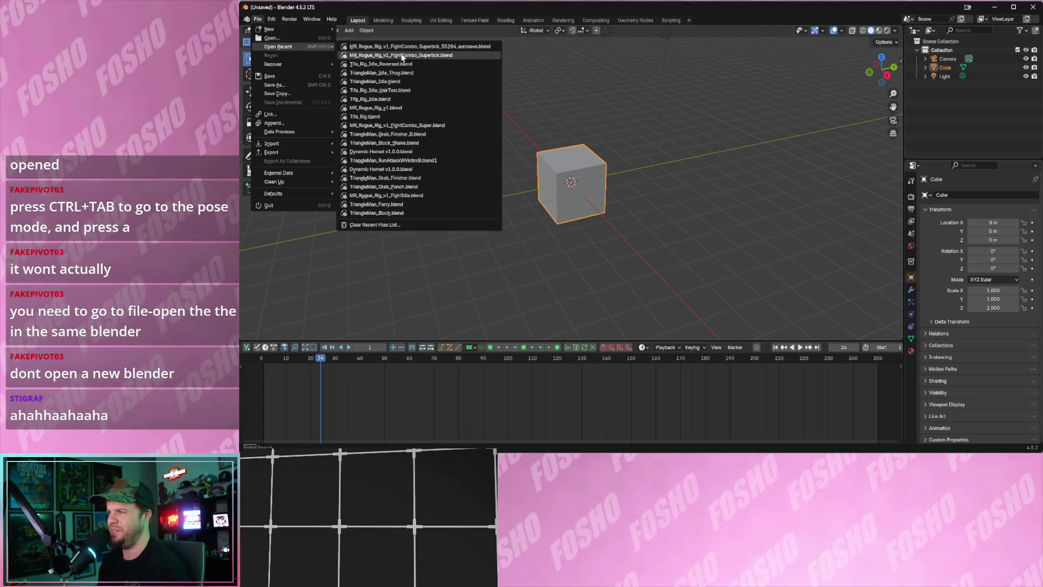
click(401, 55)
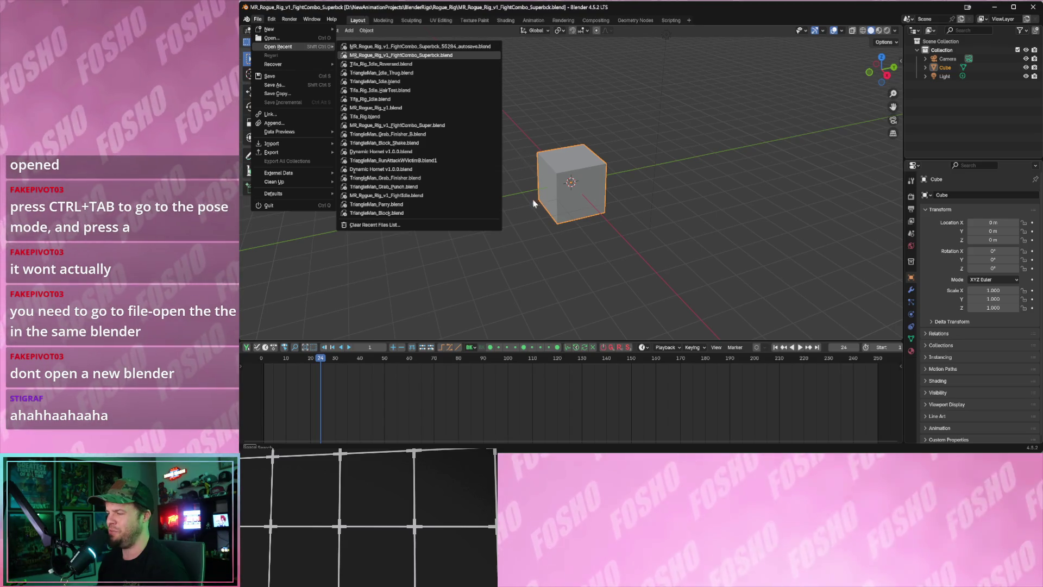
key(space)
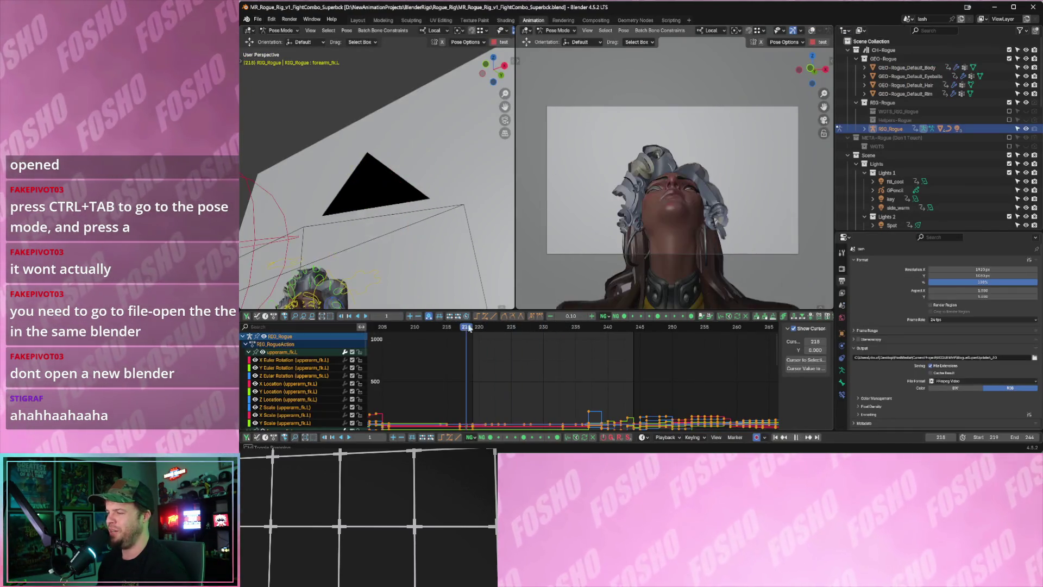
Fit all animation curves in view and play through the combo to review it.
key(space)
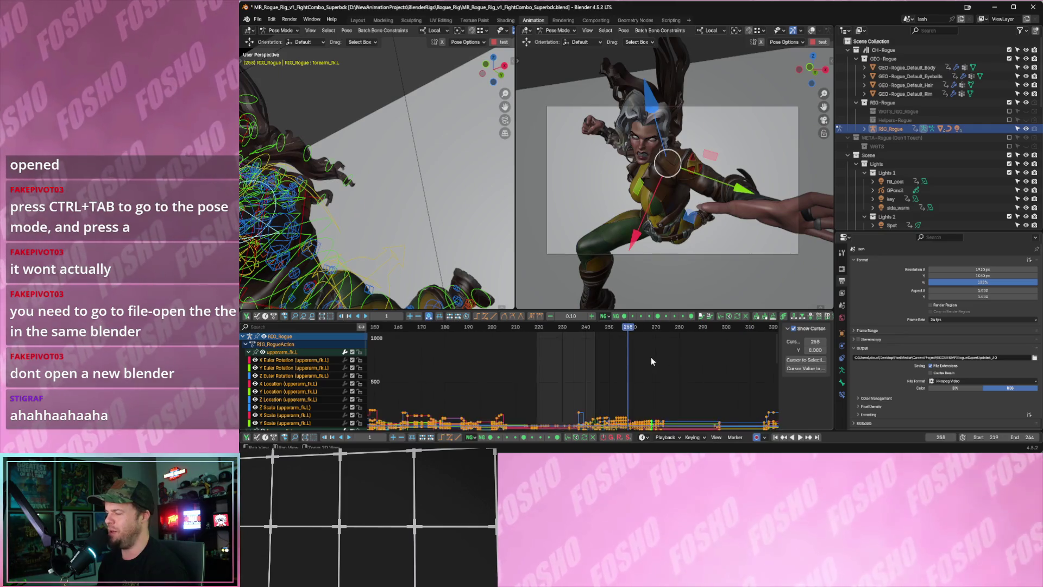
key(Home)
key(space)
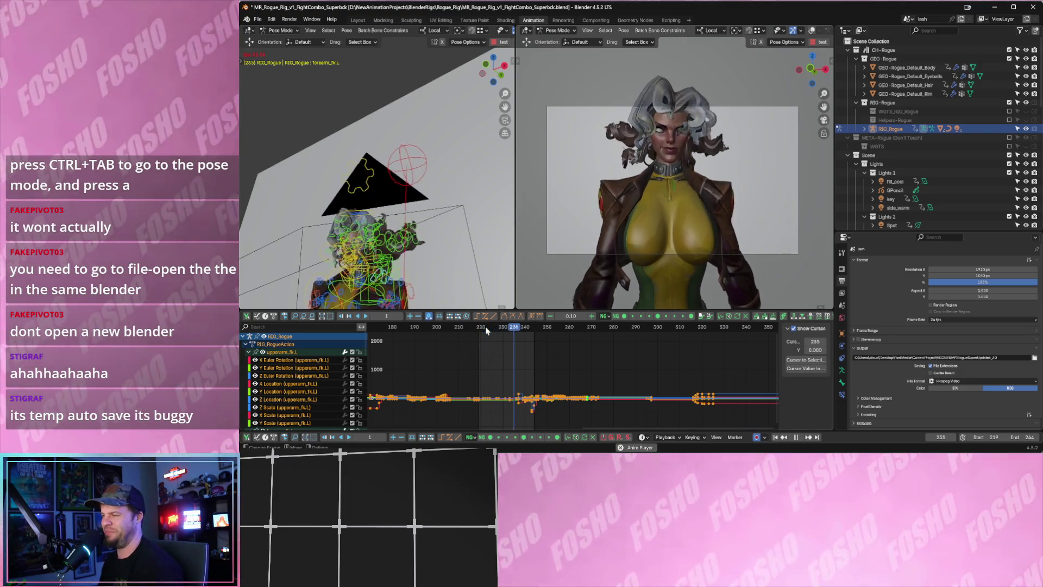
key(space)
scroll(583, 360, up, 3)
key(space)
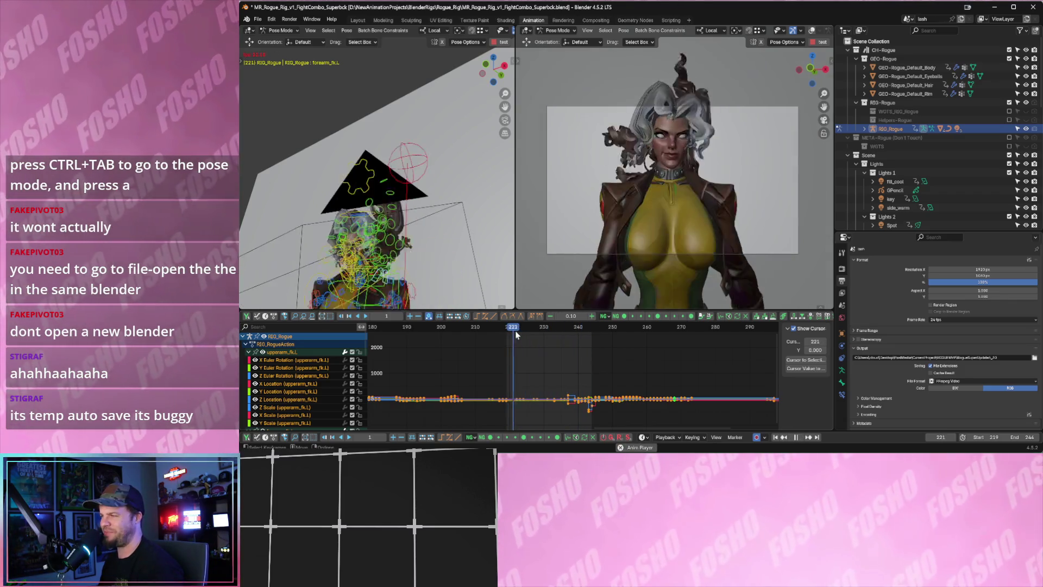
key(space)
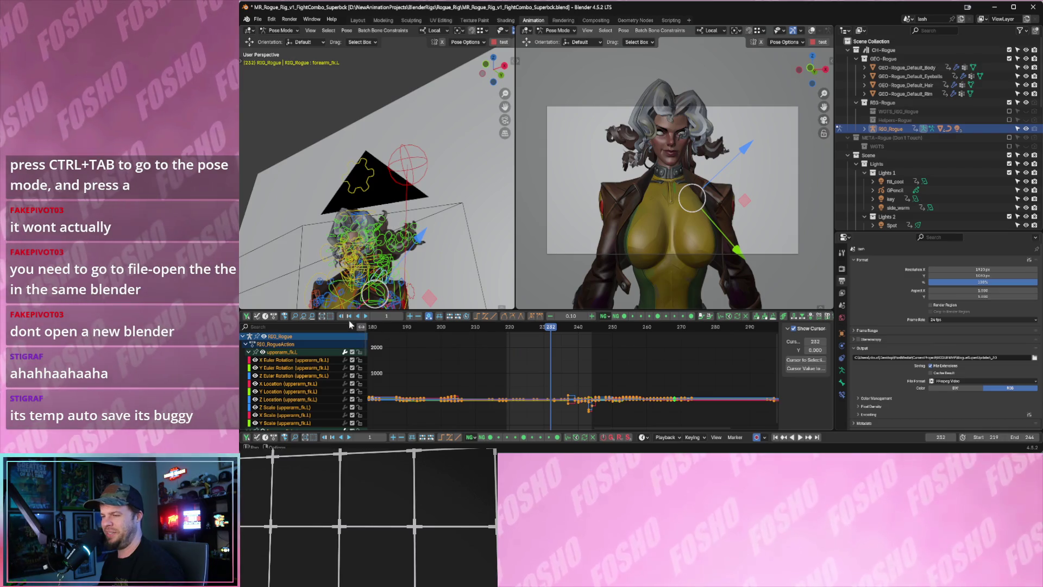
Set the playback range to frames 204–270.
key(p)
drag(455, 353, 681, 374)
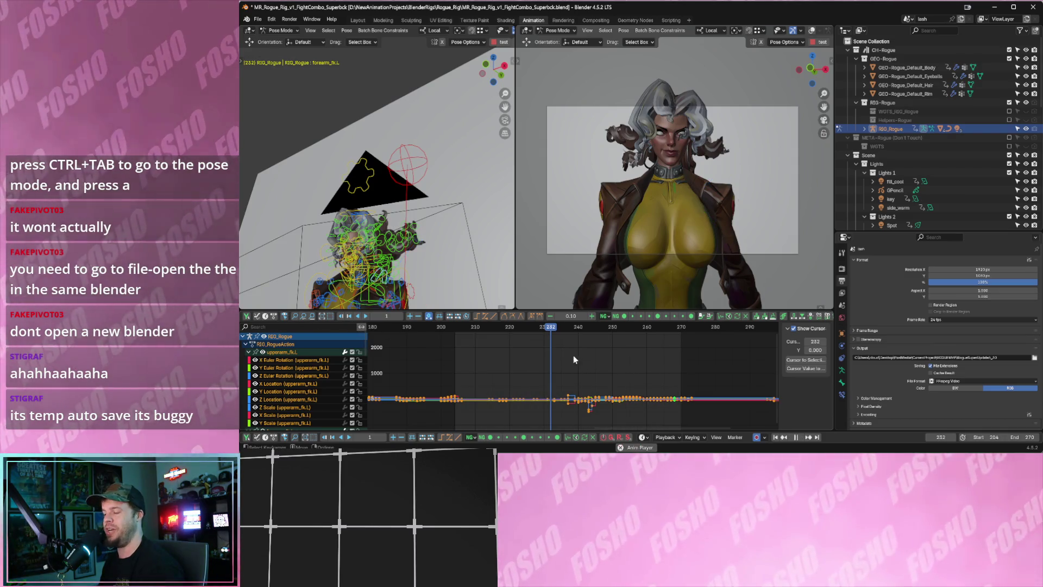
click(598, 327)
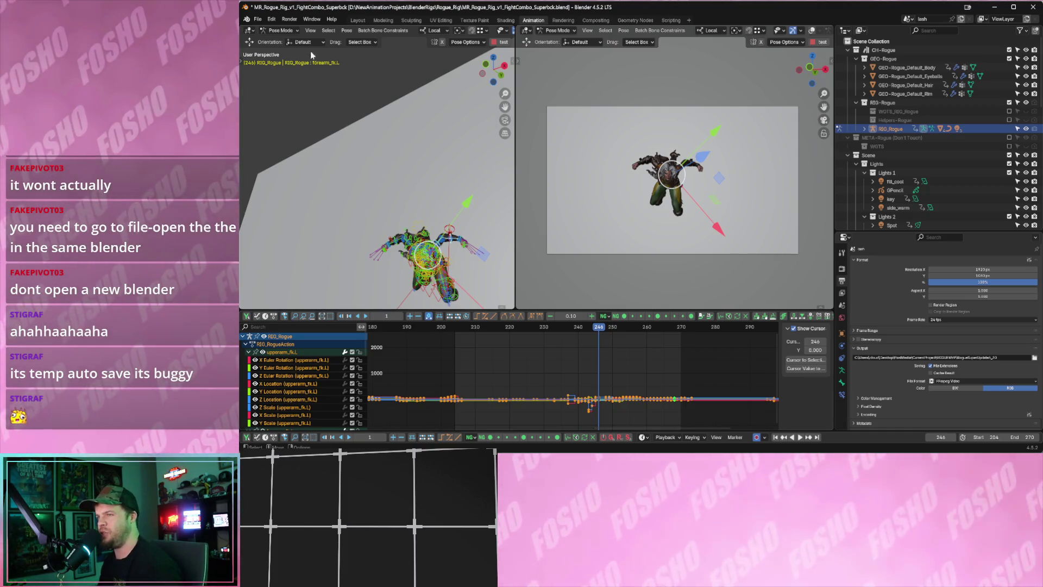
click(259, 19)
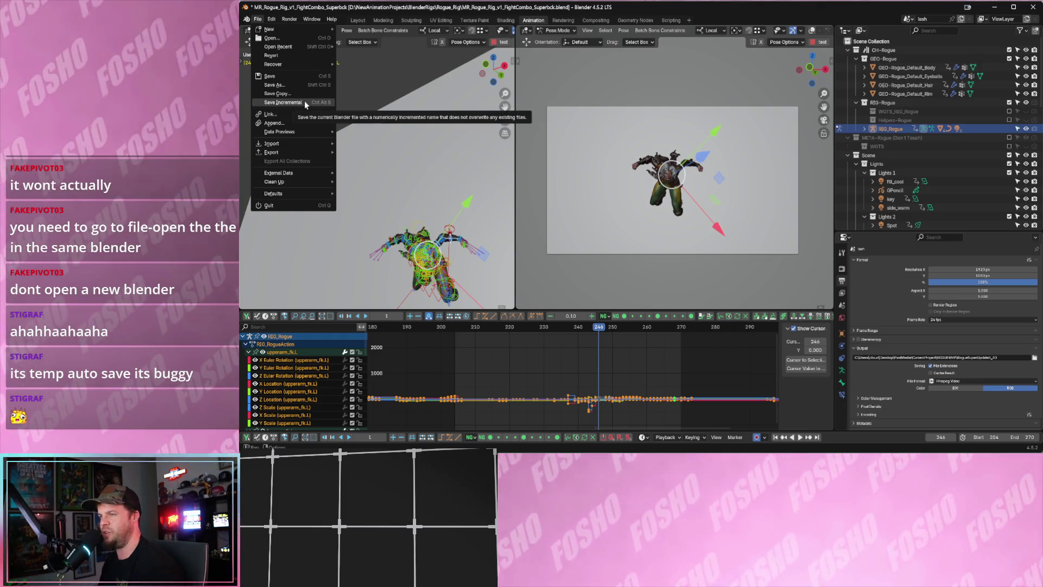
Save incrementally as MR_Rogue_Rig_v2_FightCombo_Superbck.blend, then zoom the front view onto the rig's chest.
click(305, 102)
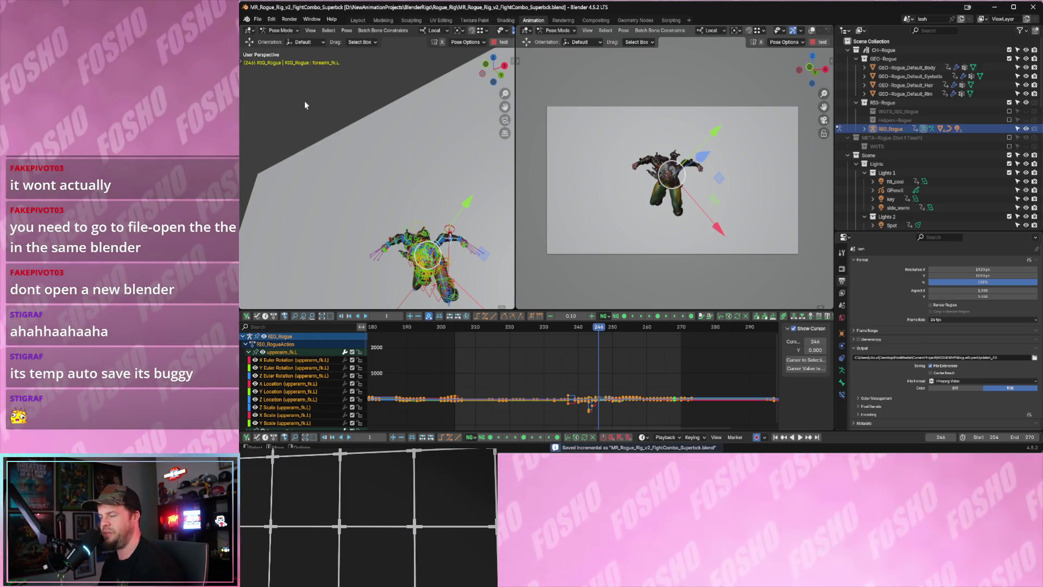
key(space)
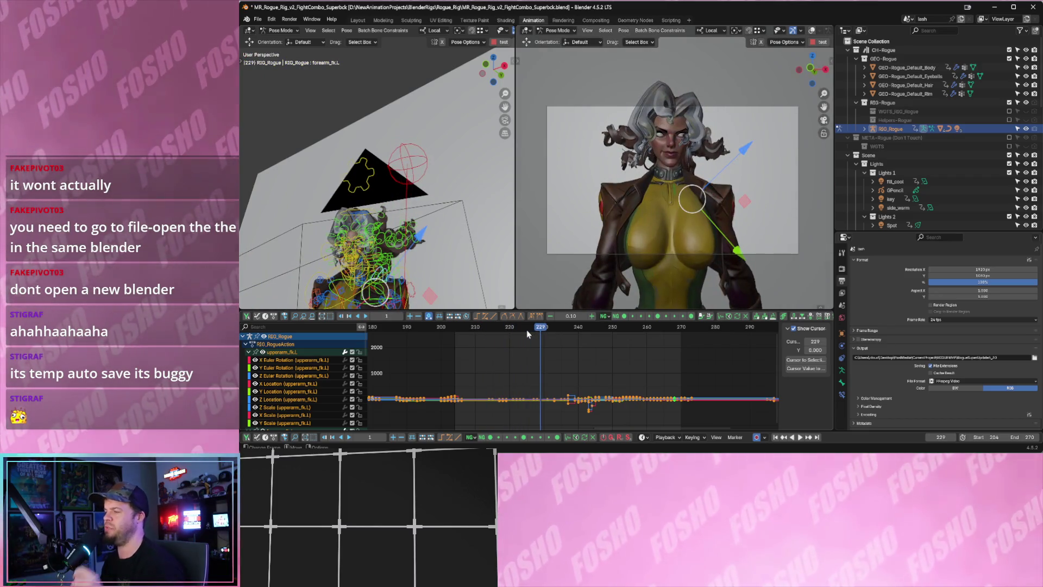
mouse_move(405, 197)
middle_down()
mouse_move(403, 240)
mouse_move(416, 182)
mouse_move(409, 187)
middle_up()
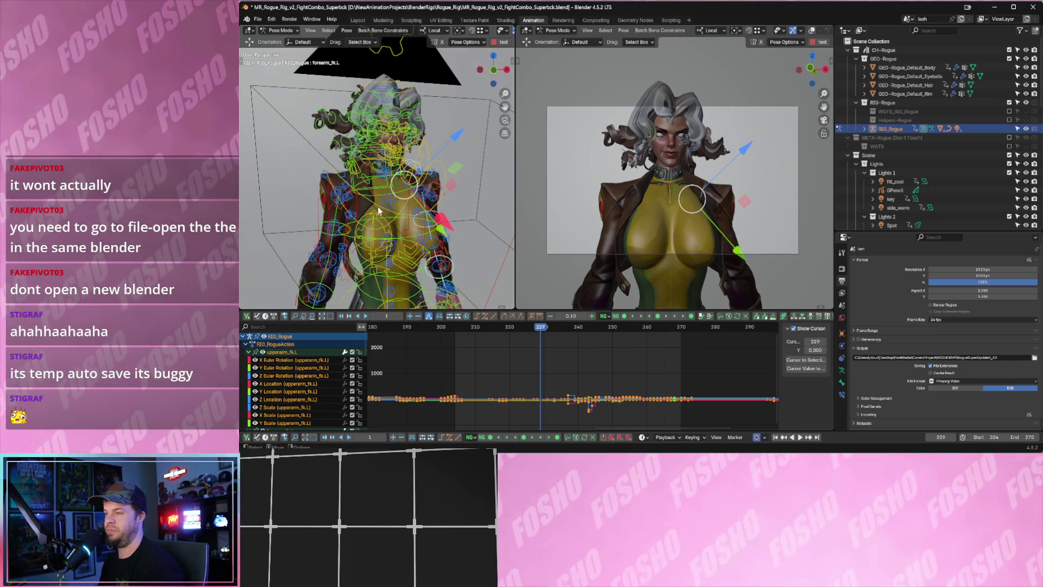
scroll(378, 211, up, 3)
scroll(579, 186, up, 3)
mouse_move(481, 220)
middle_down()
mouse_move(465, 196)
mouse_move(479, 180)
middle_up()
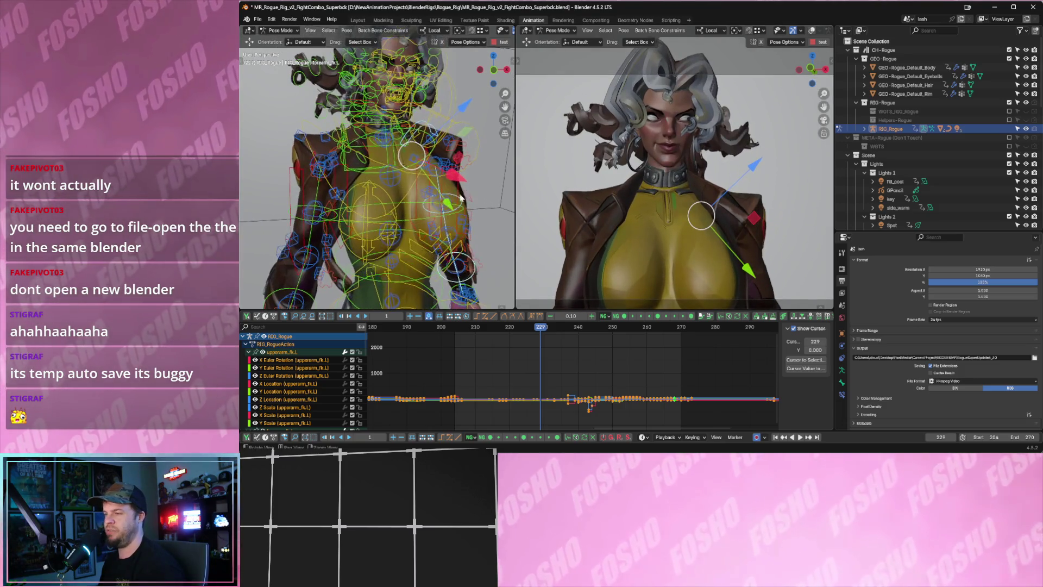
Expand the sidebar's Rig Layers and toggle layers until the torso and shoulder controls show.
key(n)
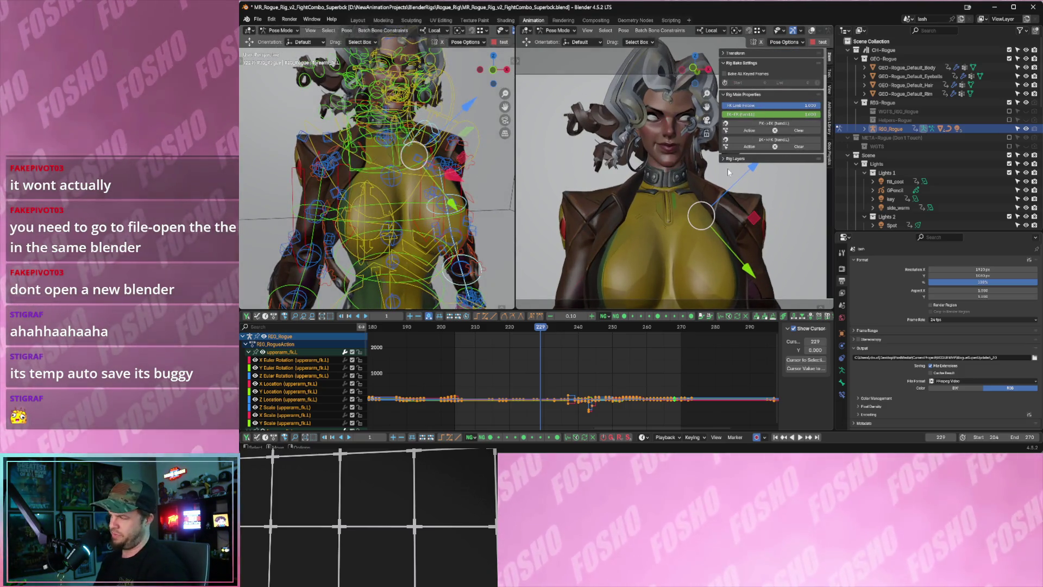
click(730, 159)
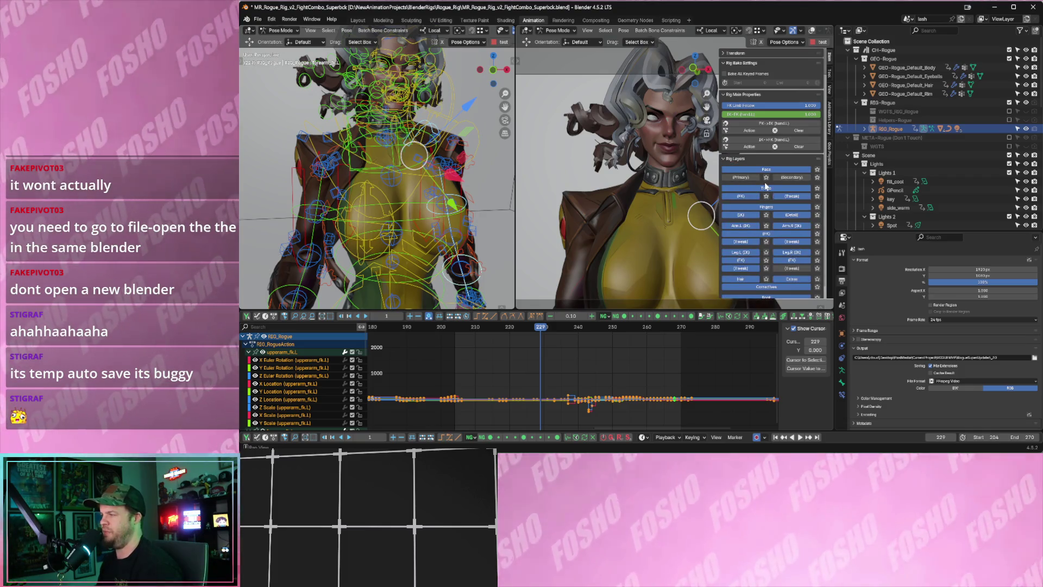
scroll(764, 186, down, 1)
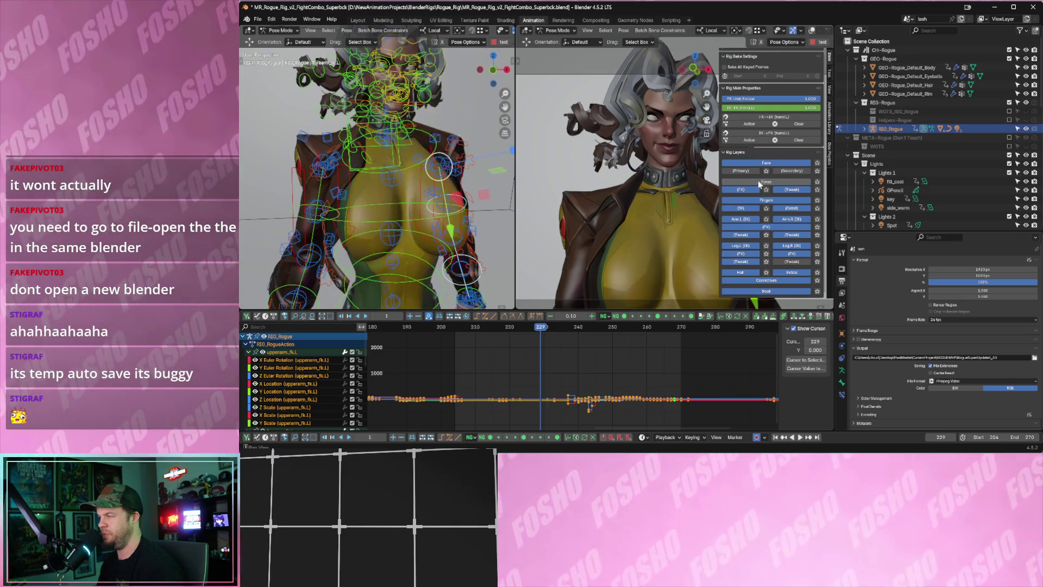
click(767, 190)
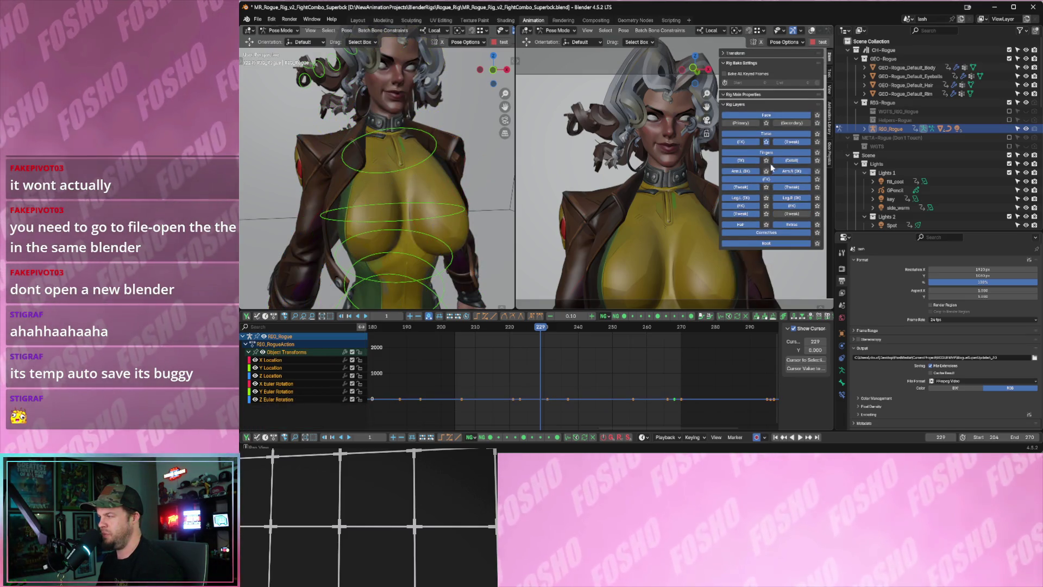
click(766, 143)
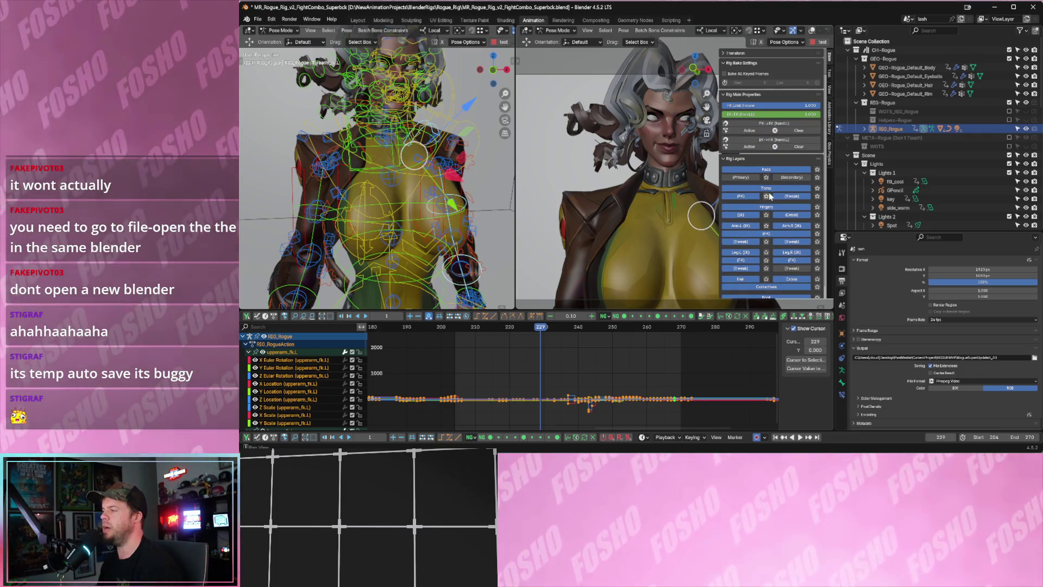
click(768, 197)
click(773, 154)
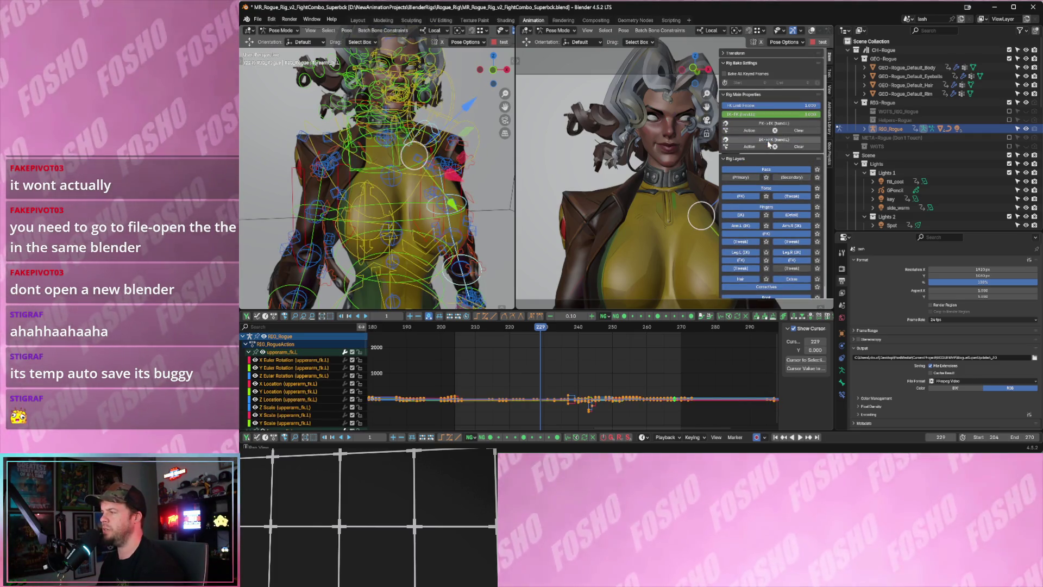
click(767, 181)
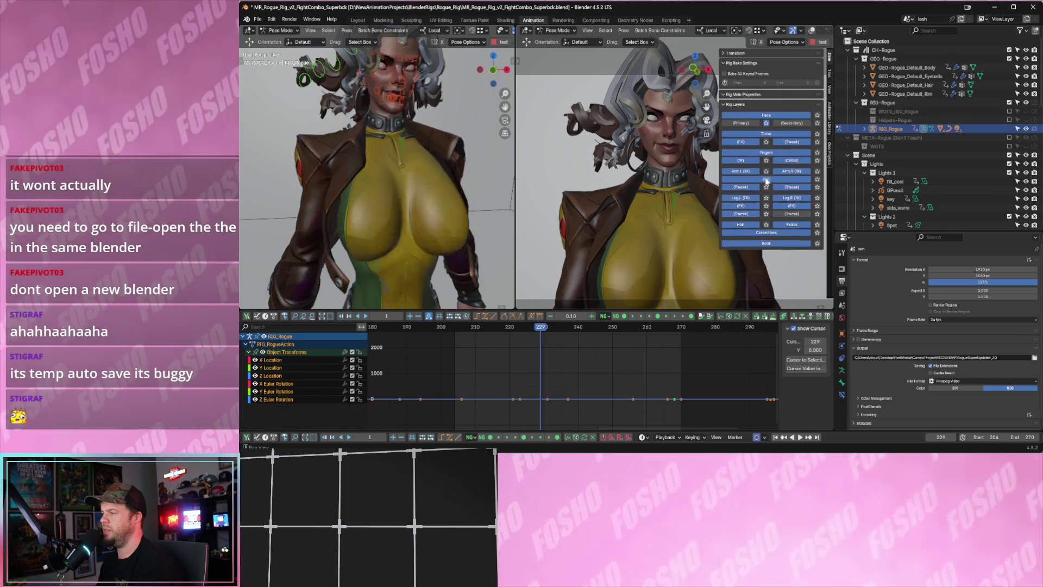
click(767, 125)
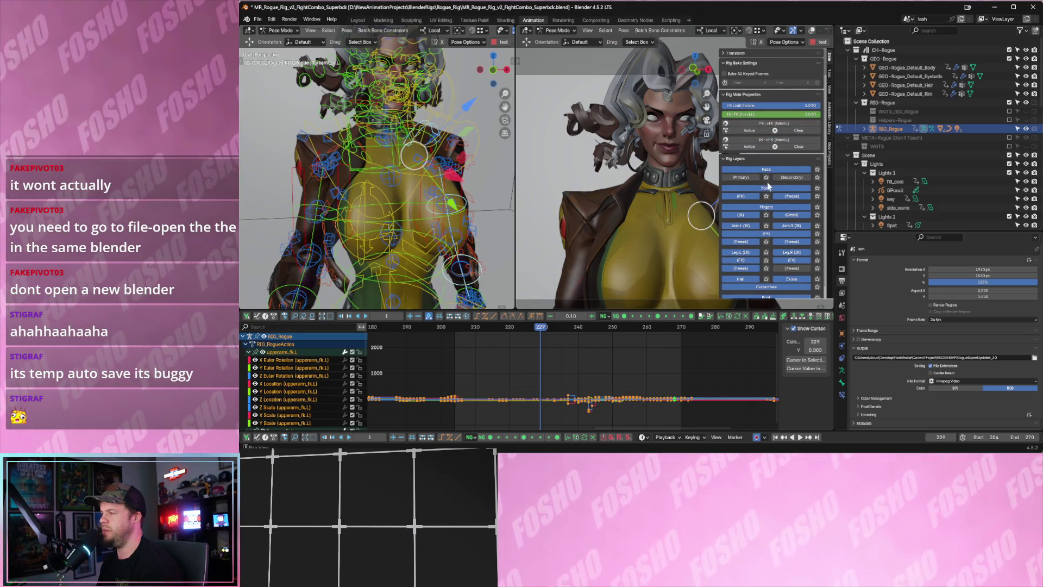
click(766, 187)
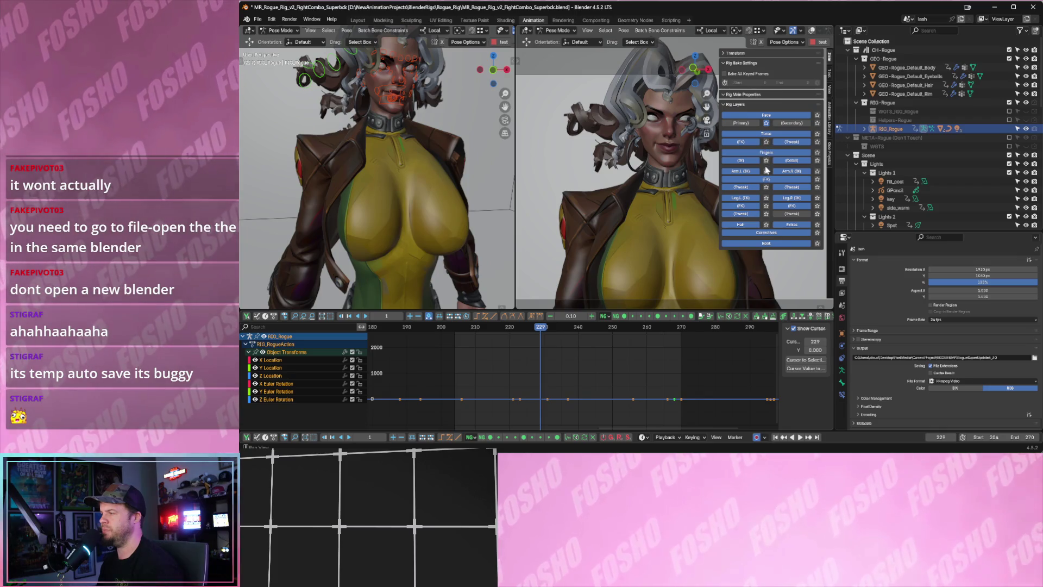
click(765, 134)
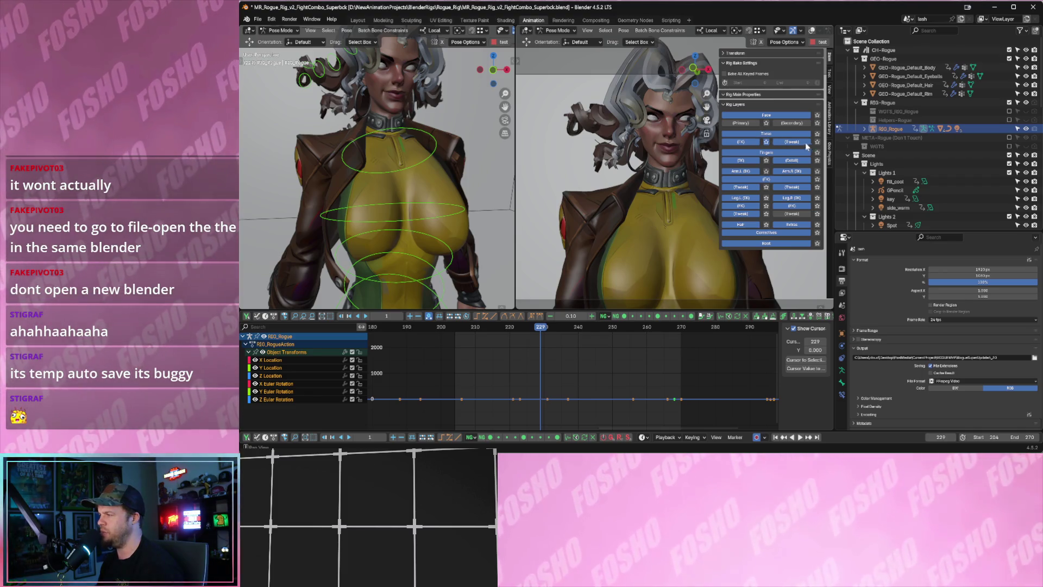
click(766, 143)
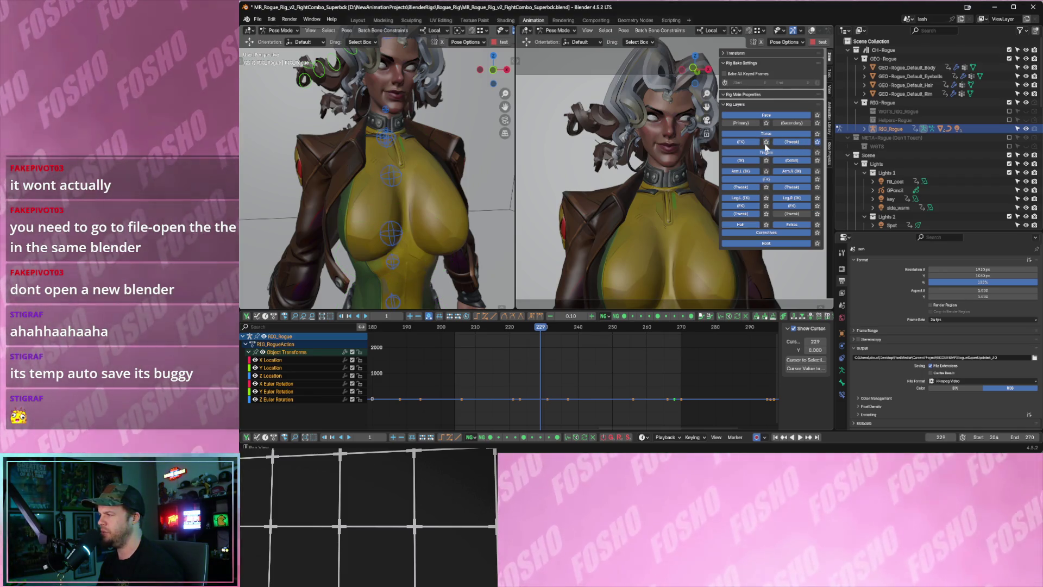
click(817, 134)
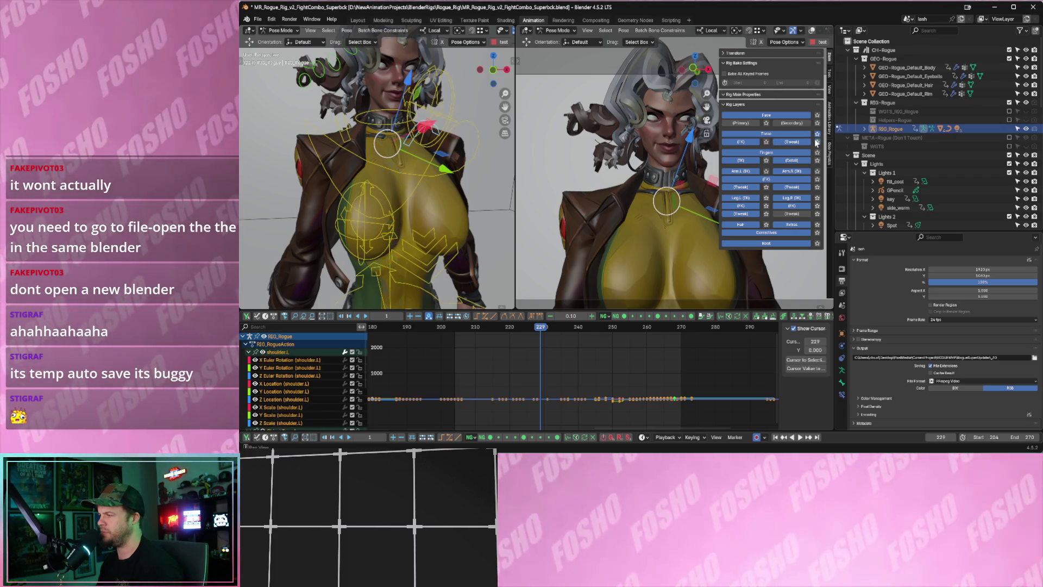
Collapse Rig Bake Settings, select the breast.R bone and start moving it with G.
middle_drag(391, 163, 413, 174)
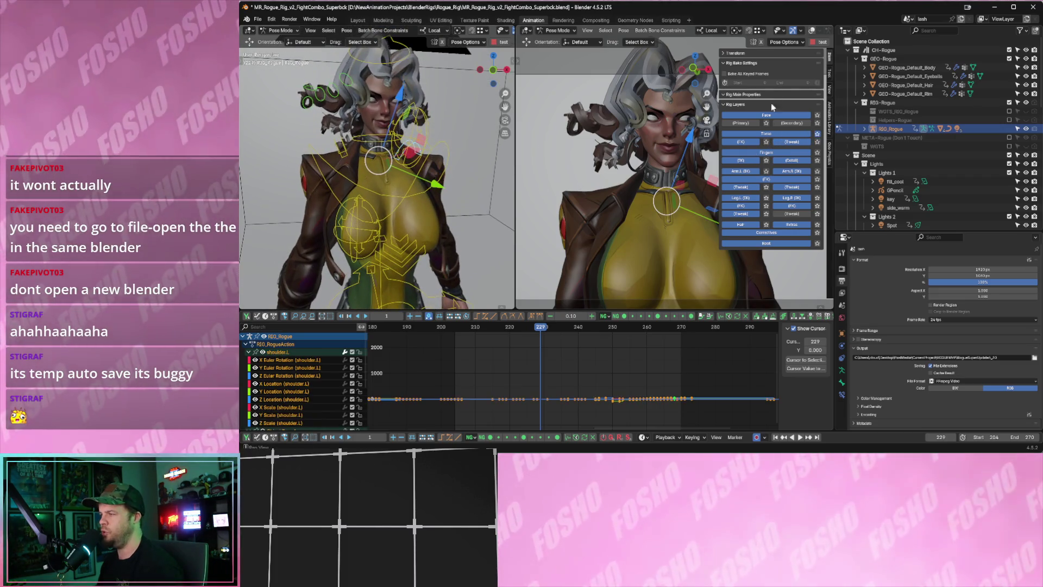
click(722, 63)
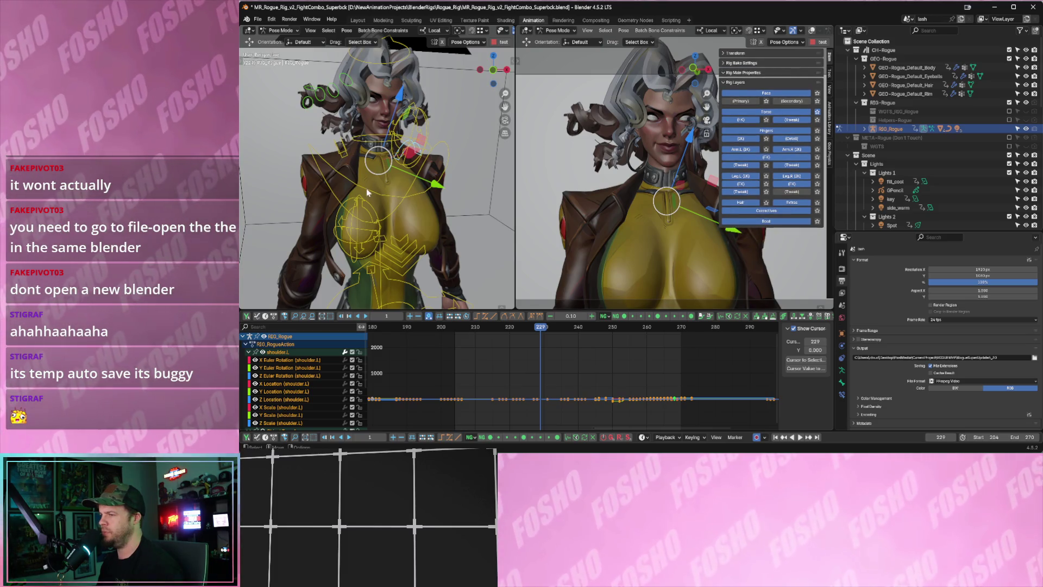
middle_drag(352, 221, 367, 214)
click(368, 214)
key(g)
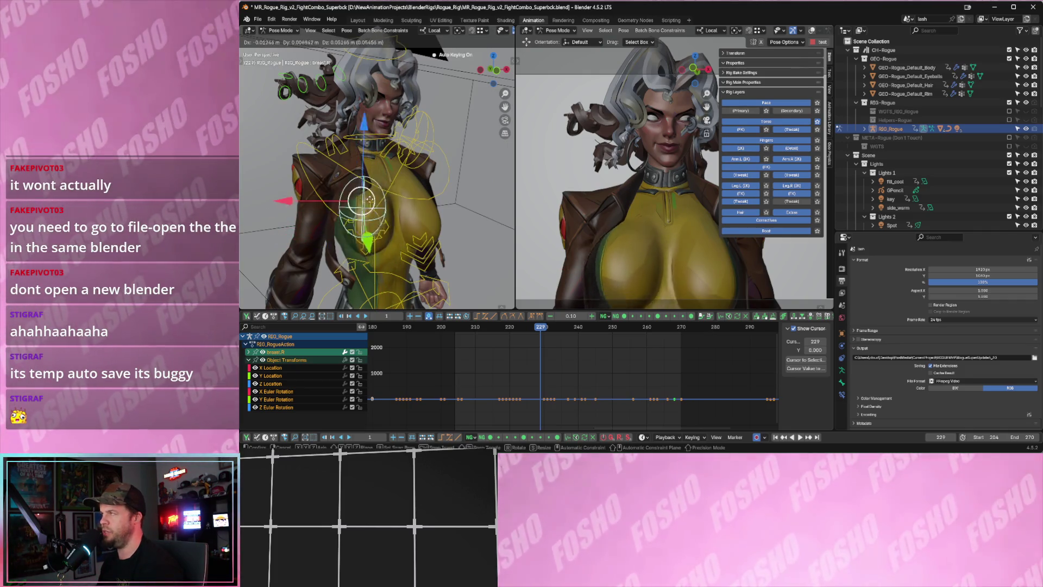
Undo the lowering of Rogue's breast.R bone.
click(378, 217)
key(ctrl+z)
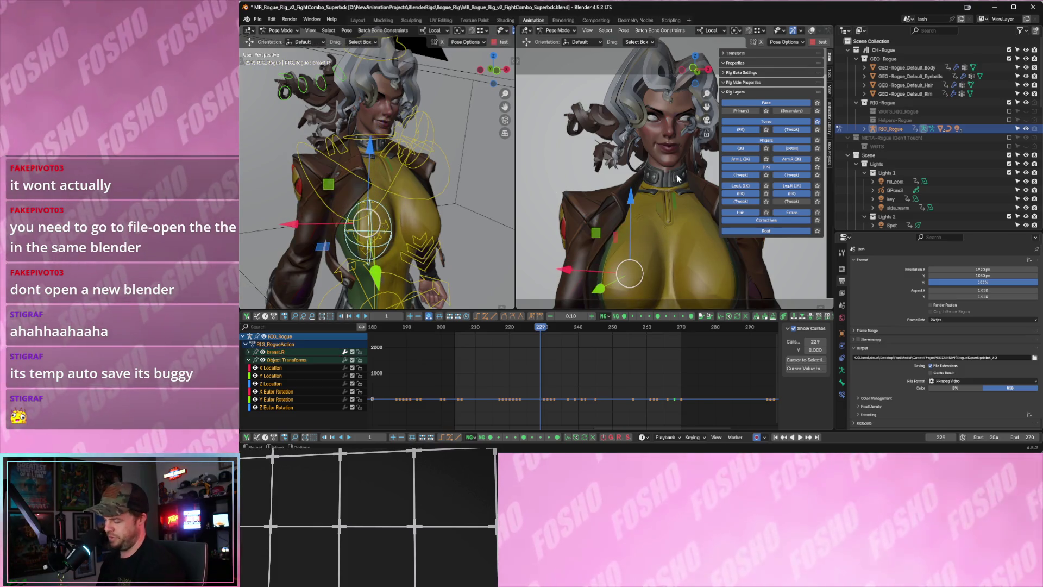
key(n)
Select the breast.L bone and move it twice to a new position.
scroll(416, 229, up, 3)
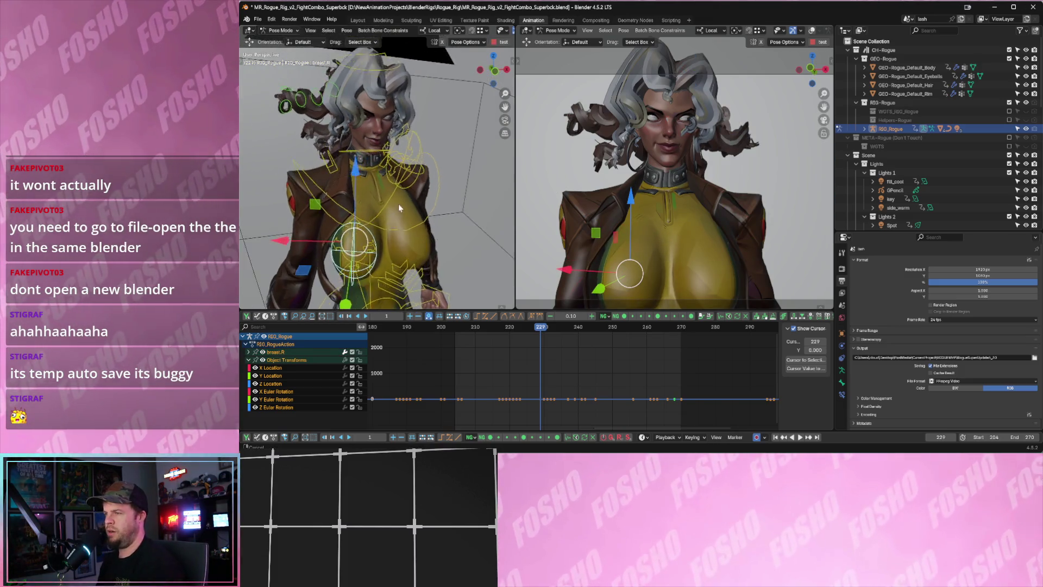
shift+middle_drag(412, 208, 434, 304)
scroll(465, 142, up, 2)
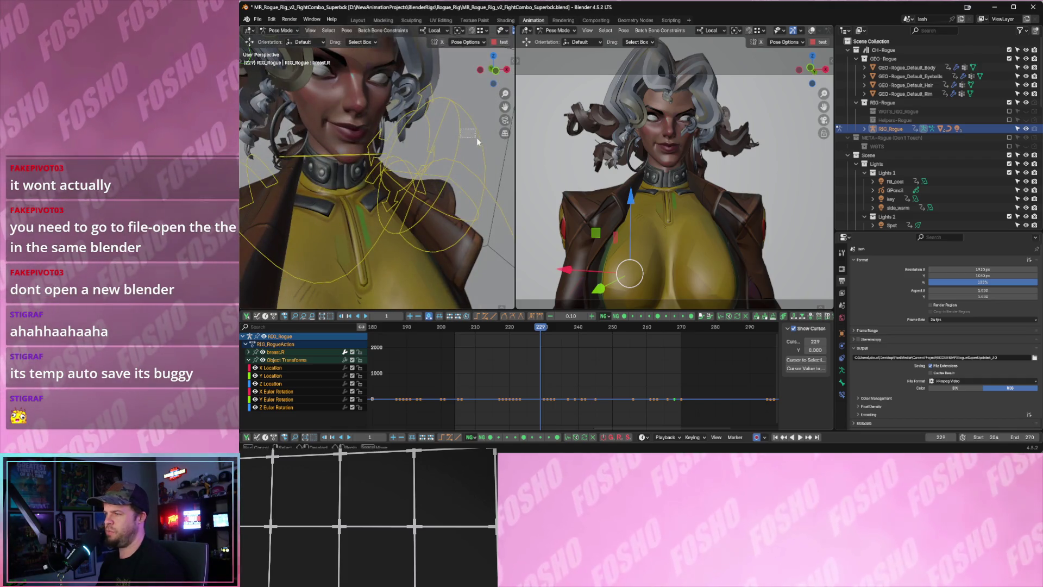
click(476, 141)
middle_drag(481, 145, 421, 159)
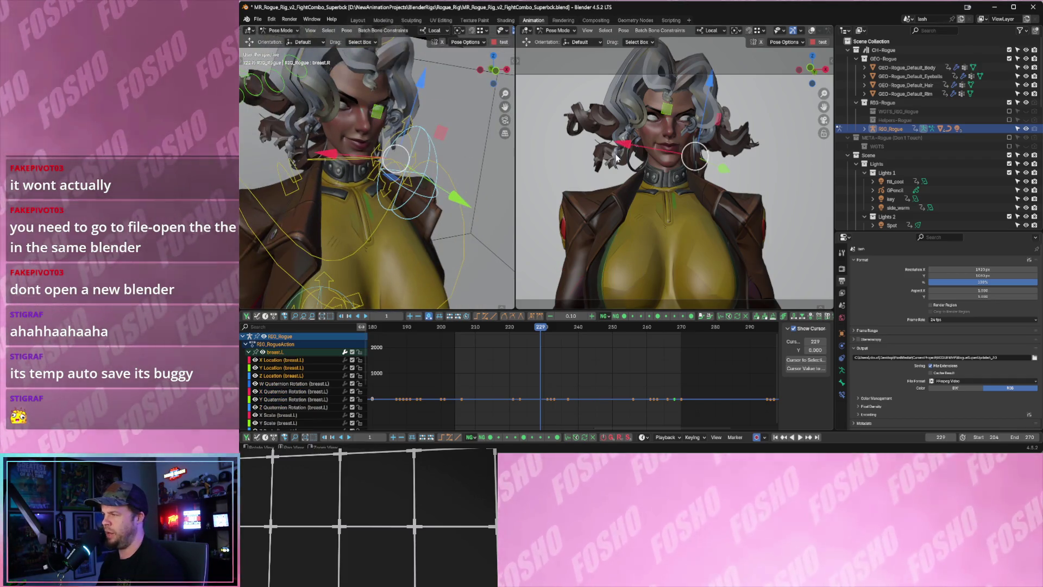
key(g)
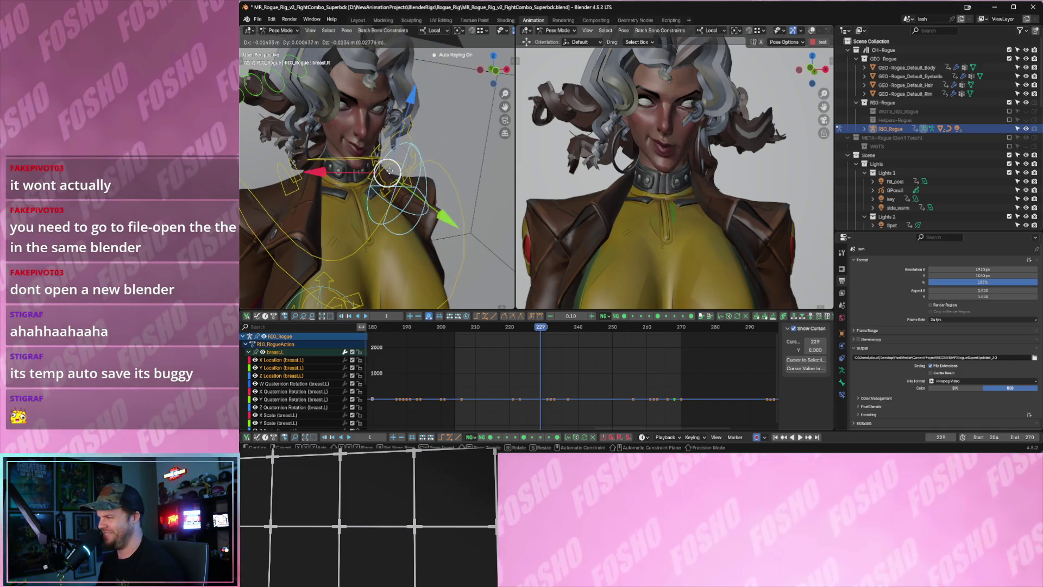
click(393, 171)
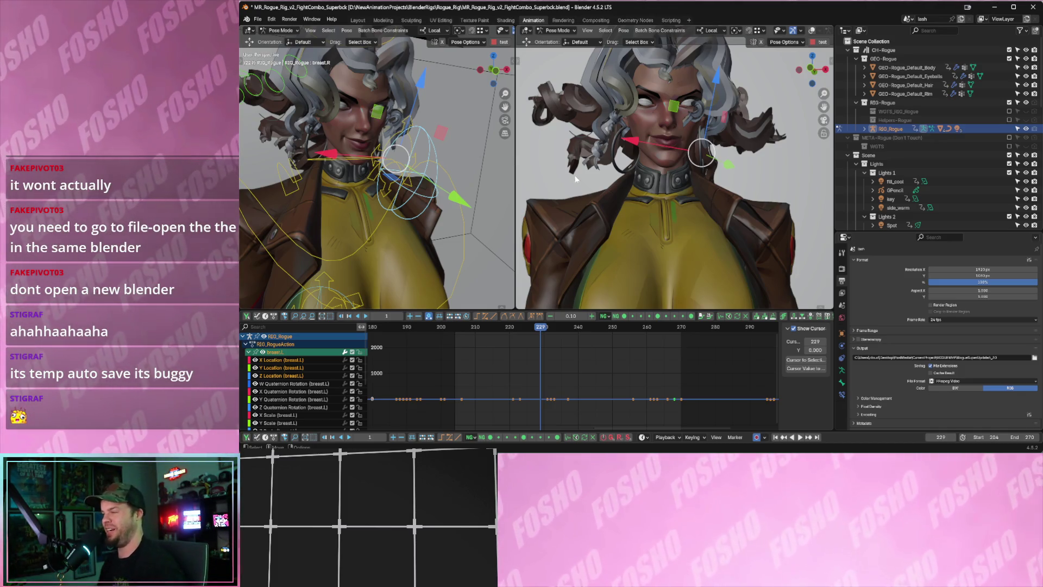
key(g)
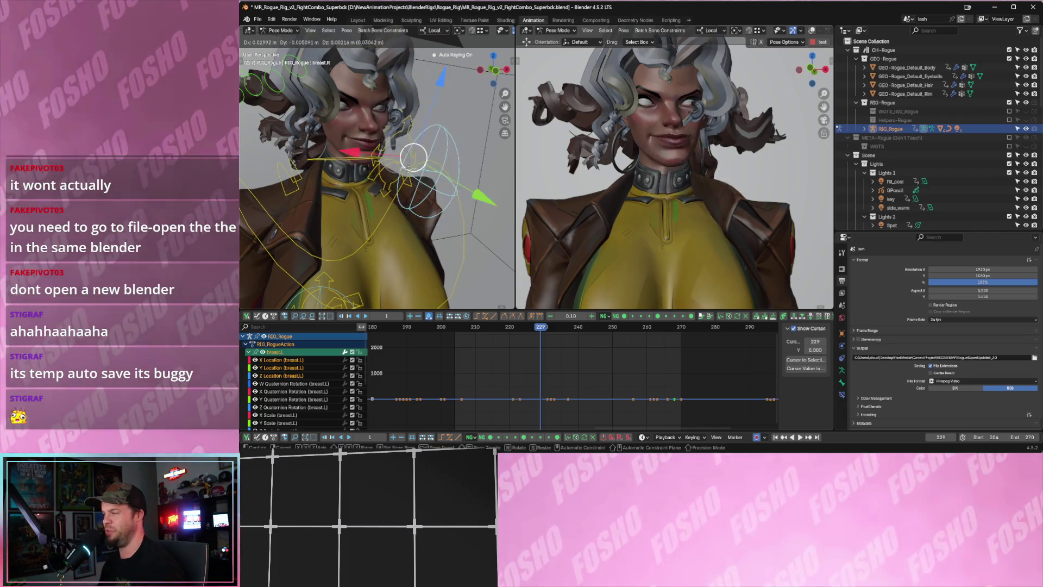
click(392, 167)
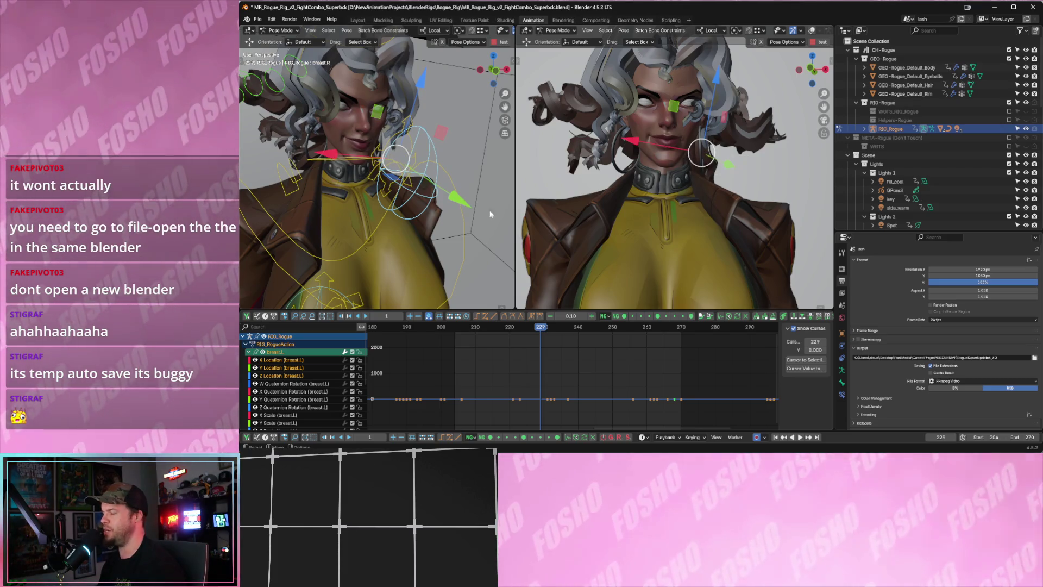
Play the fight combo from frame 191 and stop at frame 312.
middle_drag(493, 216, 434, 195)
scroll(413, 187, up, 4)
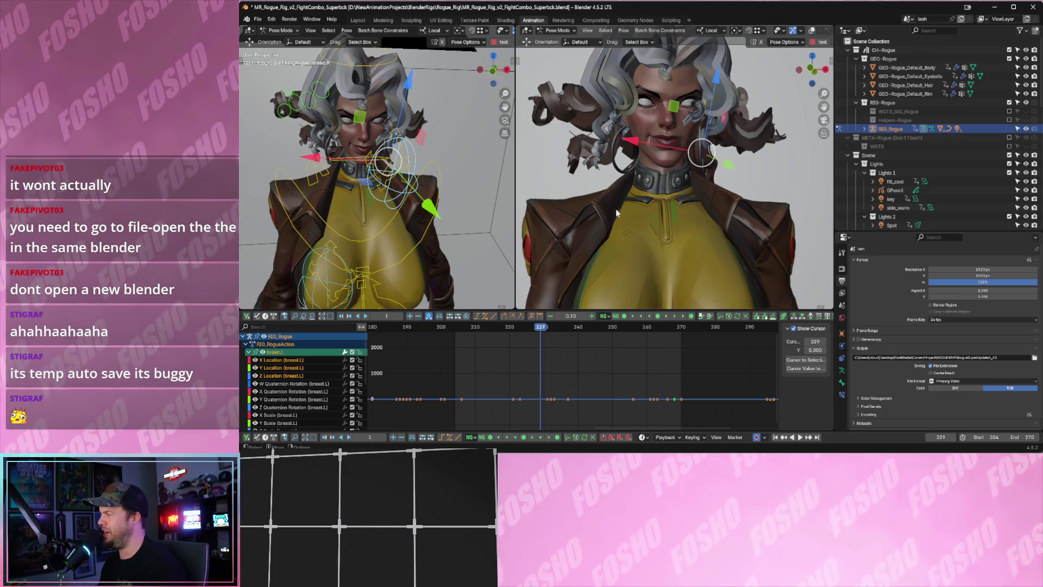
scroll(449, 201, down, 5)
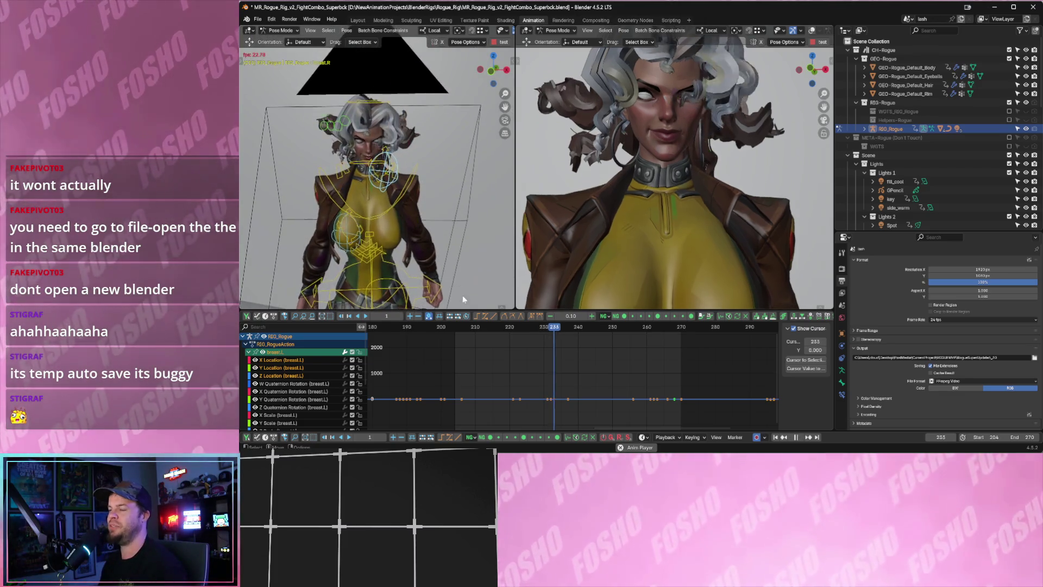
key(space)
click(489, 328)
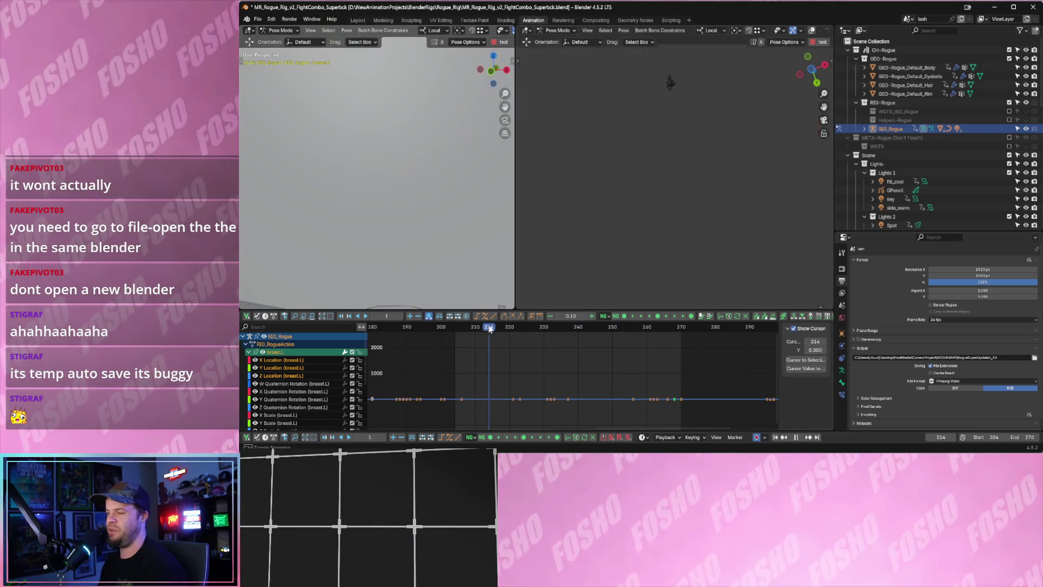
scroll(553, 374, down, 4)
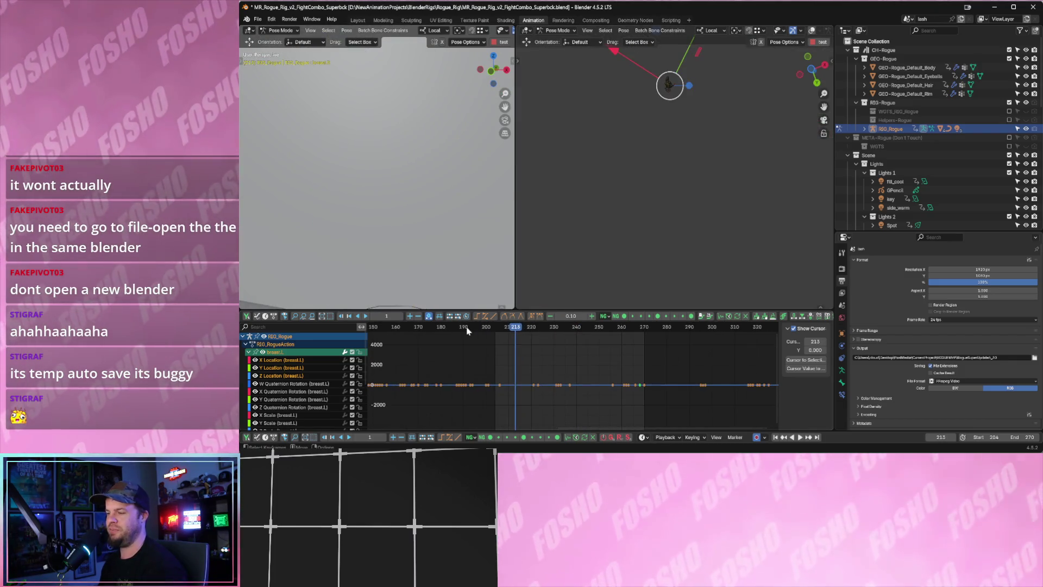
click(466, 327)
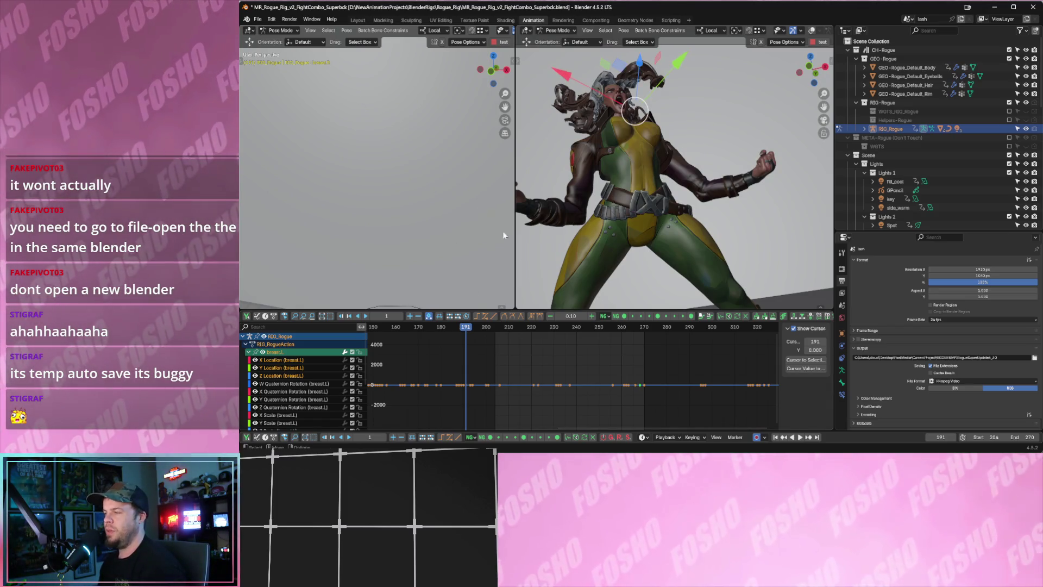
key(space)
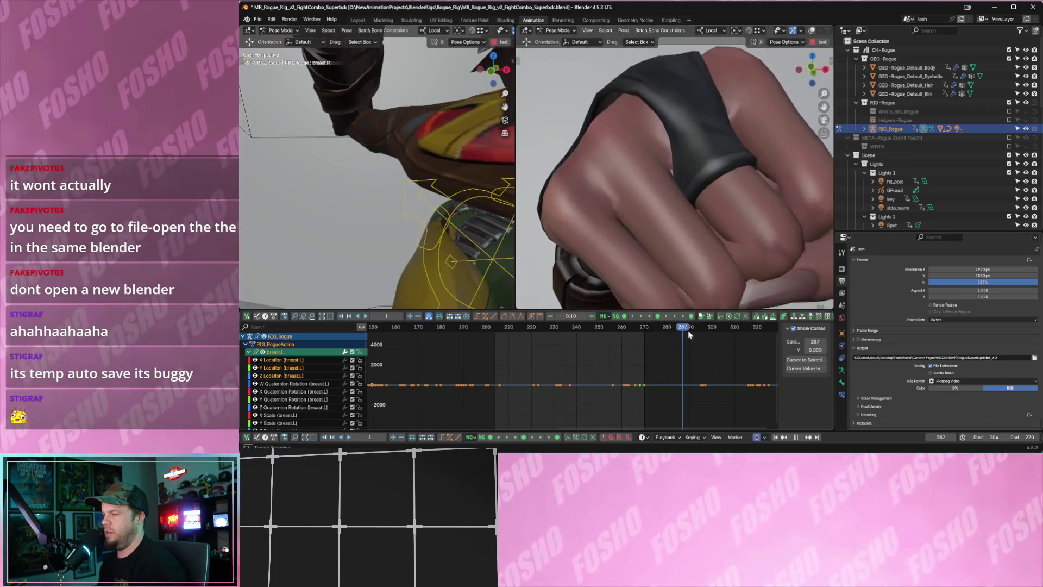
key(space)
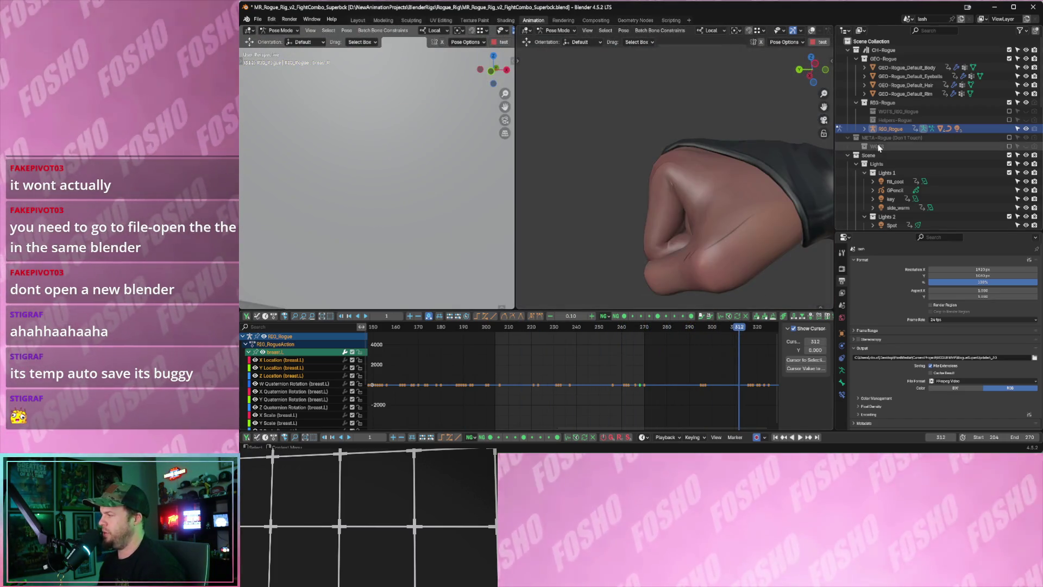
Collapse the META-Rogue, Scene and RIG-Rogue collections in the Outliner.
click(848, 138)
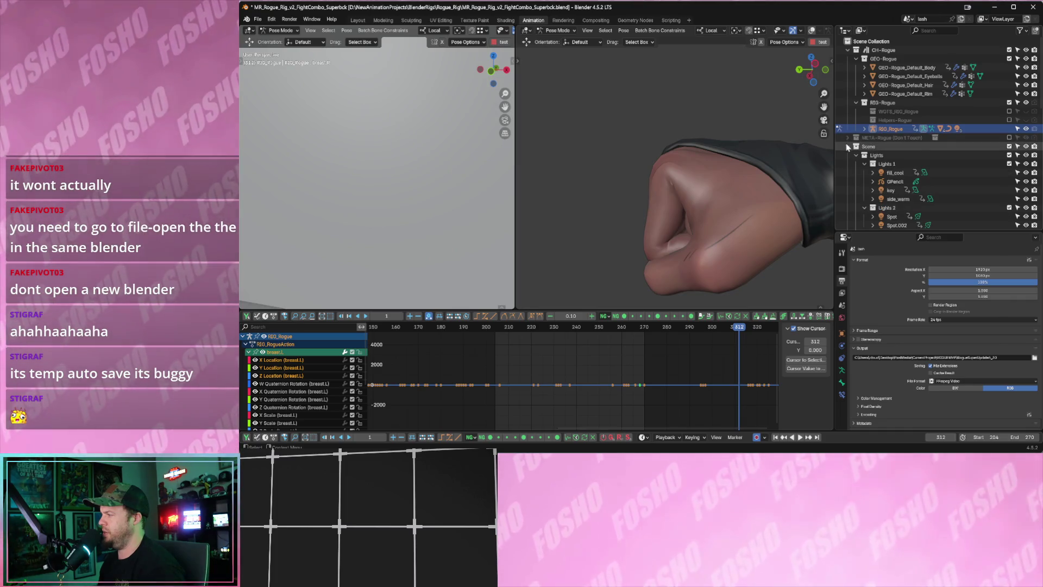
click(847, 146)
click(856, 102)
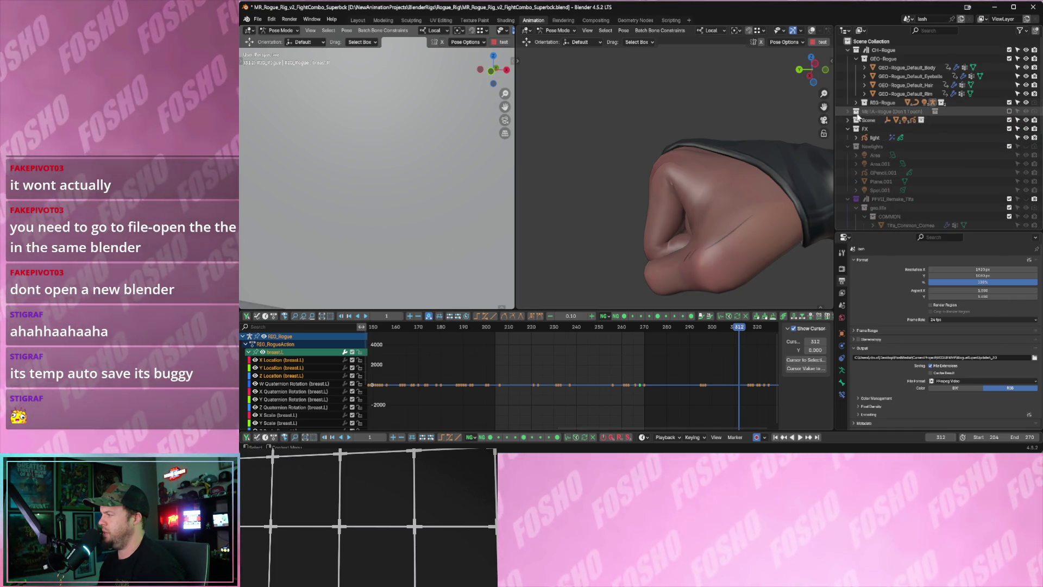
scroll(880, 157, down, 6)
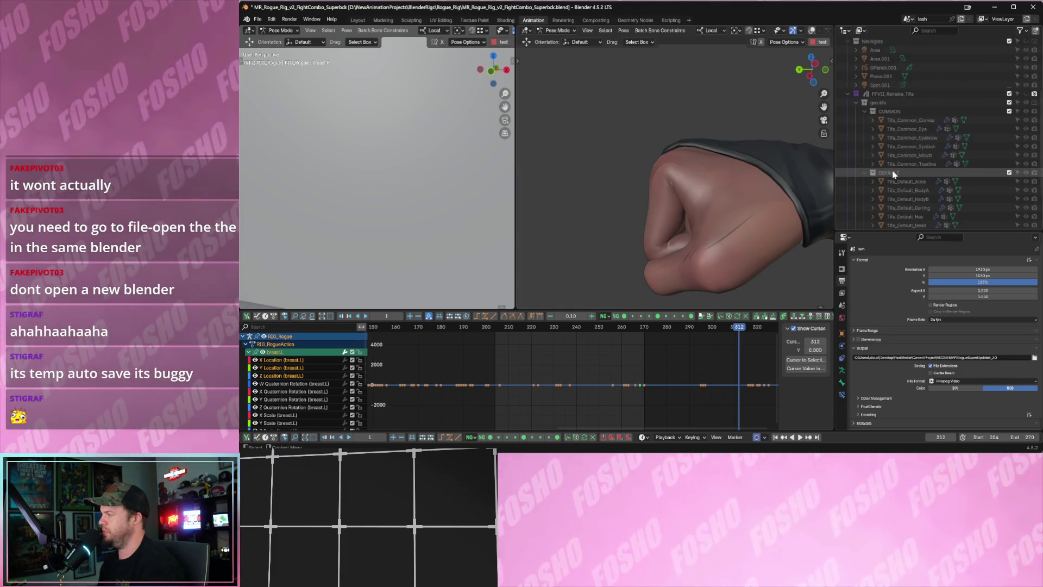
scroll(893, 176, down, 1)
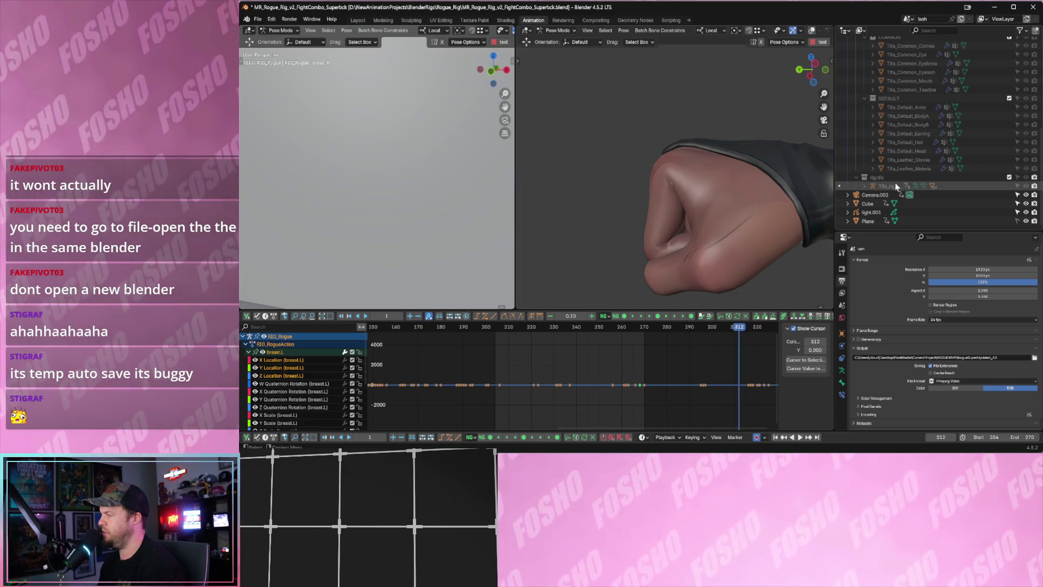
scroll(863, 188, up, 6)
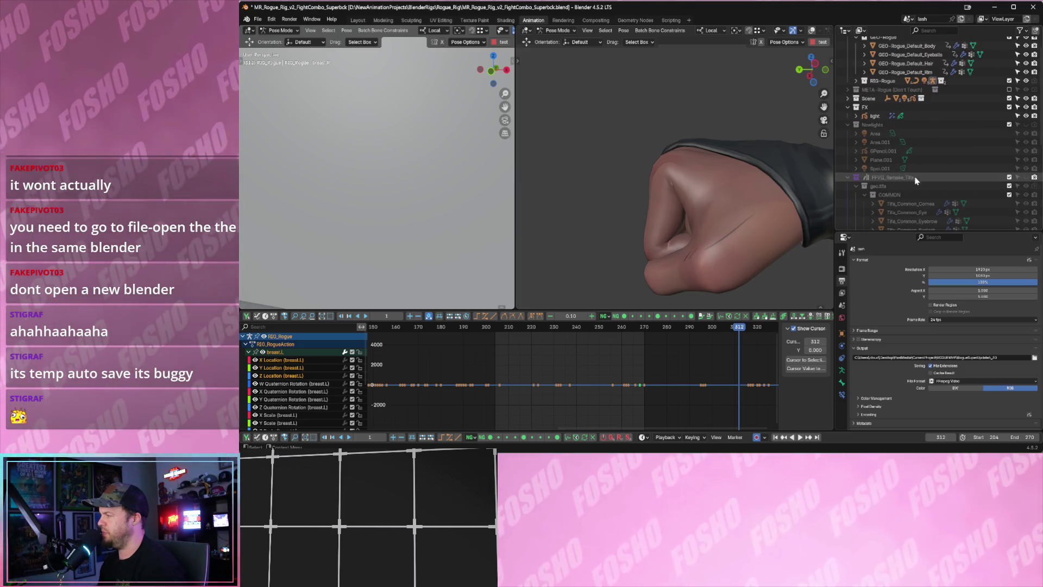
Turn on visibility for the FFVII_Remake_Tifa collection and collapse it.
click(1024, 178)
click(1025, 177)
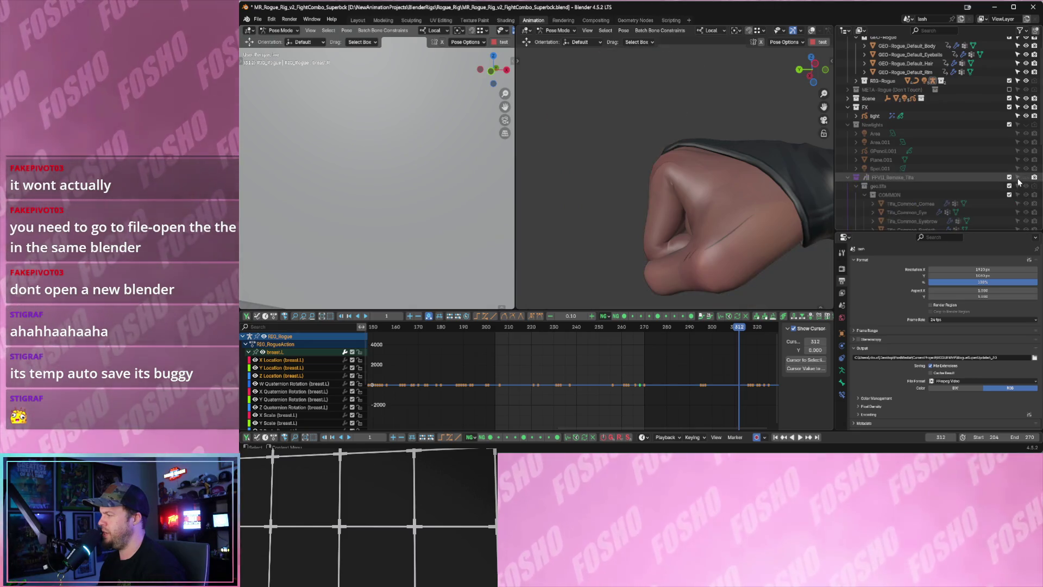
click(1024, 177)
click(848, 177)
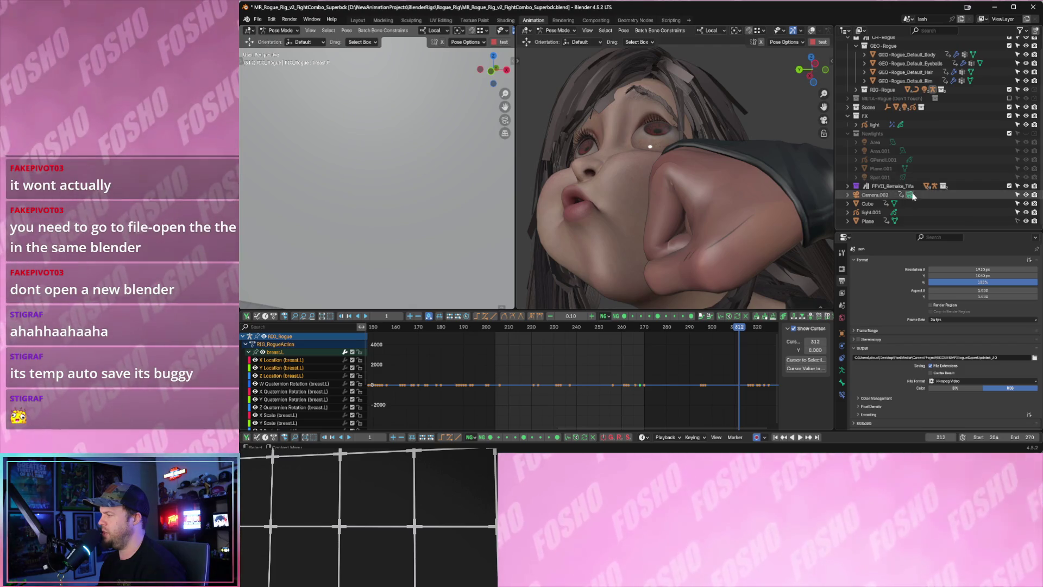
click(846, 187)
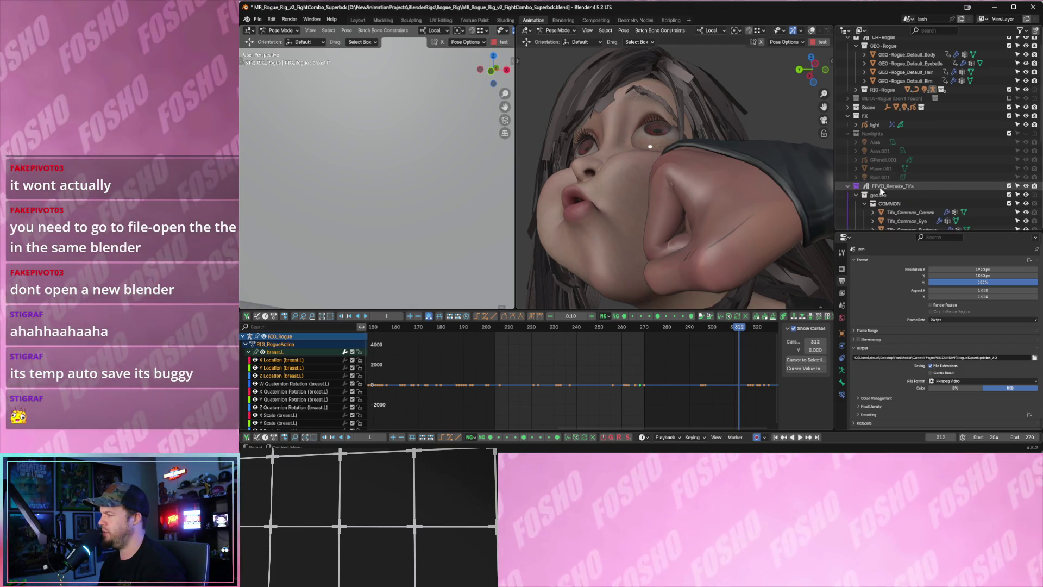
scroll(916, 192, down, 3)
scroll(914, 191, up, 2)
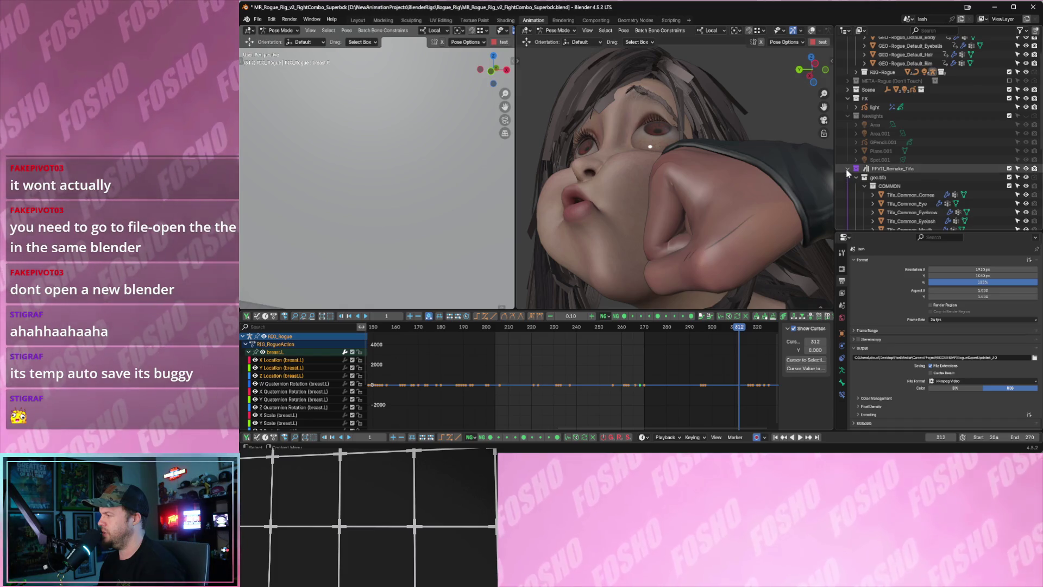
click(848, 168)
Step between frames 311 and 312 to check Tifa taking the punch.
key(Left)
key(Right)
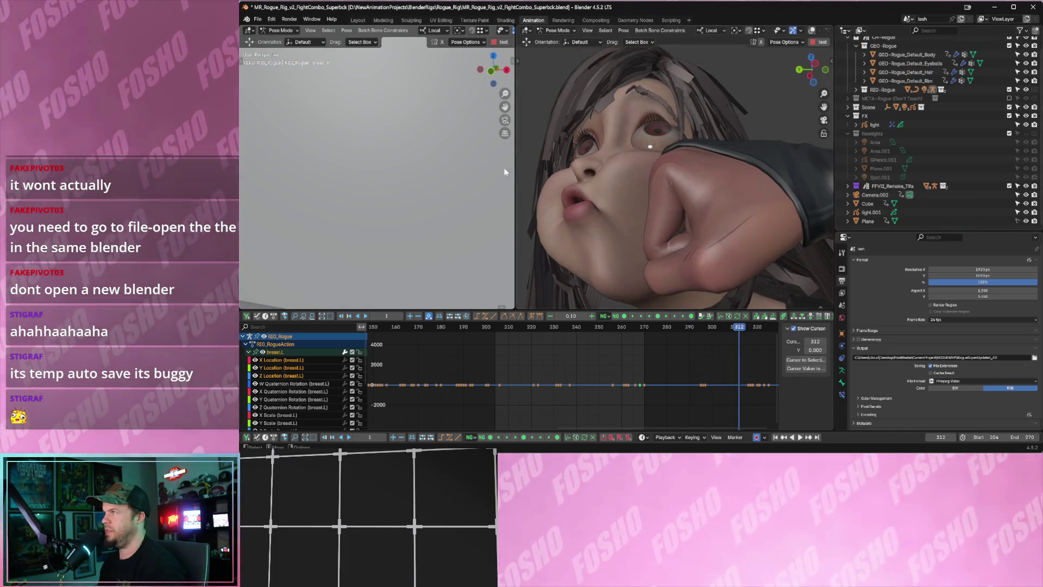
key(Left)
key(Left)
key(Left)
key(Right)
key(Right)
key(Right)
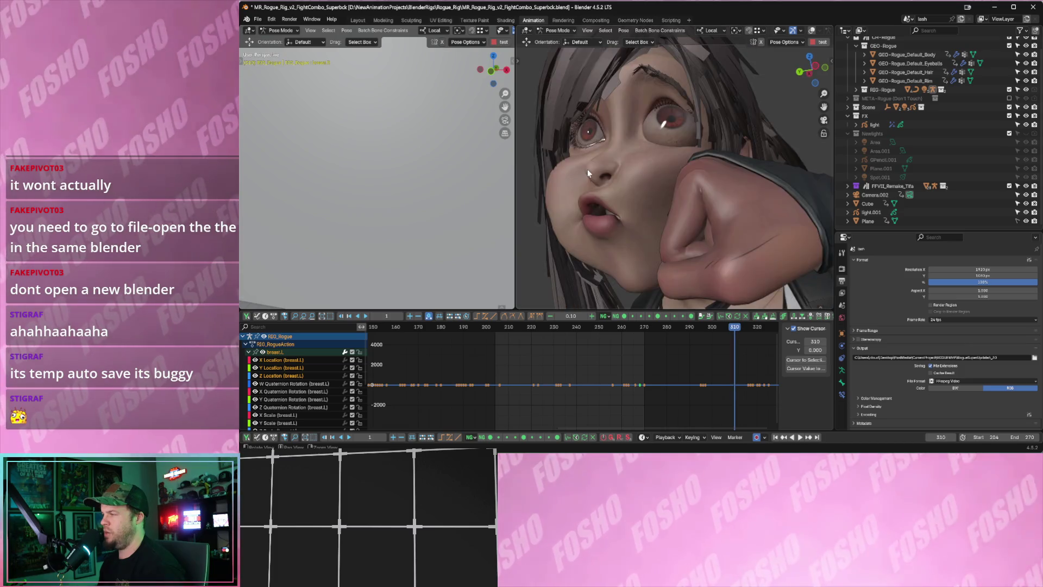
key(Right)
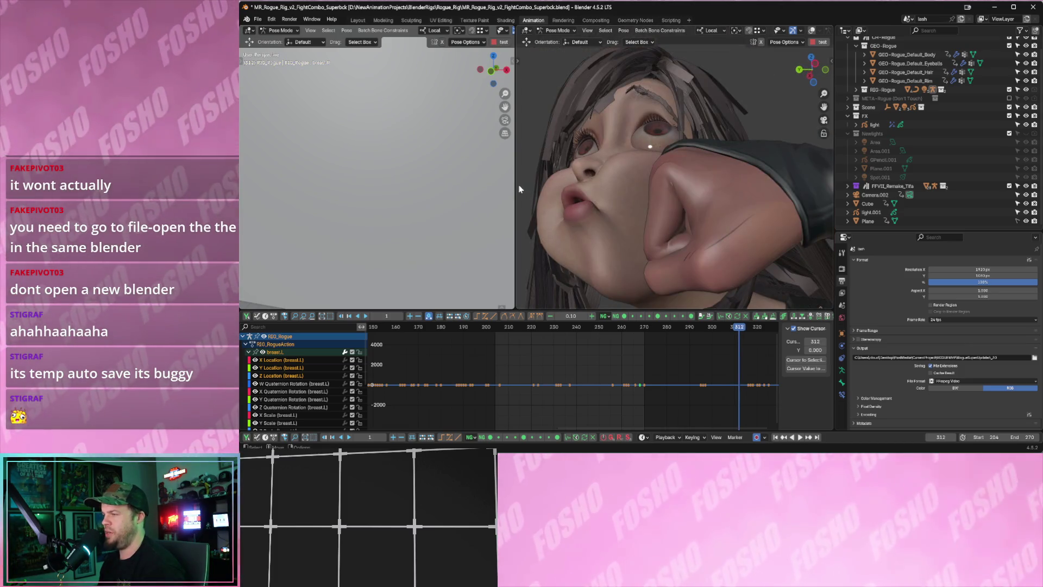
drag(515, 187, 483, 186)
Enlarge the 3D views, then play and scrub the combo, stopping at frame 229.
drag(628, 310, 630, 318)
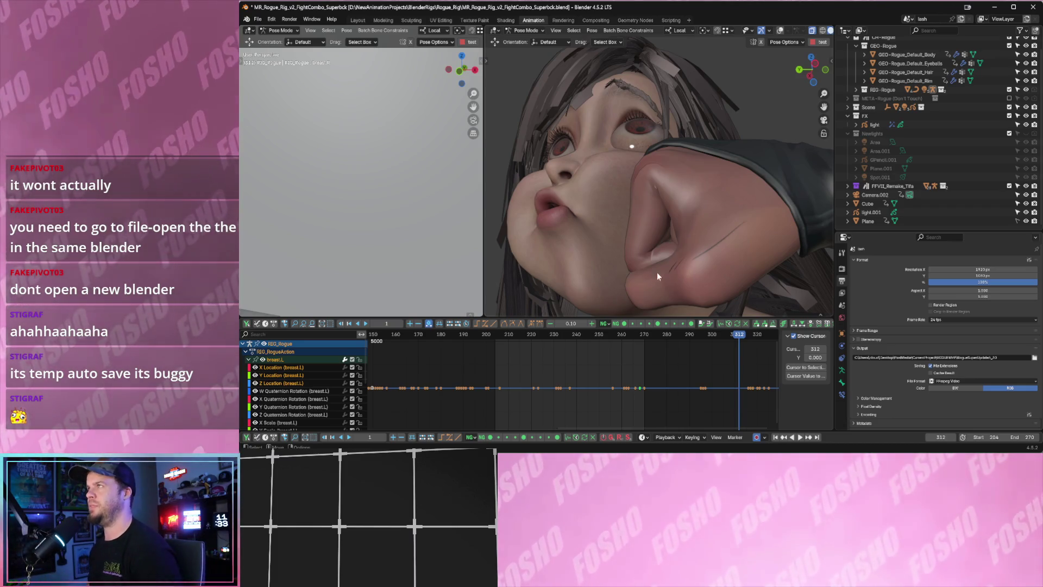
mouse_move(611, 337)
mouse_down()
mouse_move(601, 336)
mouse_move(629, 322)
mouse_move(641, 298)
mouse_up()
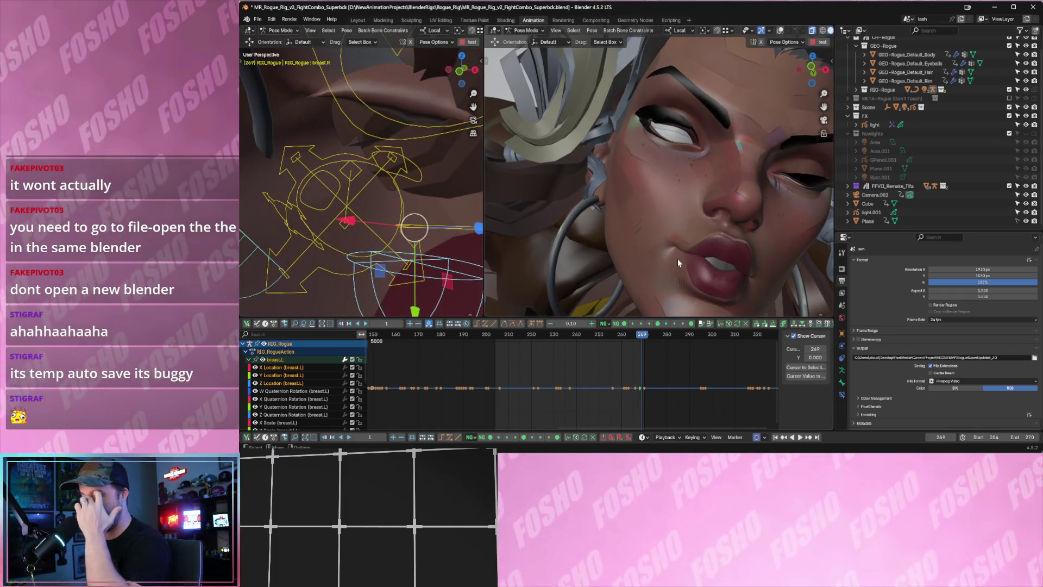
key(space)
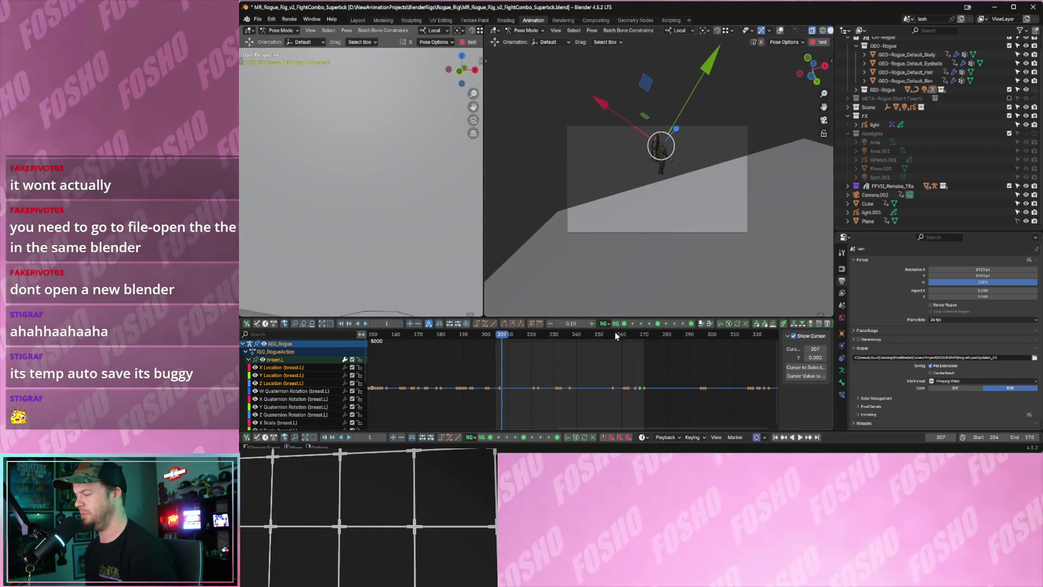
key(space)
mouse_move(518, 341)
mouse_down()
mouse_move(484, 340)
mouse_move(517, 343)
mouse_move(502, 340)
mouse_up()
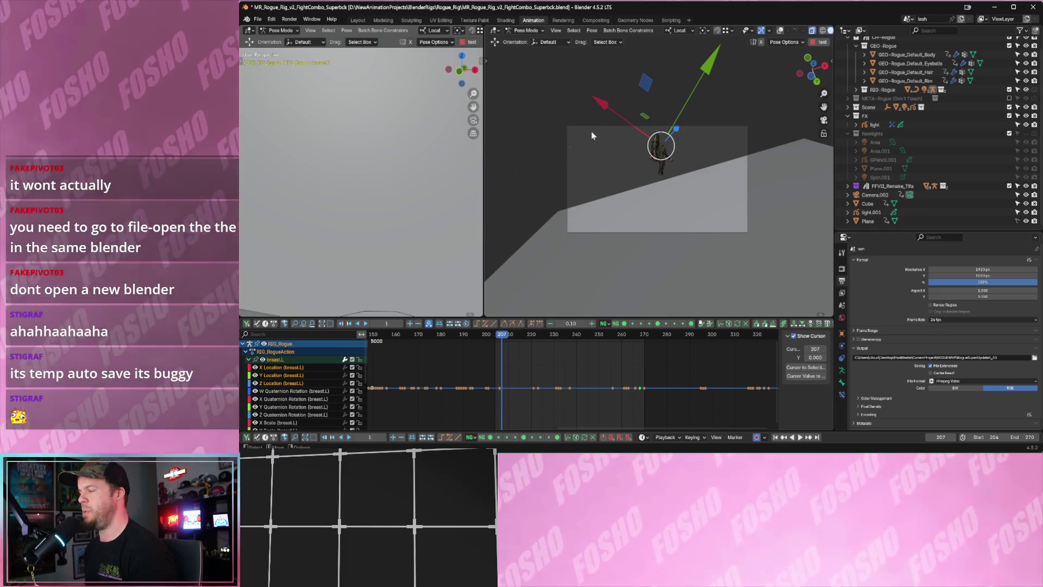
mouse_move(536, 338)
mouse_down()
mouse_move(565, 338)
mouse_move(554, 338)
mouse_up()
key(Escape)
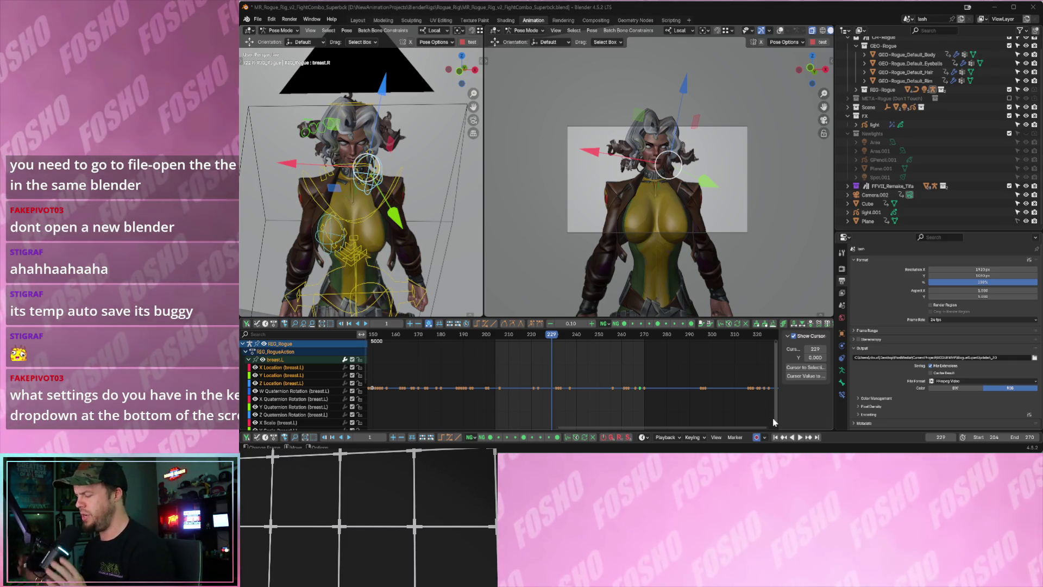
Inspect the Keying popover's New Keyframe Type list, then step to frame 230.
click(702, 438)
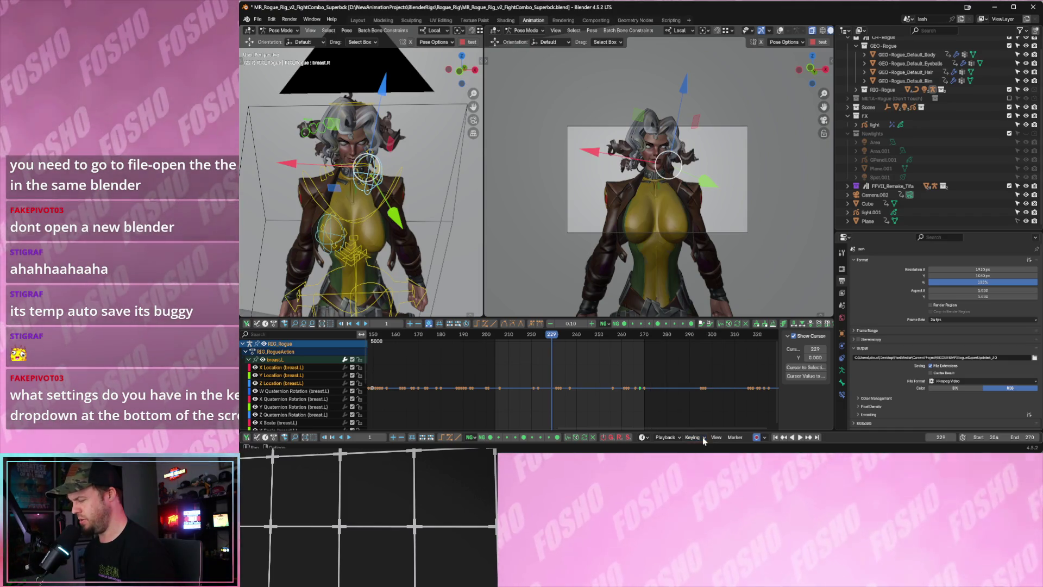
click(705, 411)
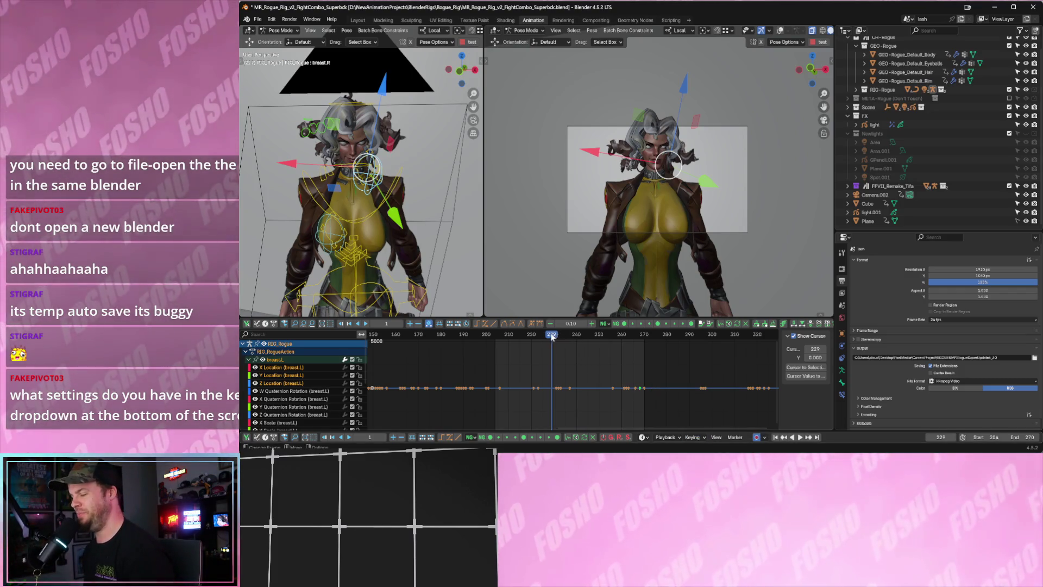
key(Right)
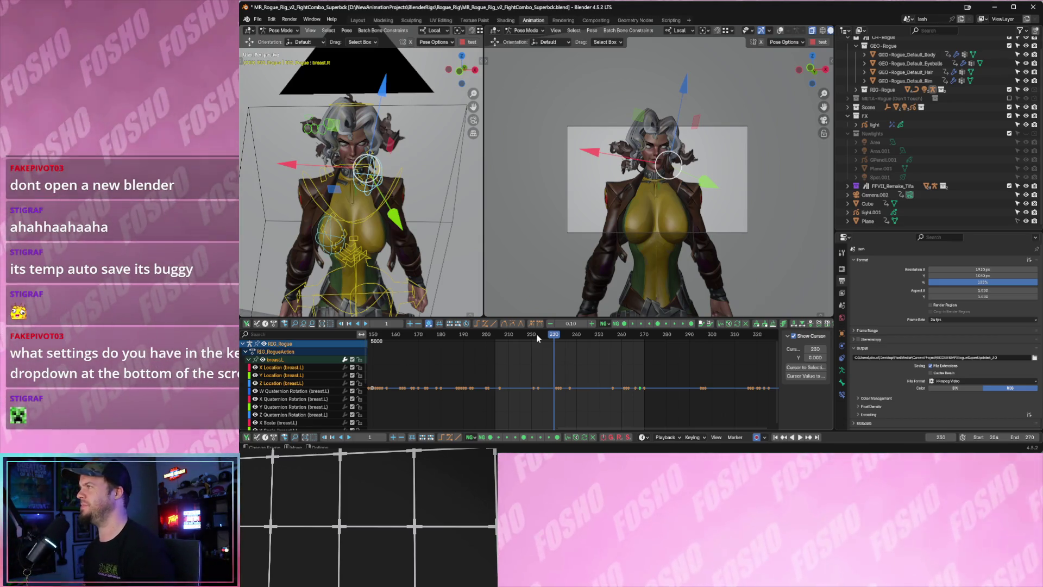
Replay the motion around frames 230–234, then scrub back to the early frames and play.
key(space)
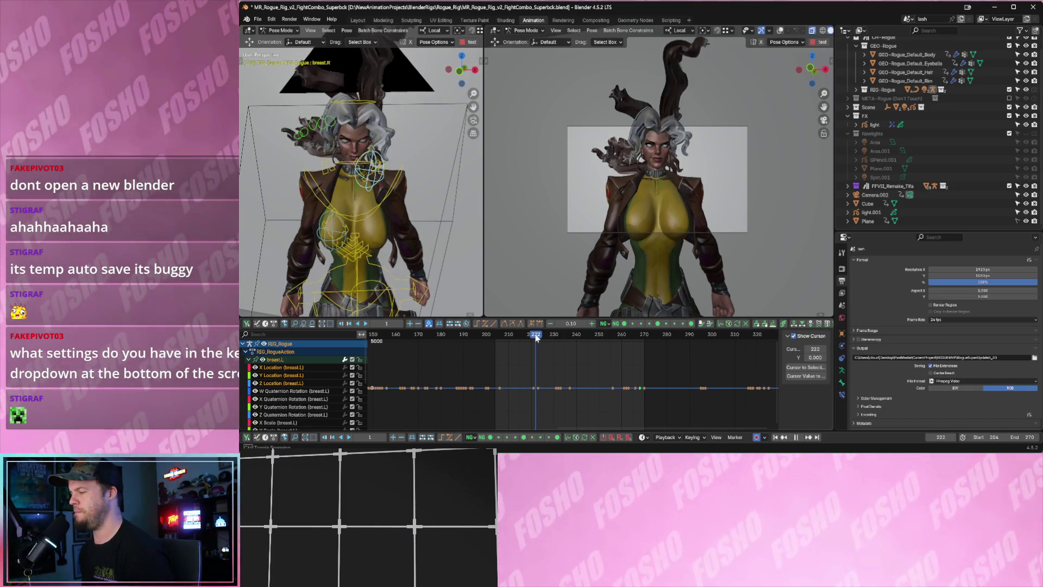
key(space)
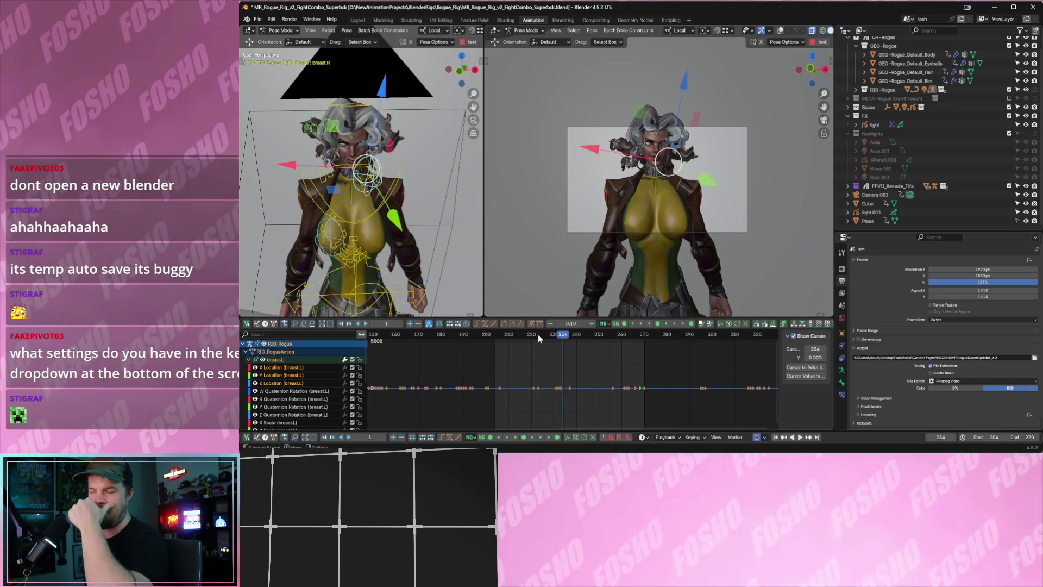
key(space)
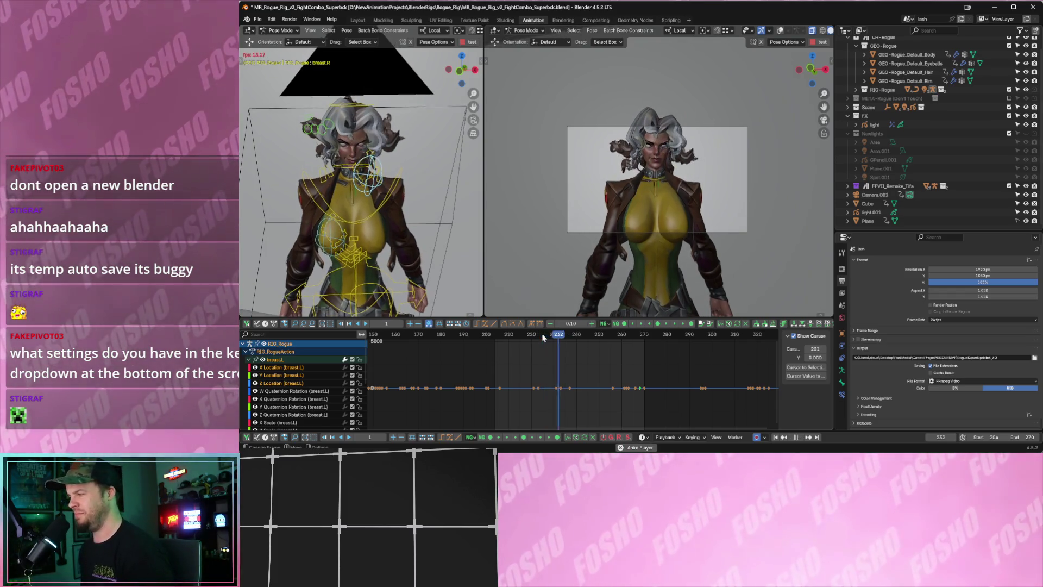
drag(508, 340, 409, 353)
scroll(483, 361, down, 2)
mouse_move(527, 341)
mouse_down()
mouse_move(435, 340)
mouse_move(447, 355)
mouse_up()
key(space)
key(space)
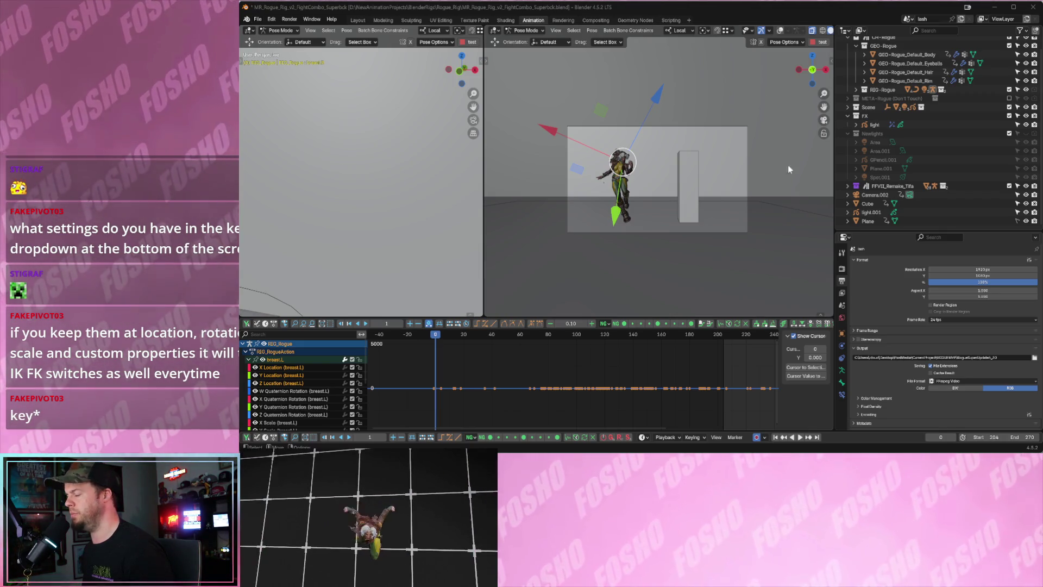
Set the active keying set to Location, Rotation & Scale and move the playhead to frame -1.
click(700, 437)
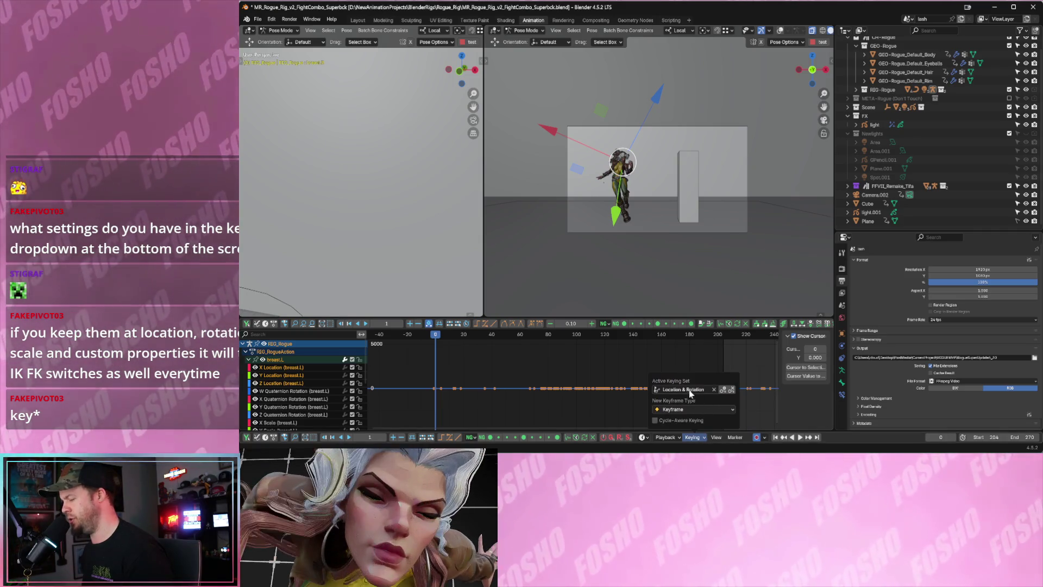
click(689, 390)
click(689, 340)
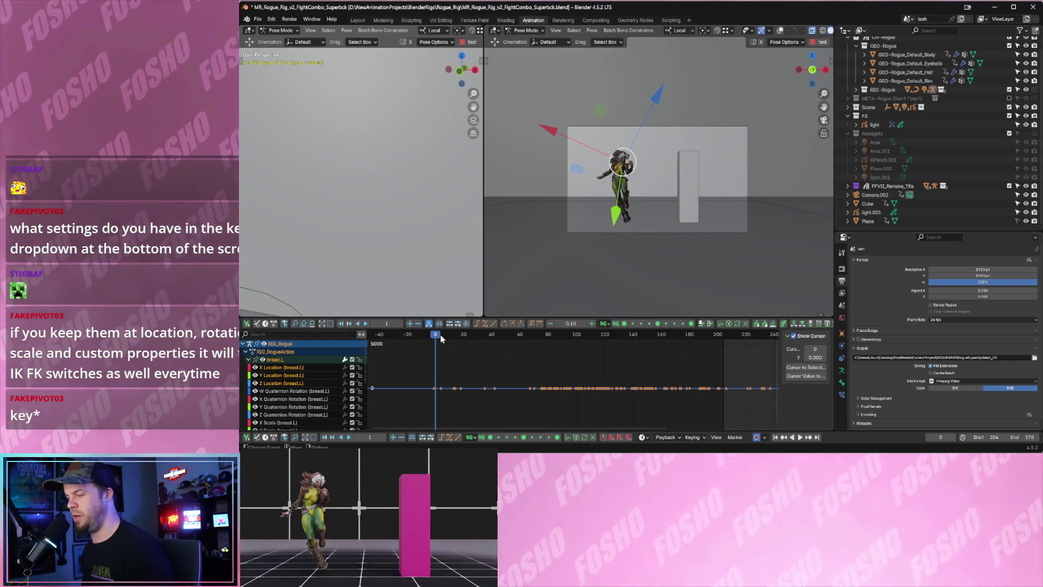
drag(435, 337, 435, 338)
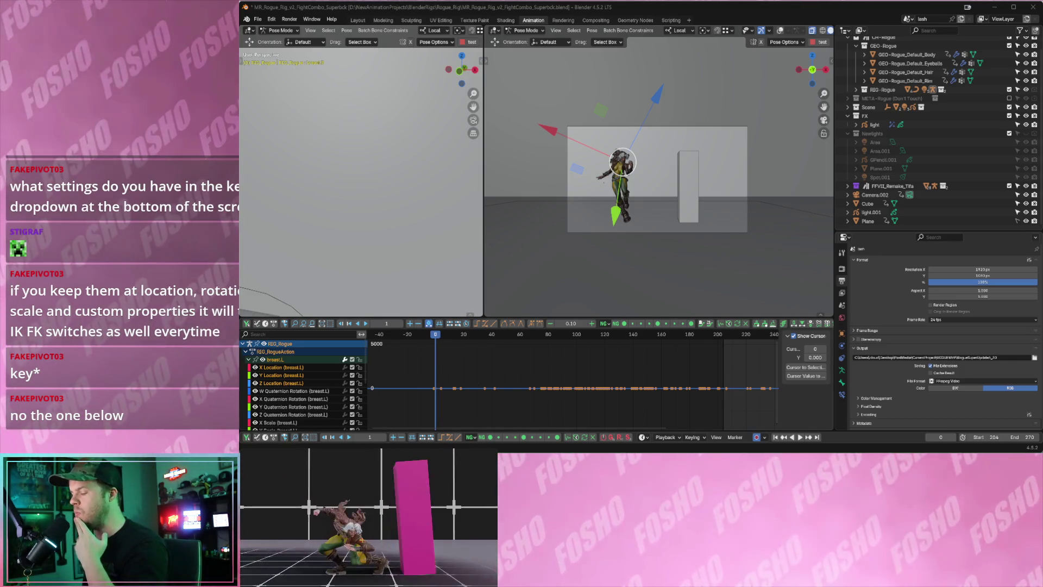
Switch the active keying set to Location, Rotation, Scale & Custom Properties, then browse the list.
click(692, 437)
click(684, 389)
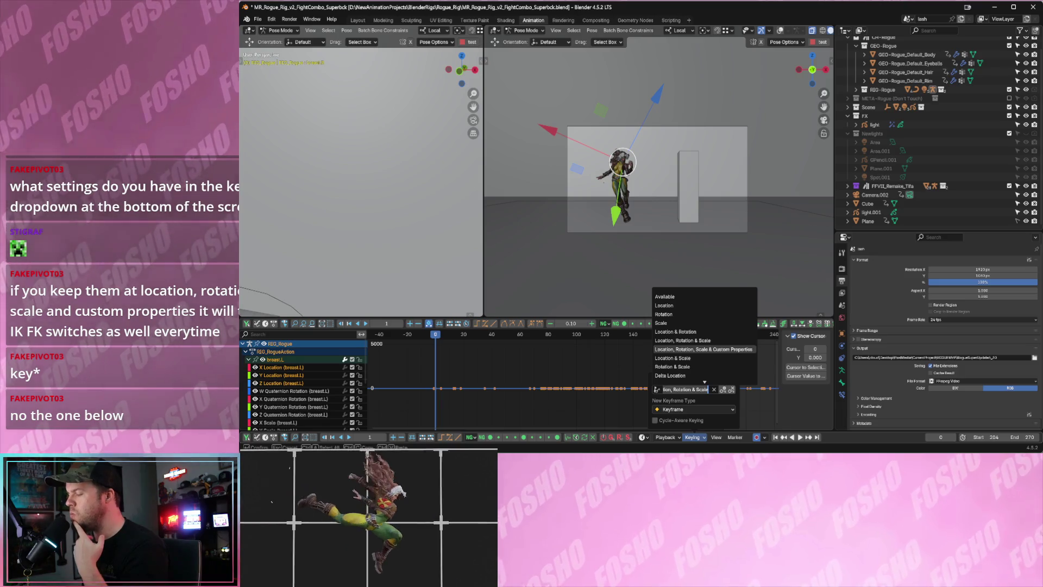
click(695, 349)
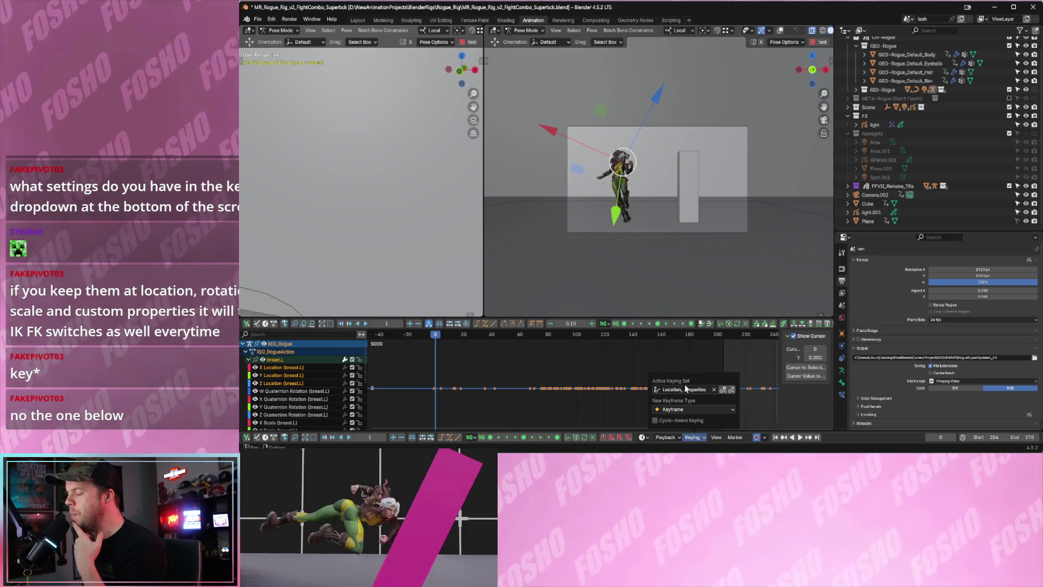
click(692, 437)
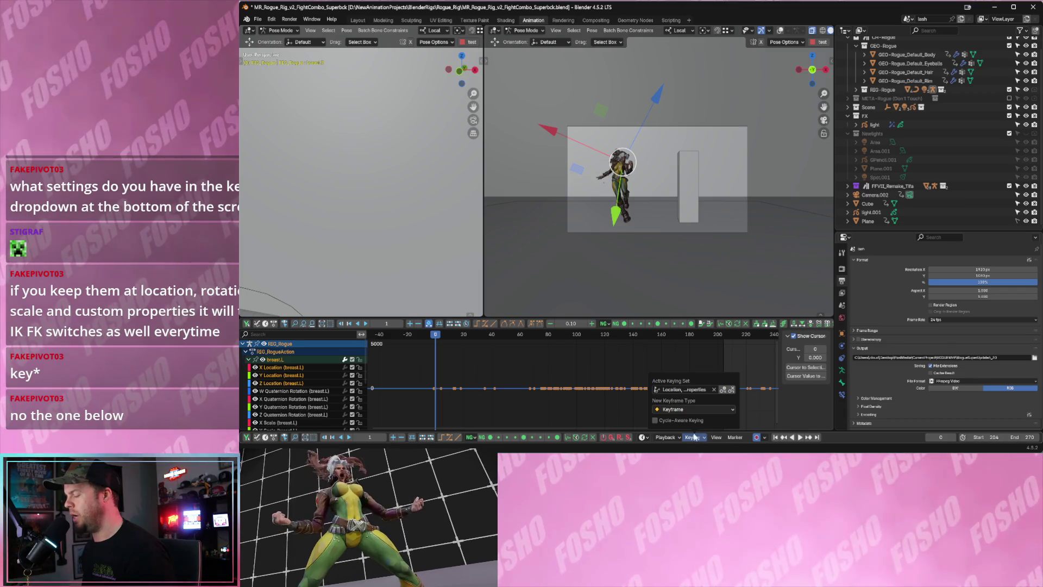
click(686, 389)
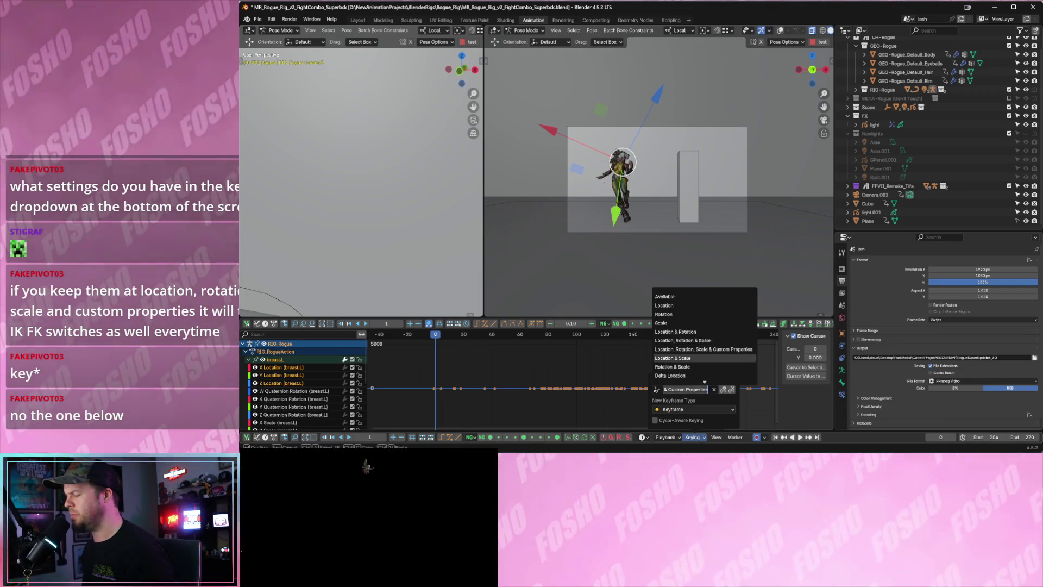
scroll(685, 375, down, 1)
scroll(685, 375, down, 8)
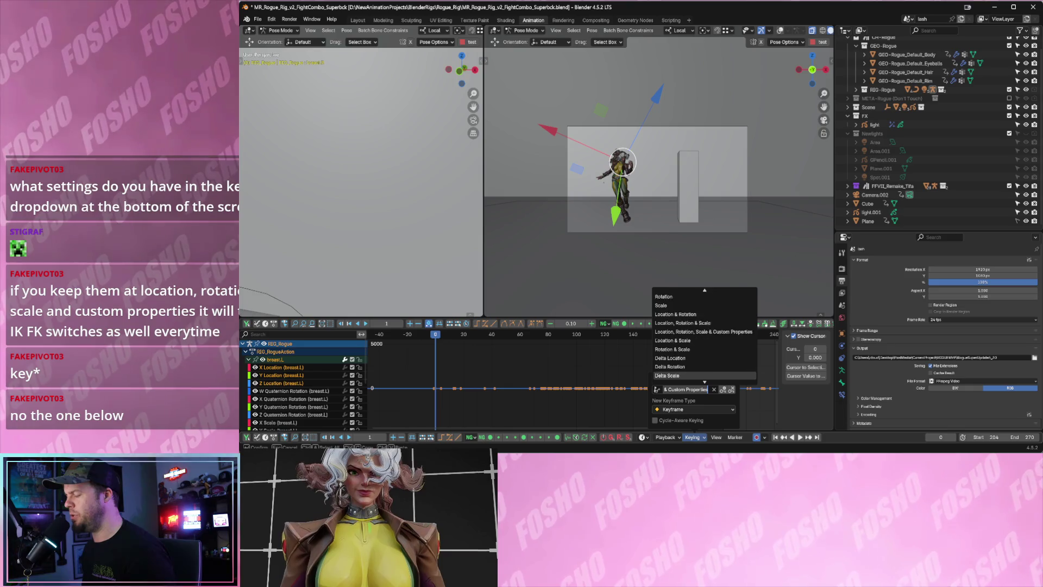
scroll(686, 367, down, 3)
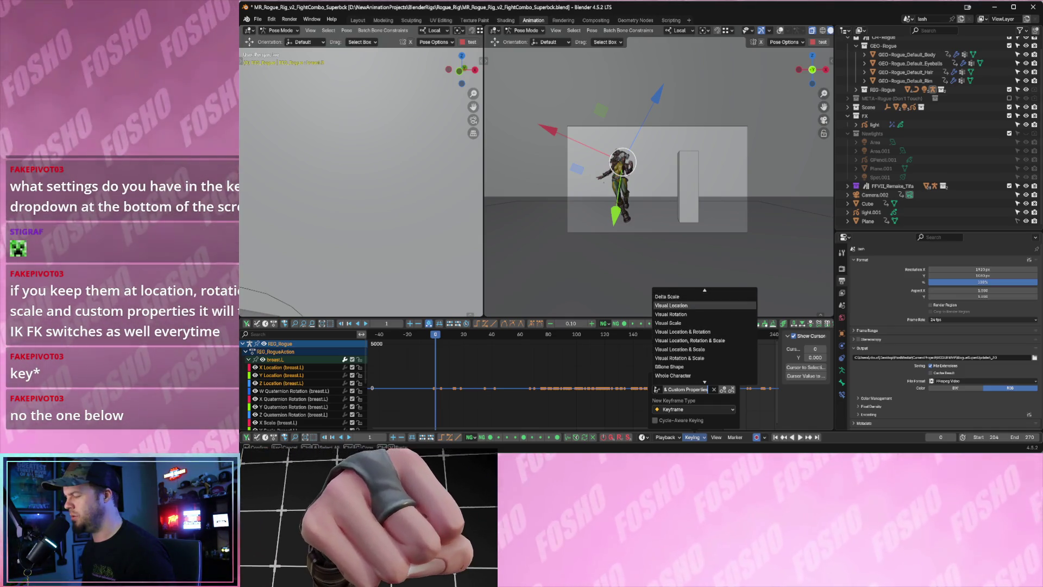
scroll(679, 314, up, 3)
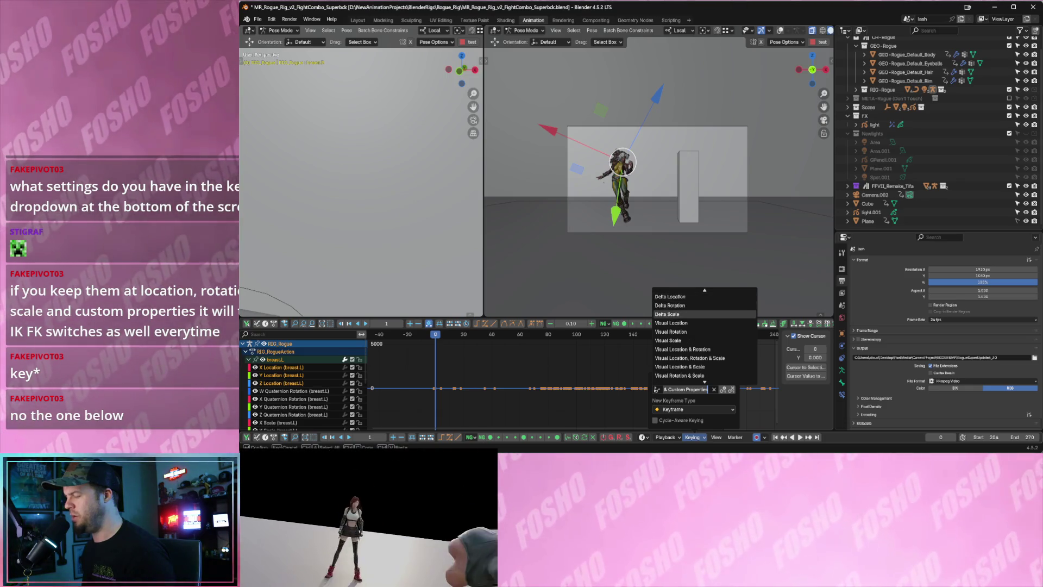
scroll(679, 314, up, 8)
scroll(679, 314, up, 2)
scroll(679, 313, down, 11)
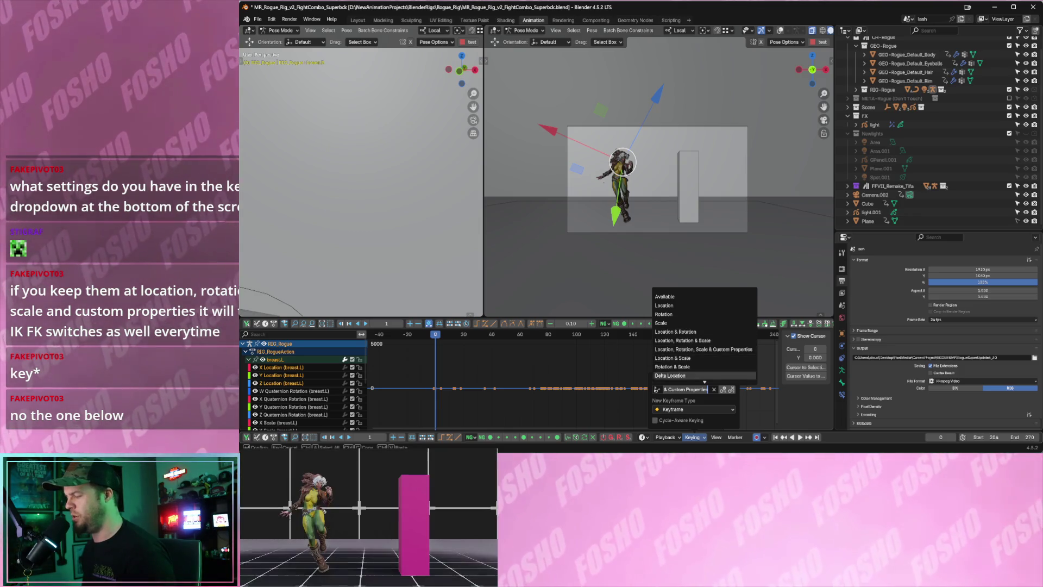
scroll(679, 337, down, 5)
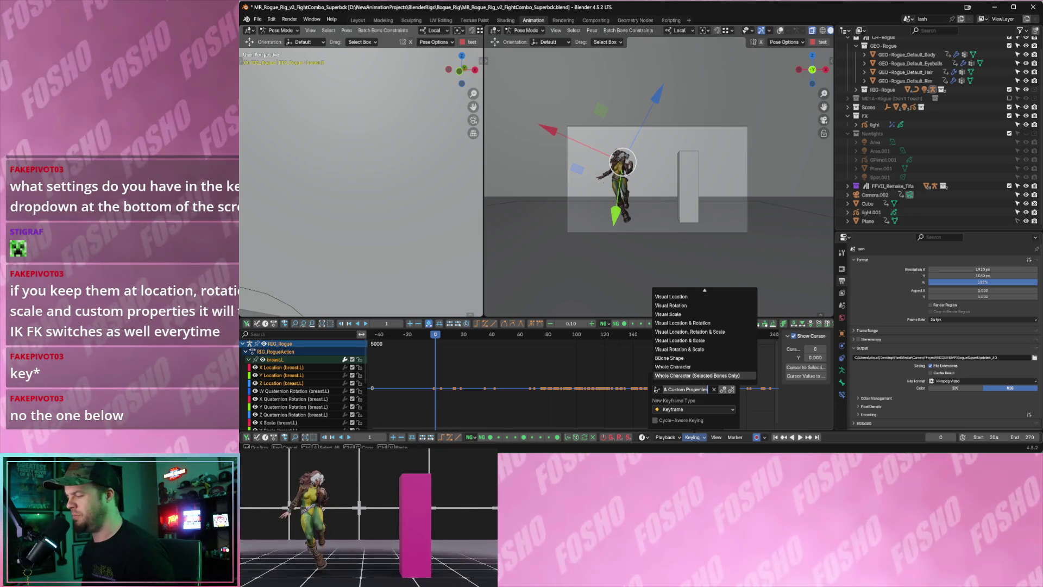
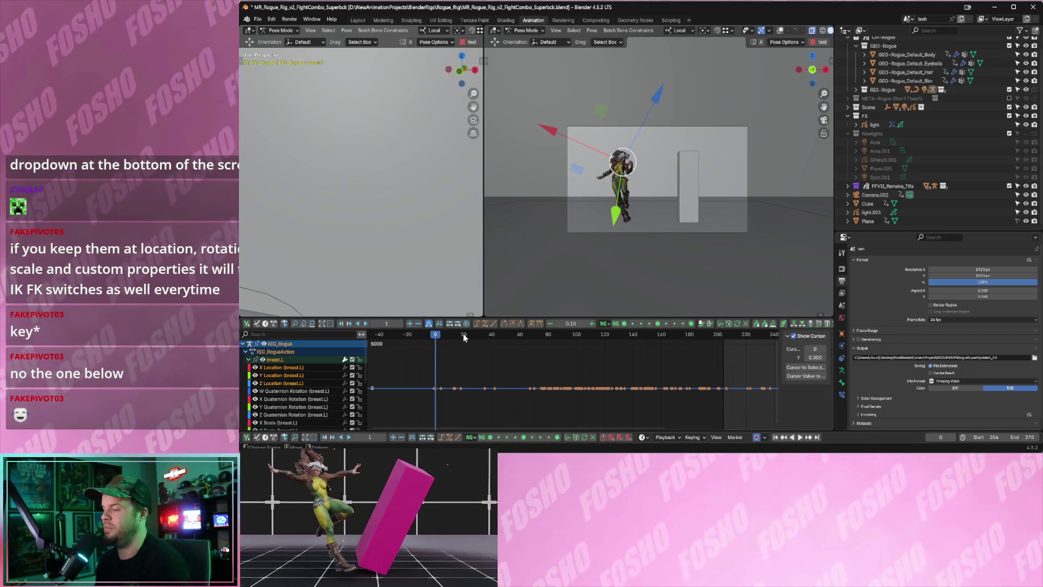
Scrub and play back the Rogue fight combo twice, leaving the current frame at 212.
drag(465, 337, 734, 337)
middle_drag(677, 355, 581, 370)
key(space)
click(618, 337)
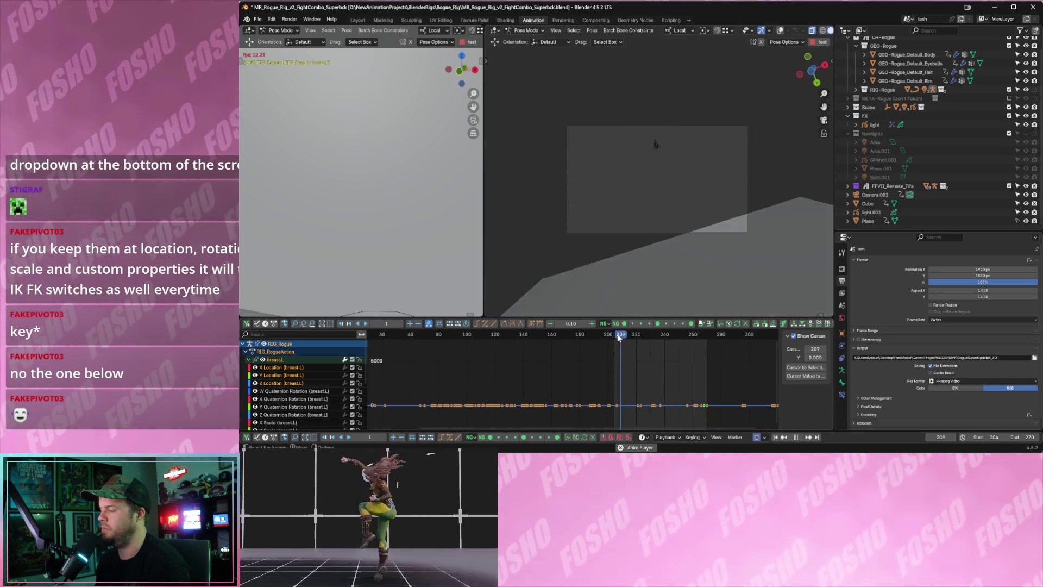
key(space)
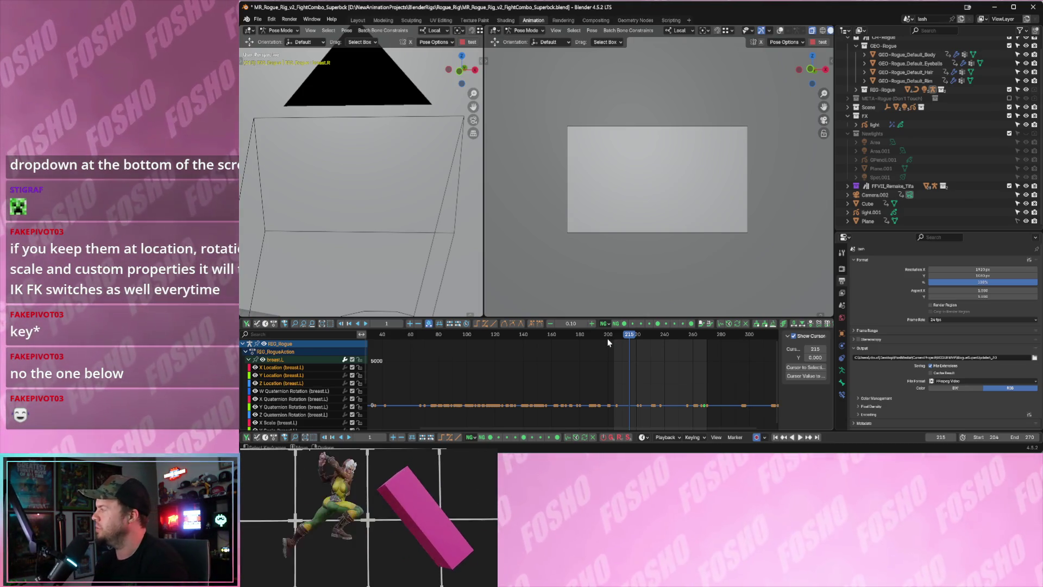
key(space)
click(625, 337)
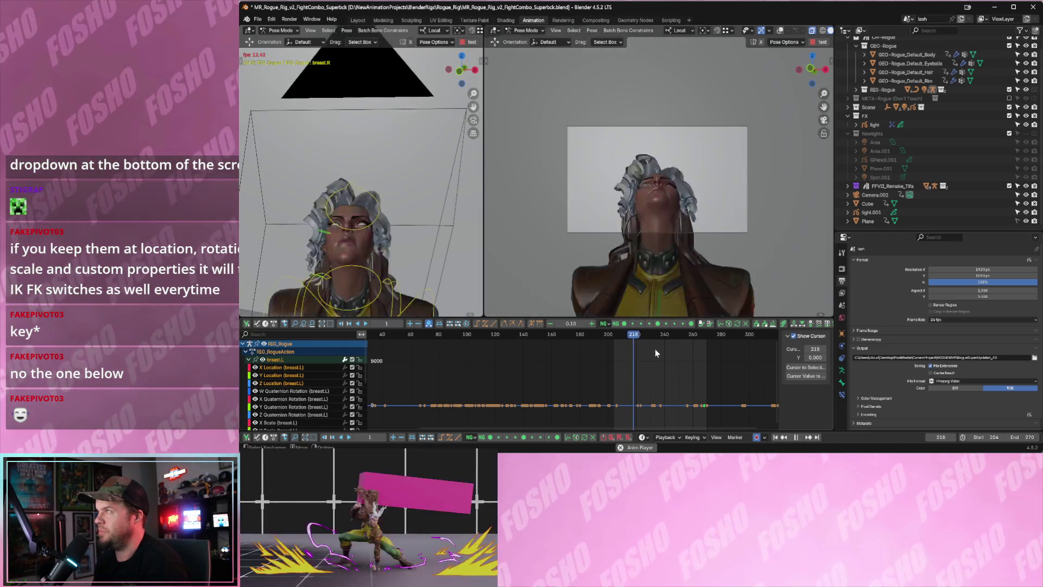
key(space)
click(624, 335)
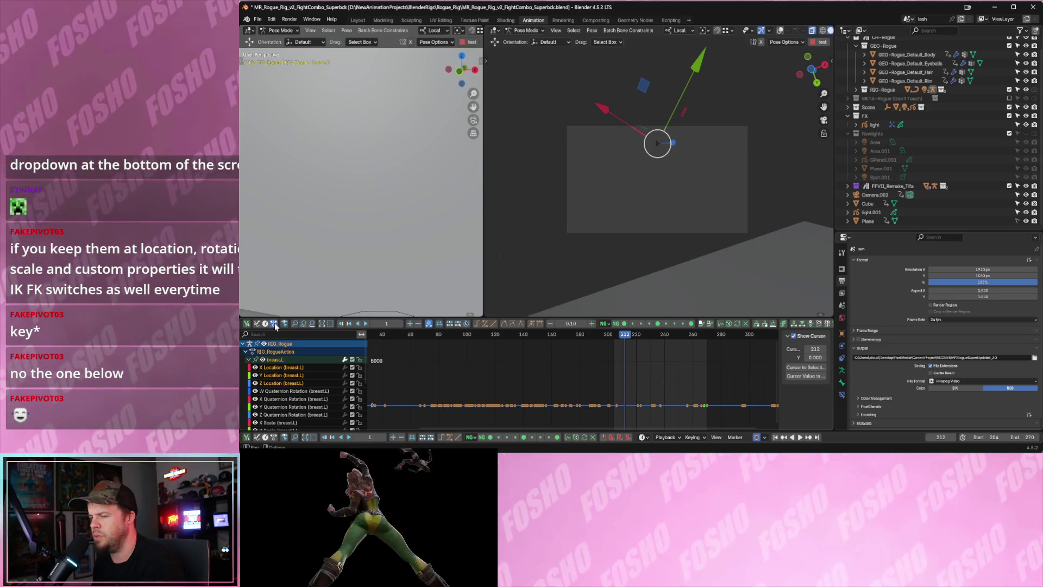
Swap the lower Graph Editor for the Dope Sheet, play the animation, and select all bones.
key(ctrl+Tab)
key(space)
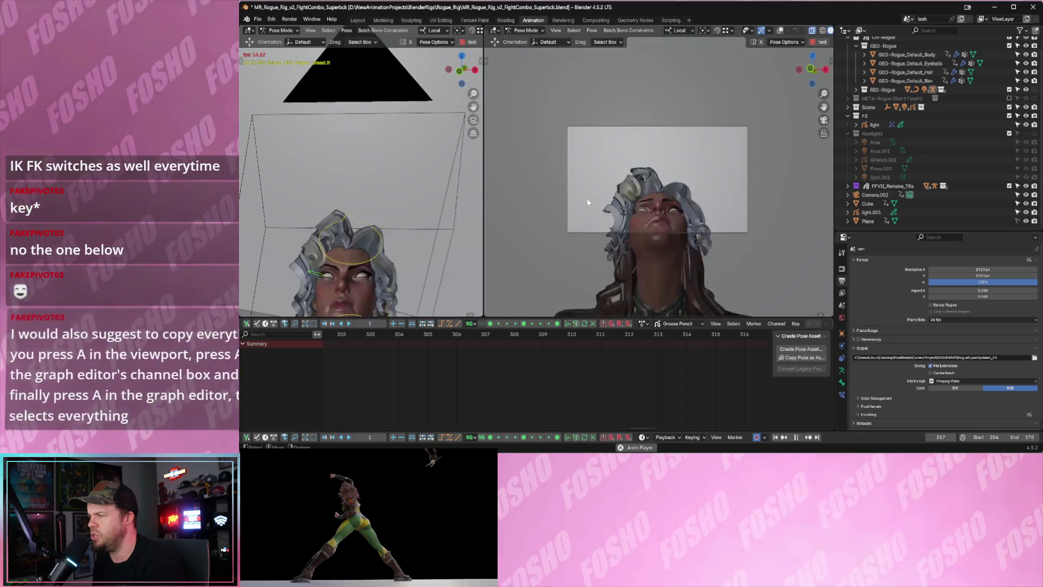
key(a)
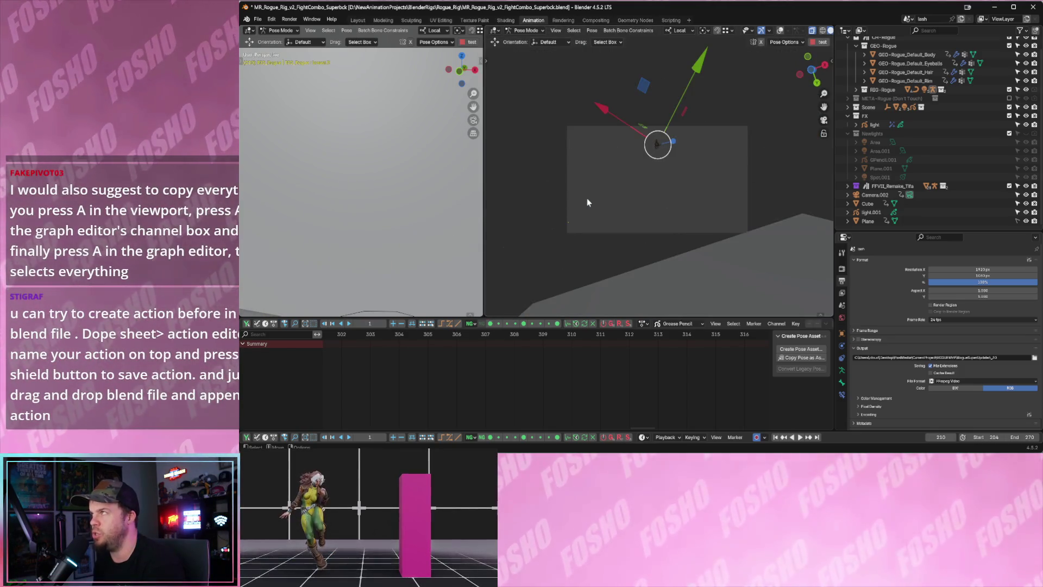
key(space)
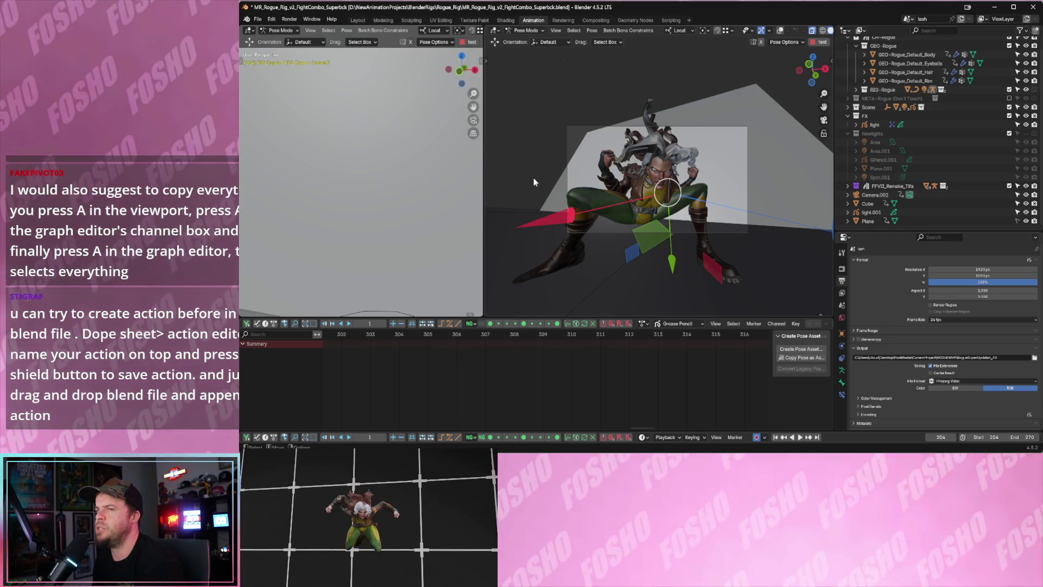
Load Tifa_Rig_Idle_Reversed.blend from recent files with Don't Save, and show its keyframes as a Dope Sheet.
click(259, 20)
mouse_move(294, 46)
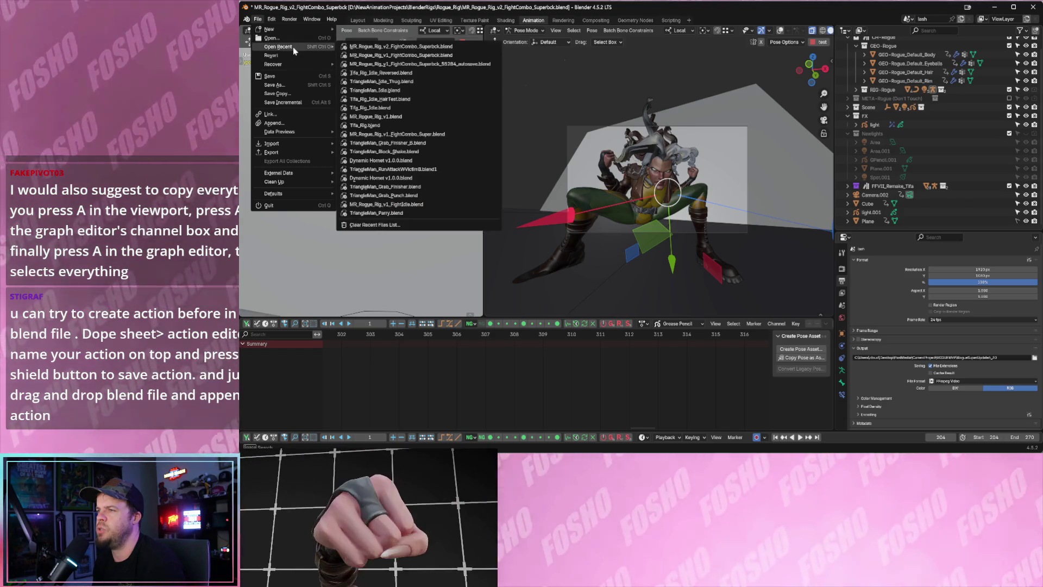
click(425, 86)
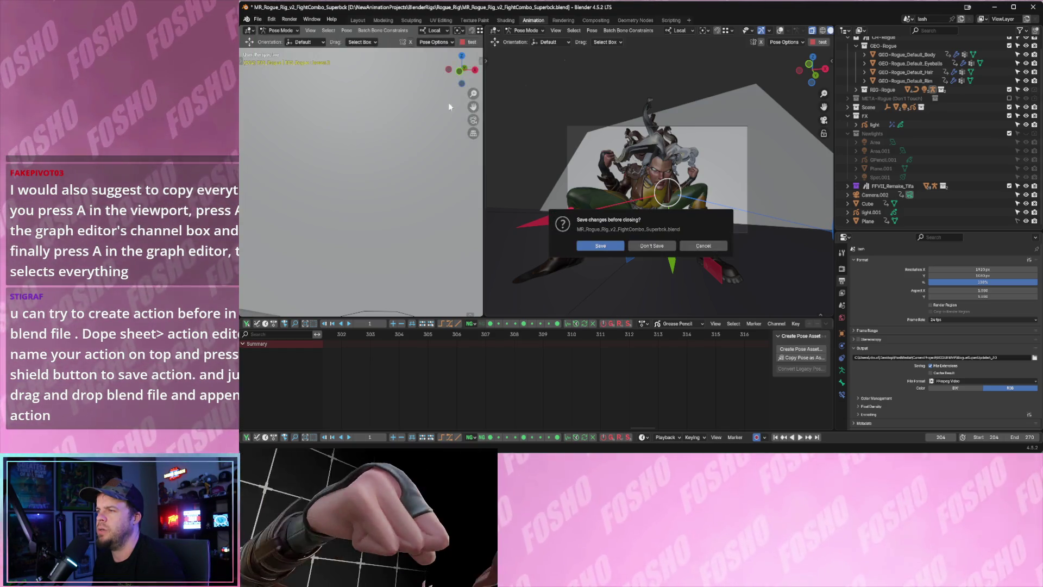
click(660, 243)
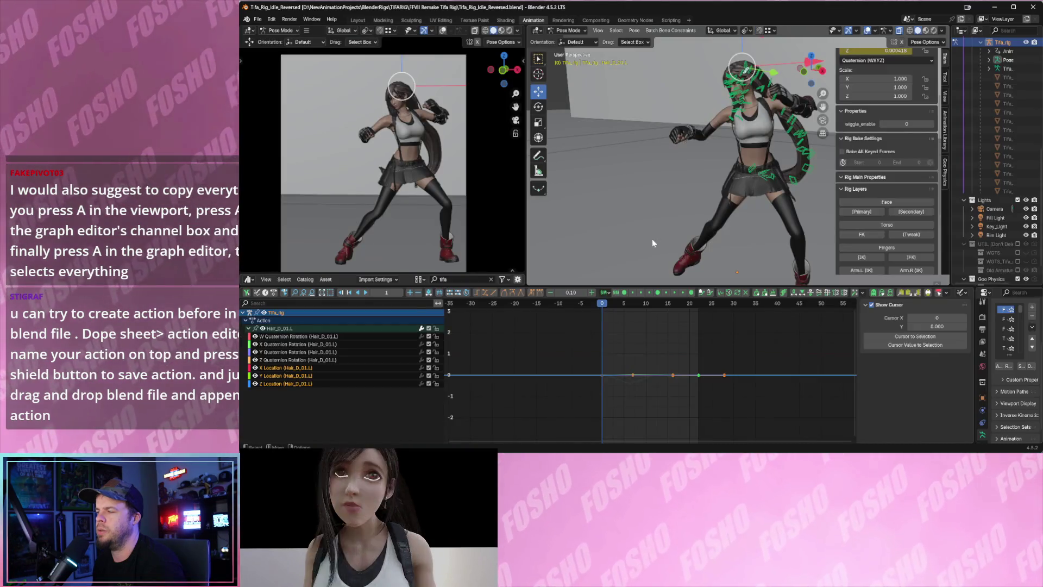
click(274, 294)
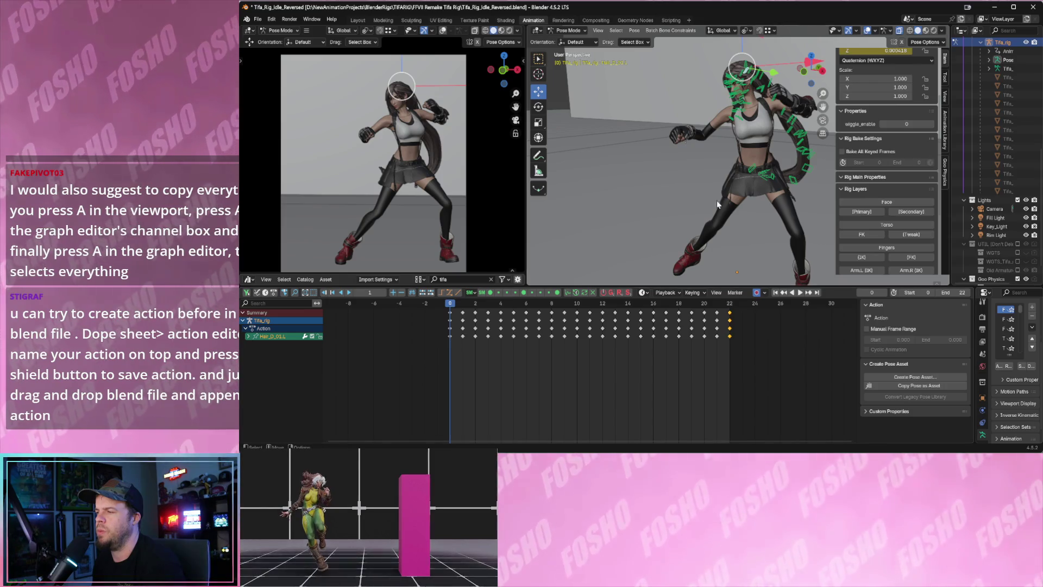
Turn on the face, torso and finger rig layers plus the left arm IK layer.
click(886, 201)
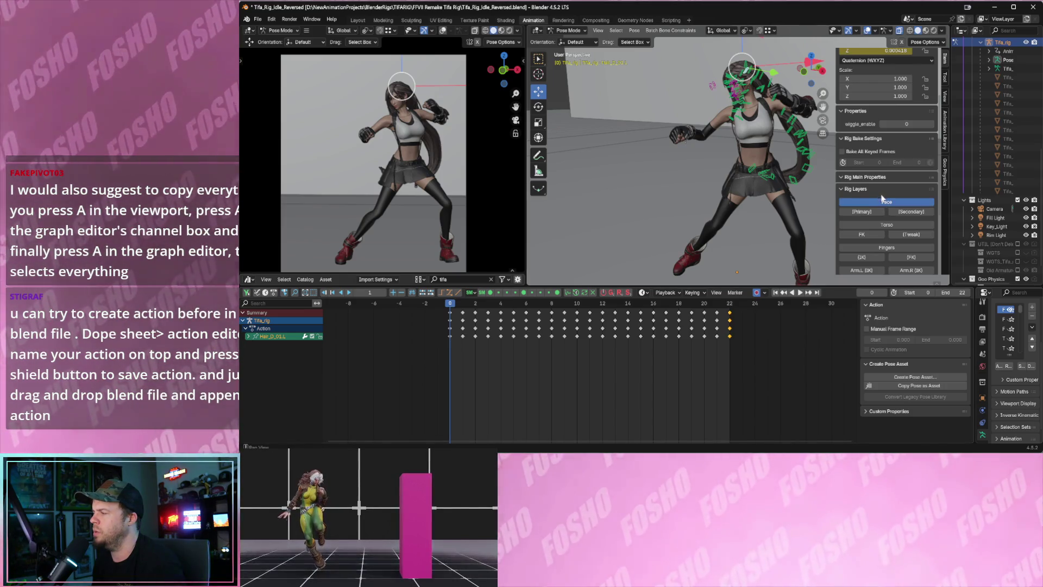
click(863, 211)
click(911, 211)
click(887, 224)
click(861, 234)
click(911, 234)
click(886, 247)
click(862, 257)
click(911, 257)
click(861, 270)
Turn on the remaining arm IK, FK and tweak layers and the leg IK, FK and tweak layers.
scroll(884, 245, down, 3)
click(911, 217)
click(861, 227)
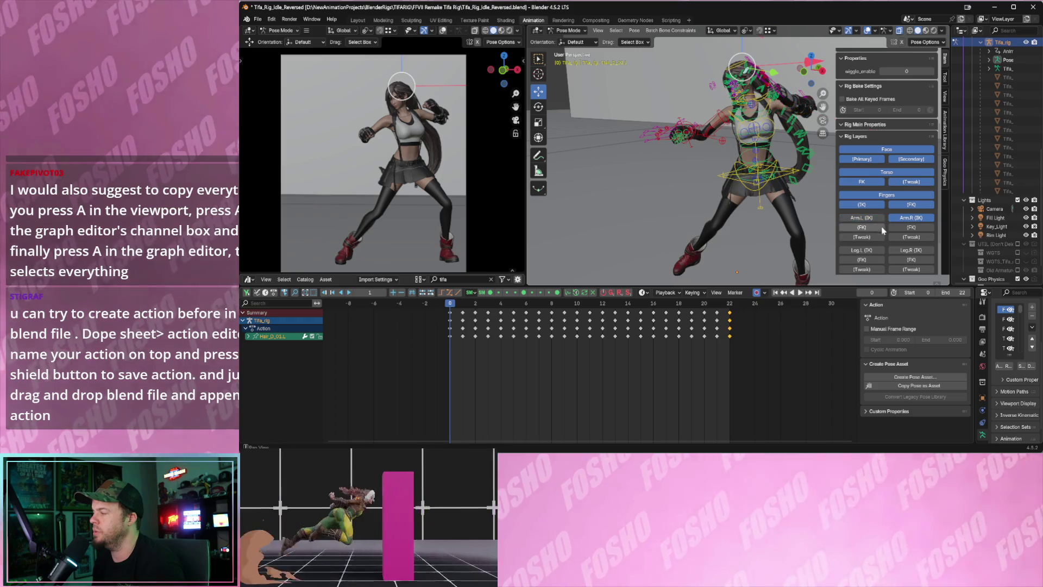
click(911, 227)
click(861, 237)
click(910, 237)
click(861, 250)
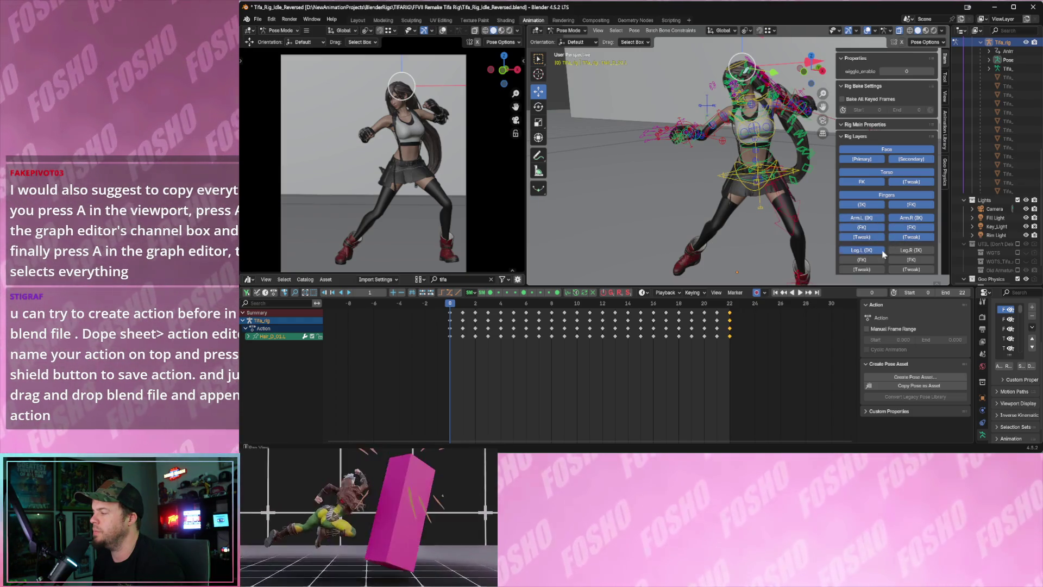
click(911, 250)
click(861, 259)
click(911, 260)
click(911, 270)
Turn on the last leg tweak layer and the hair, weapon and clothes rig layers.
scroll(895, 269, down, 2)
click(861, 234)
click(861, 247)
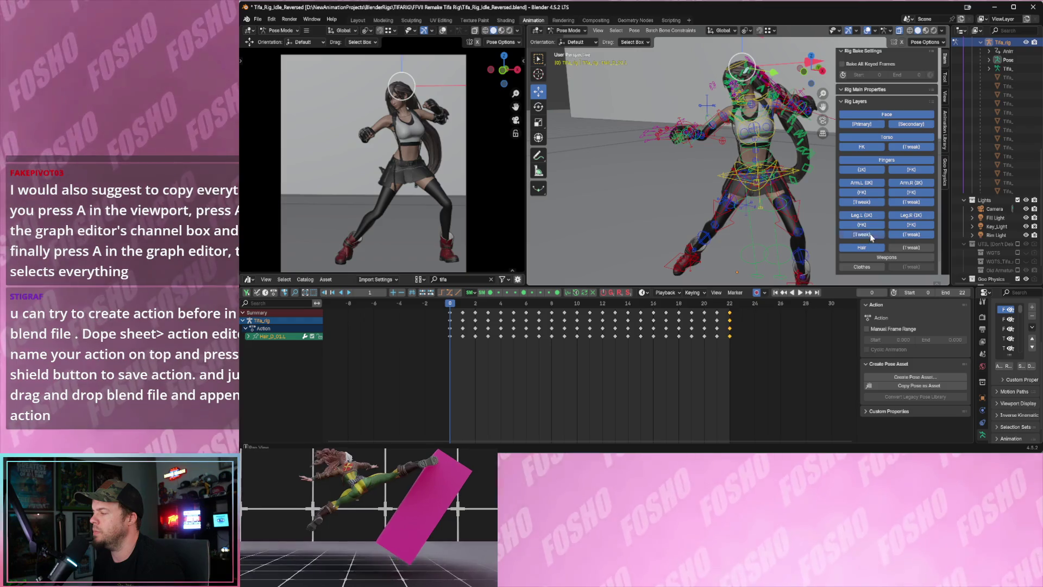
click(911, 247)
click(886, 257)
click(864, 266)
click(907, 266)
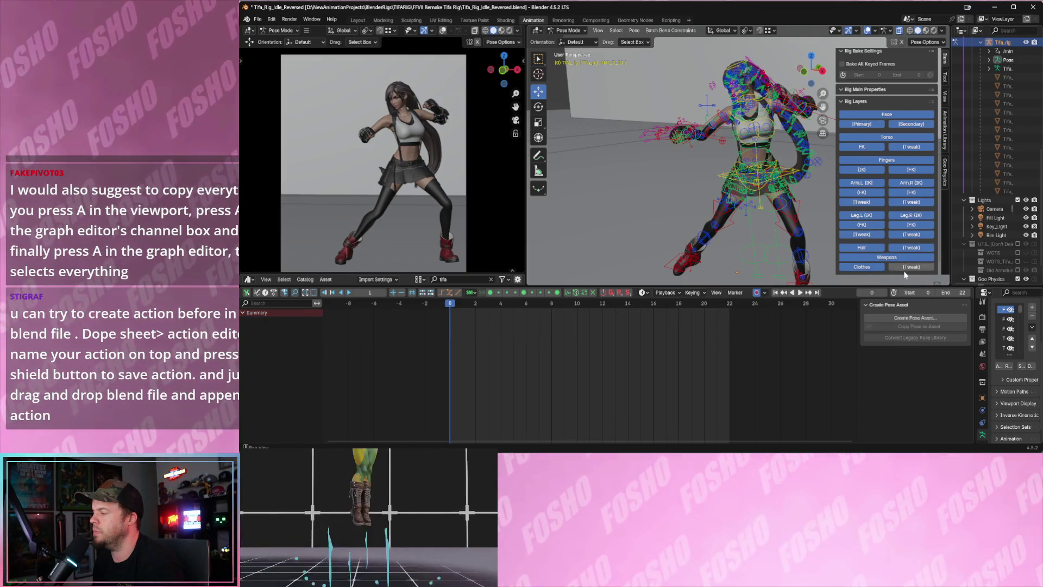
Select all of Tifa's bones and browse the Dope Sheet's asset options without choosing one.
key(a)
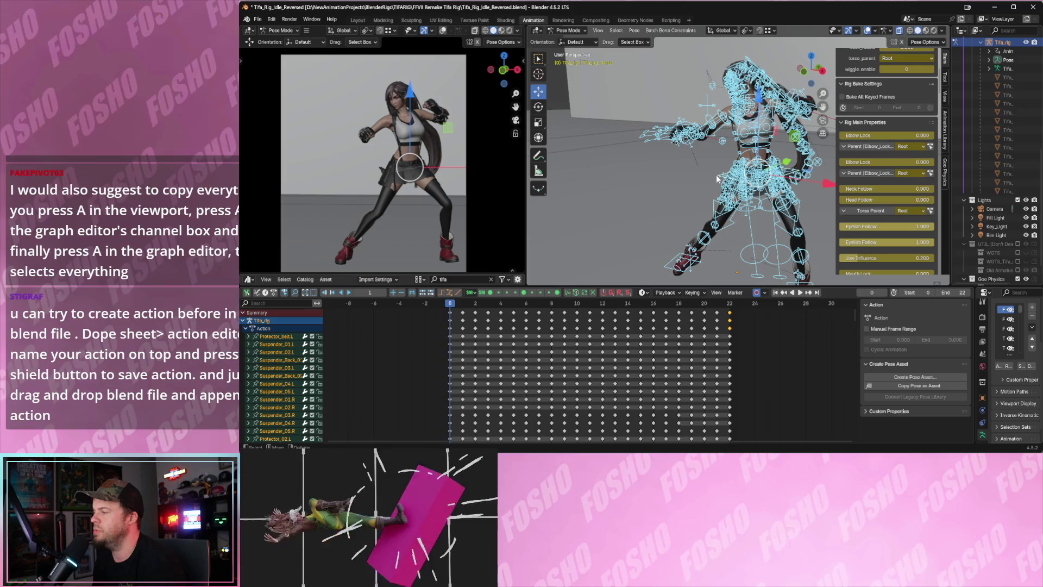
scroll(405, 384, down, 2)
scroll(564, 358, down, 2)
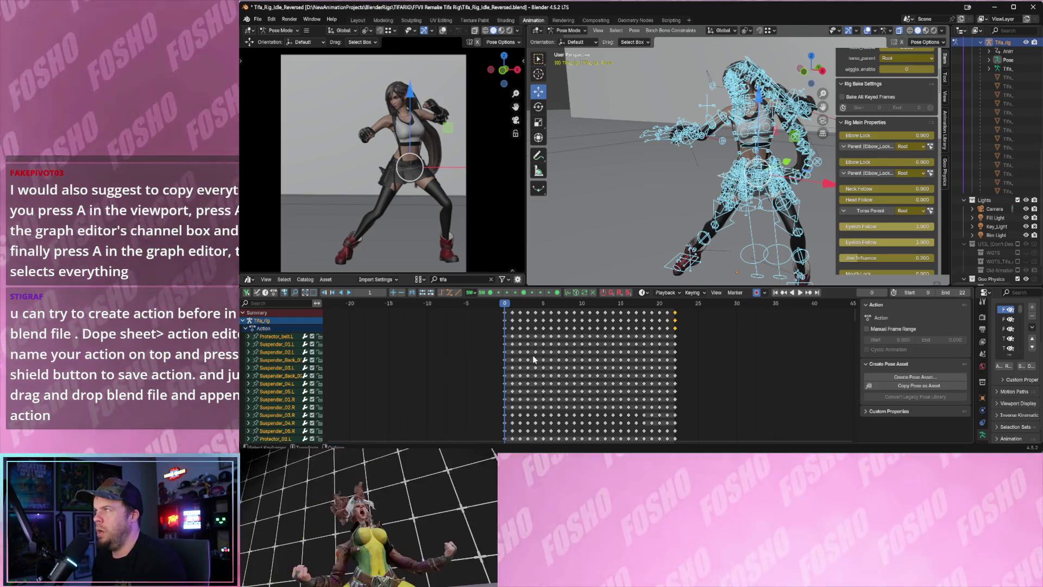
click(283, 280)
mouse_move(305, 279)
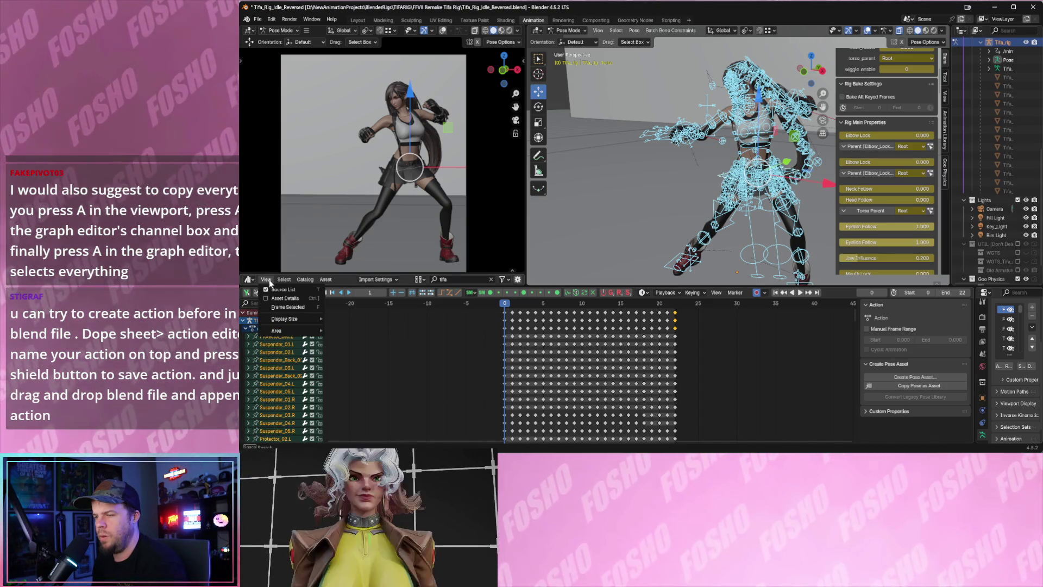
click(326, 280)
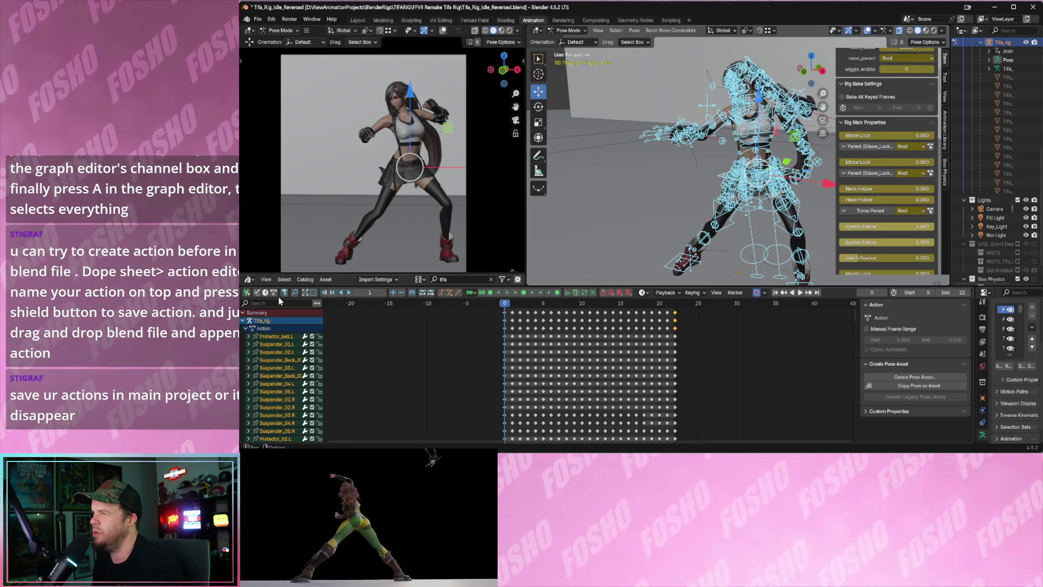
Select all the idle action's keyframes from frame 0 to 22 and expand the sidebar's Custom Properties.
click(291, 280)
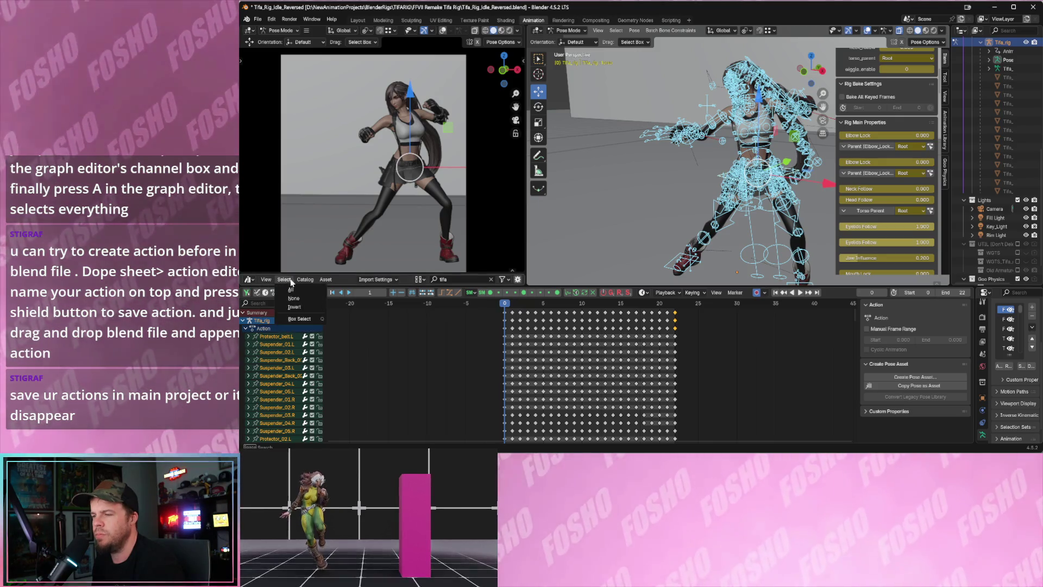
click(249, 281)
key(Escape)
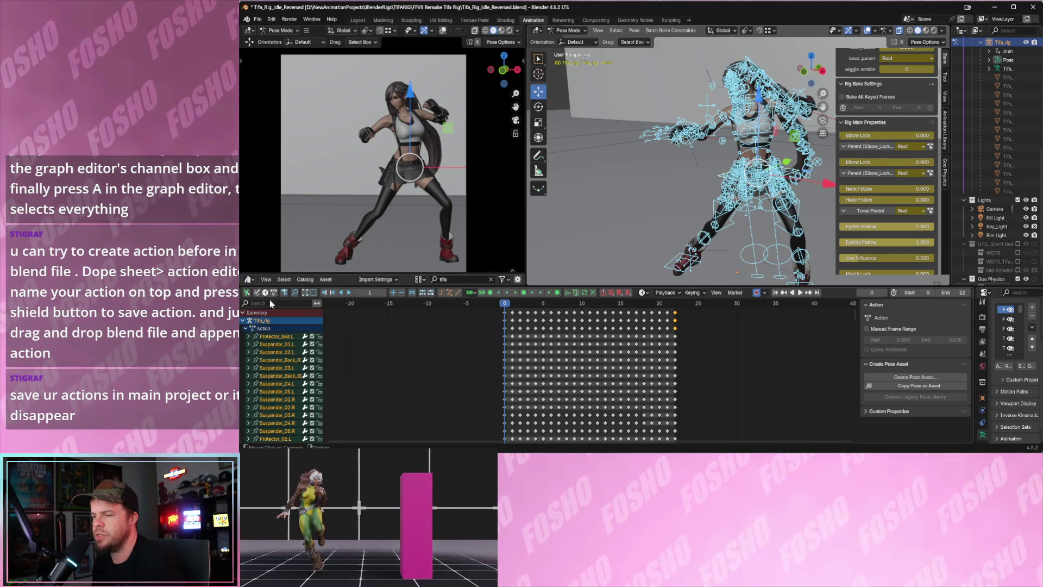
key(a)
scroll(659, 402, down, 2)
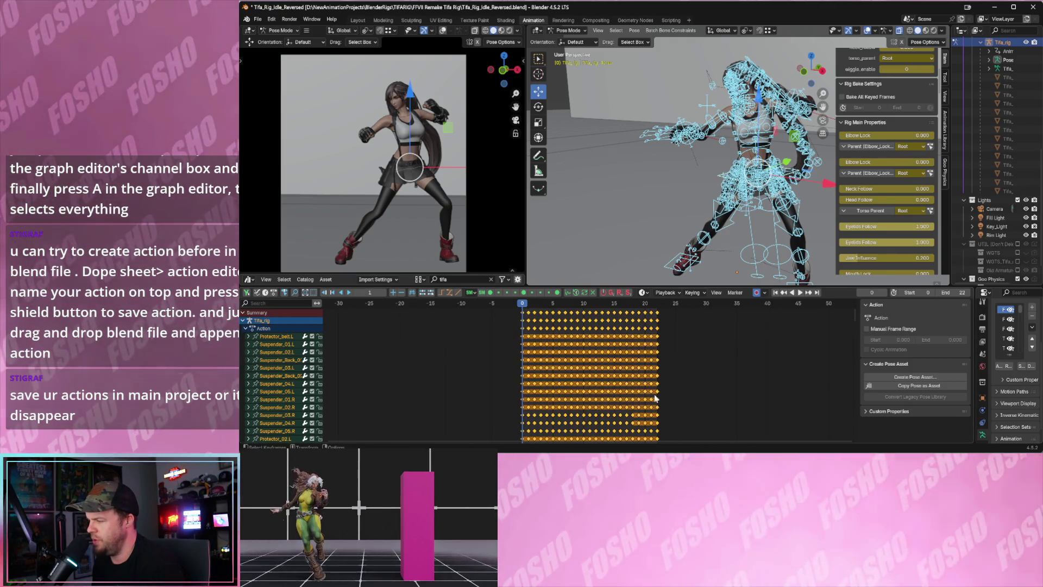
scroll(666, 389, up, 1)
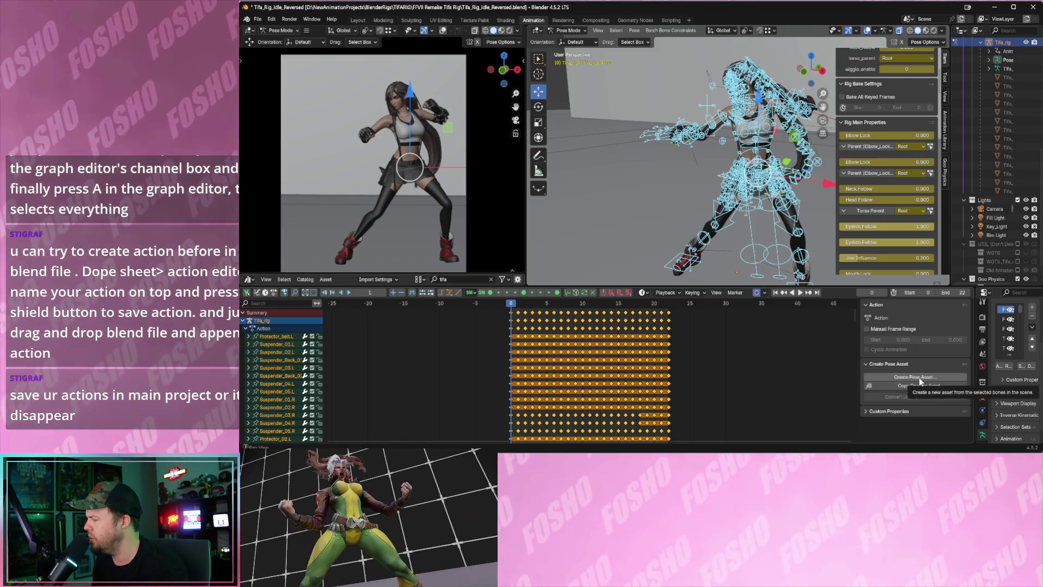
click(882, 411)
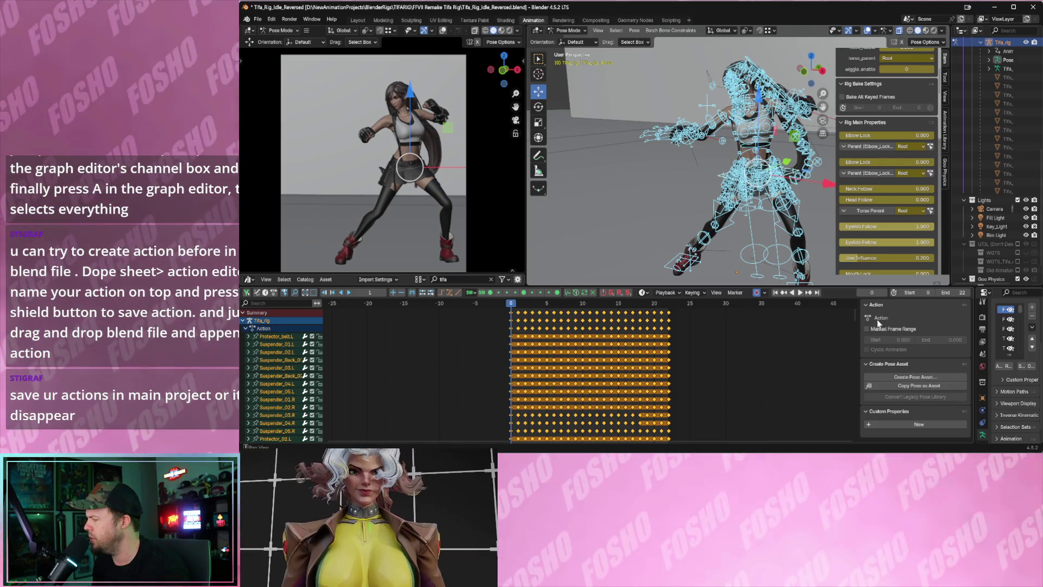
click(869, 306)
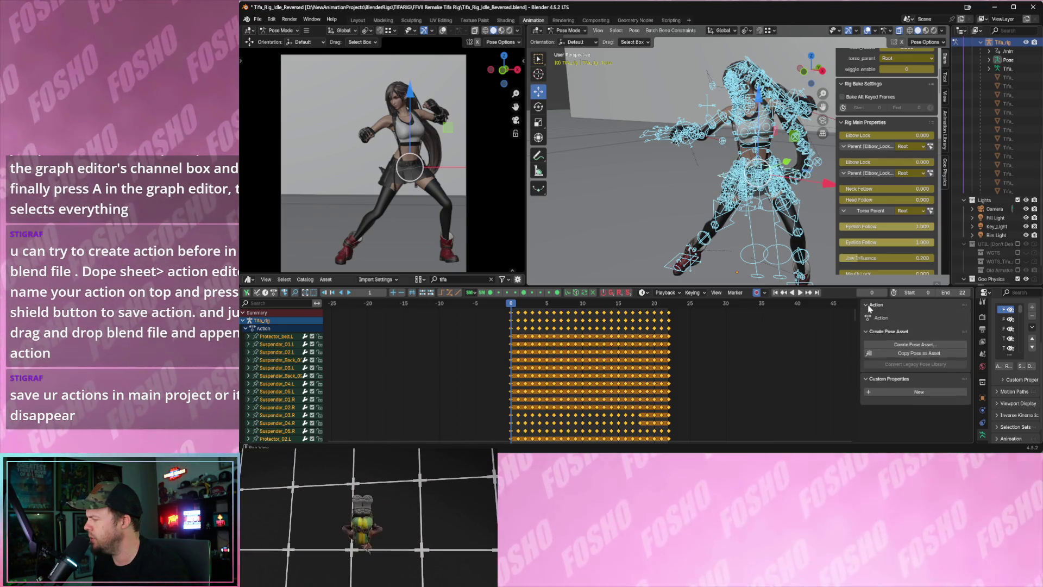
click(869, 307)
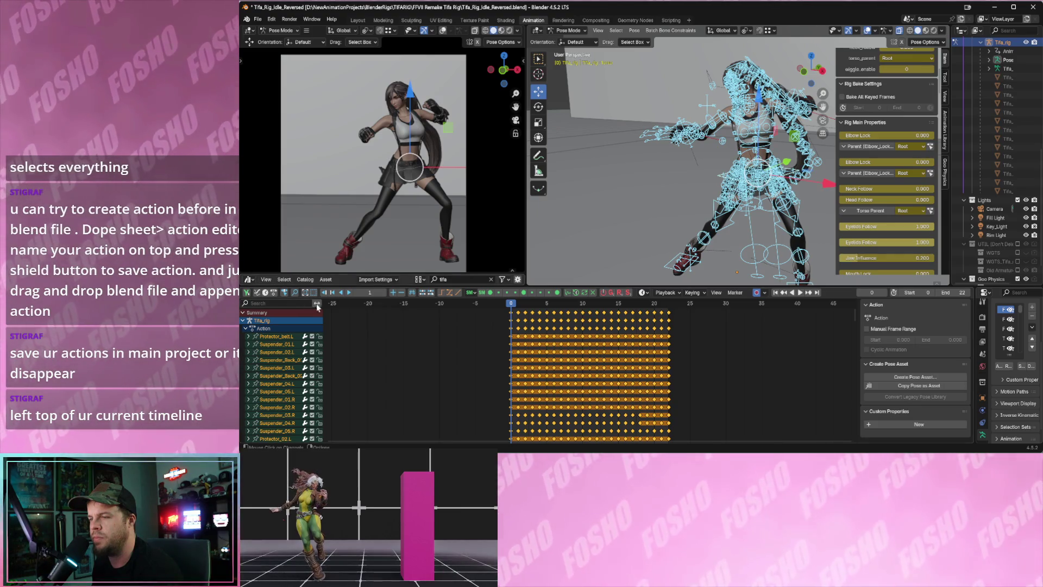
Close the File menu and turn the bottom timeline into a Dope Sheet.
click(258, 19)
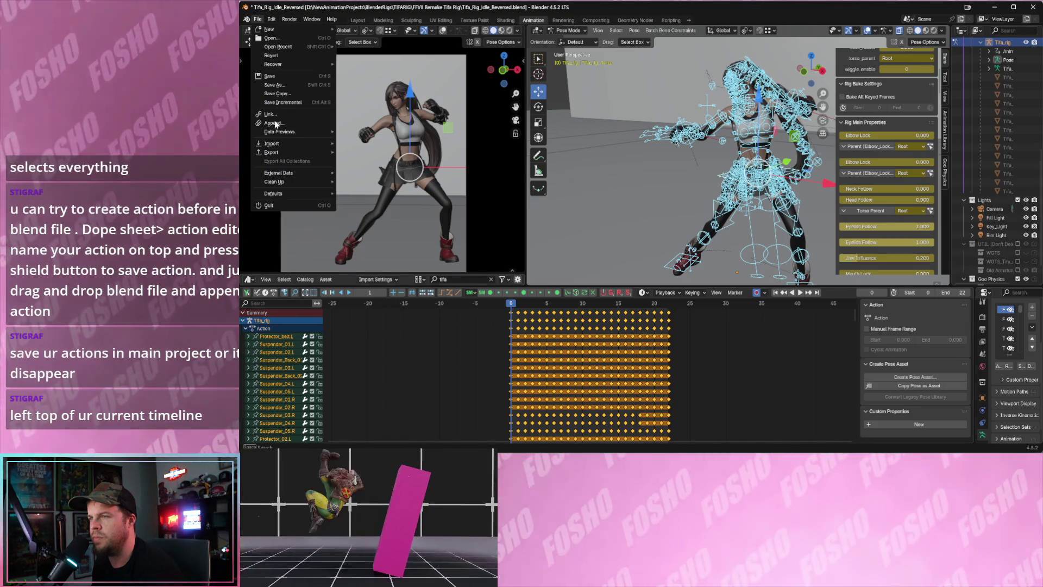
mouse_move(277, 147)
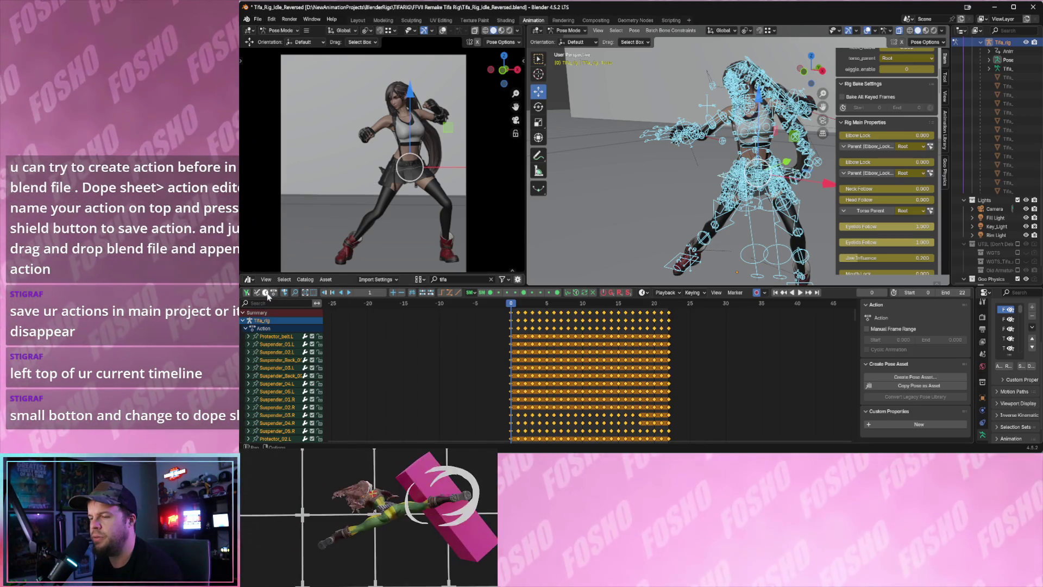
click(273, 293)
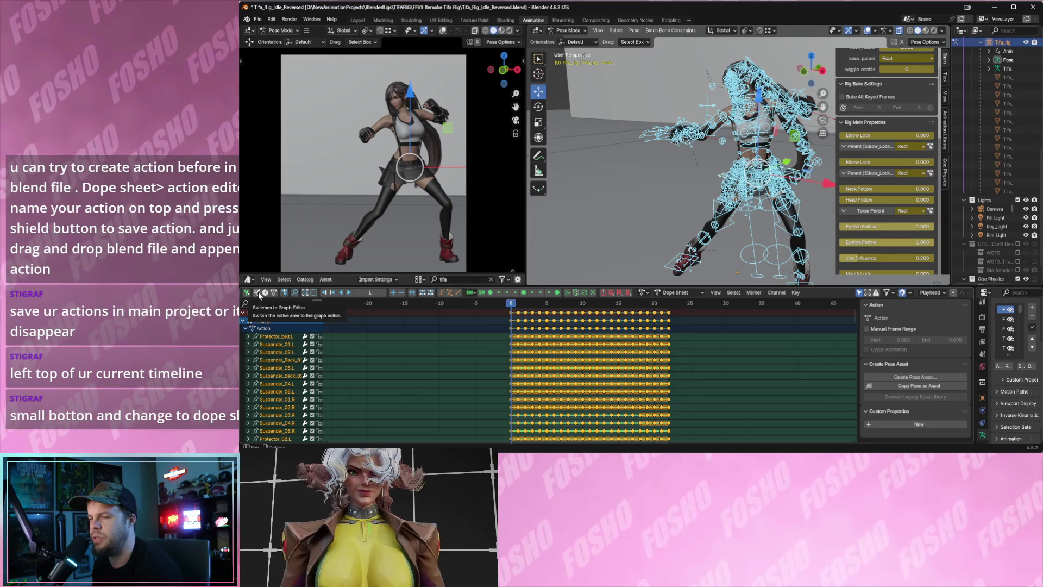
click(275, 294)
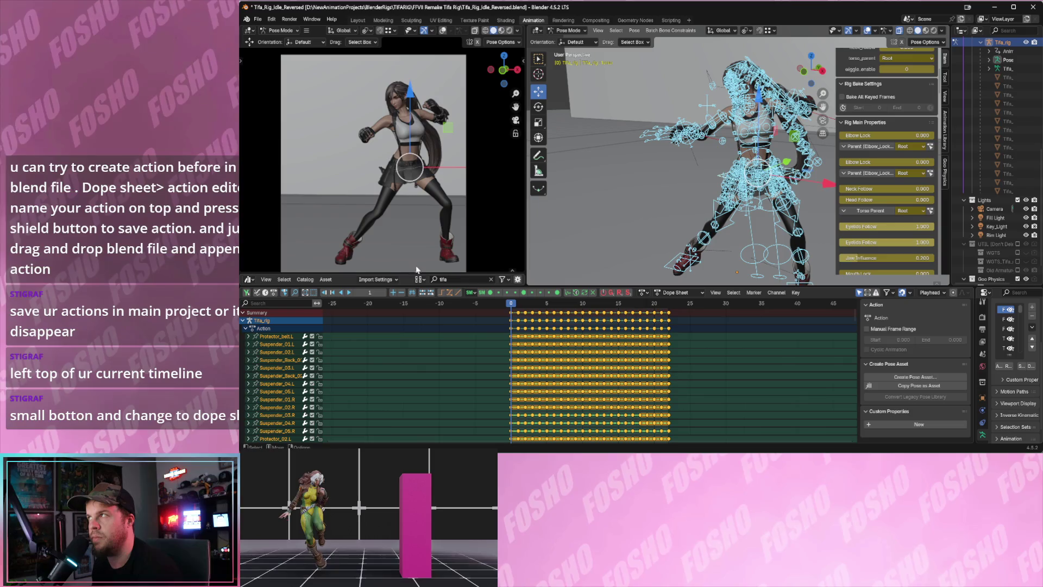
Try the Action Editor mode, then return the editor to the plain Dope Sheet.
click(689, 292)
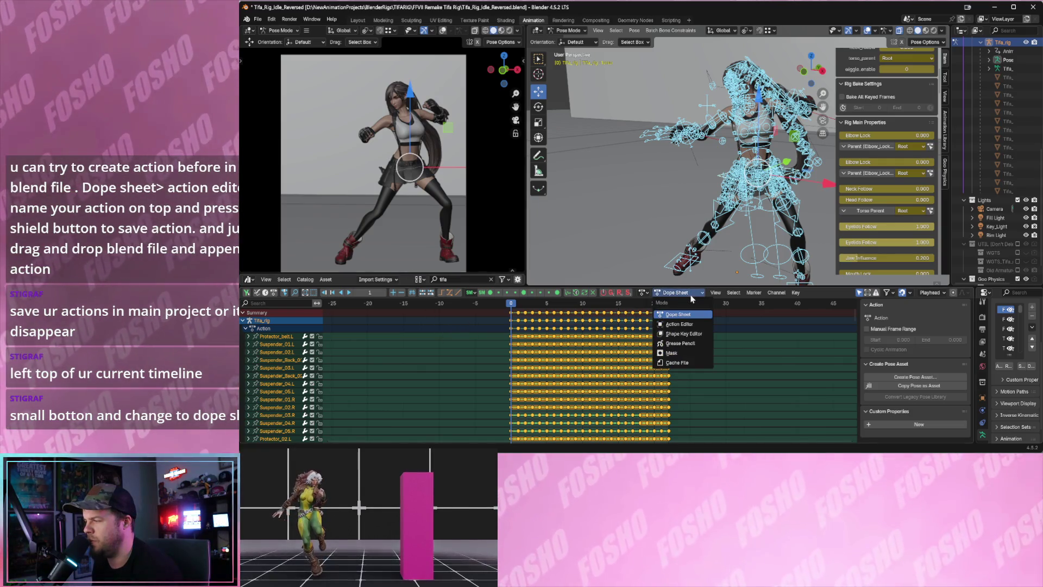
click(681, 323)
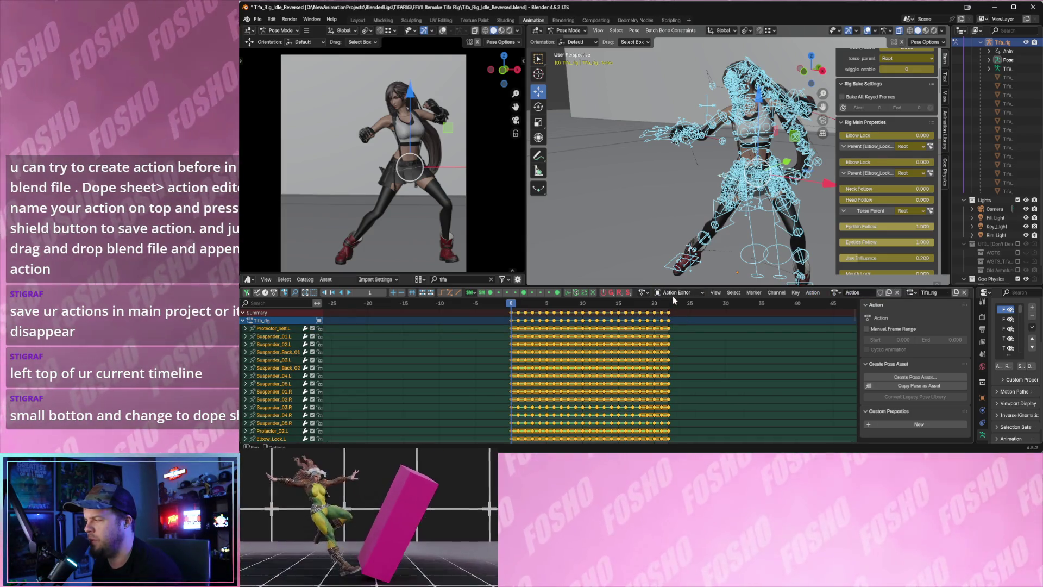
click(854, 292)
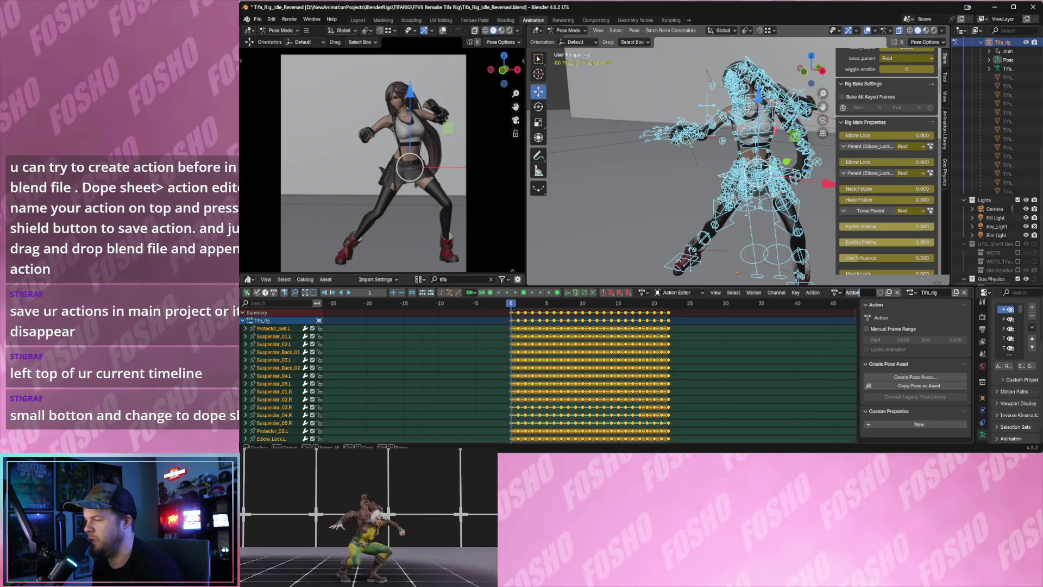
click(679, 293)
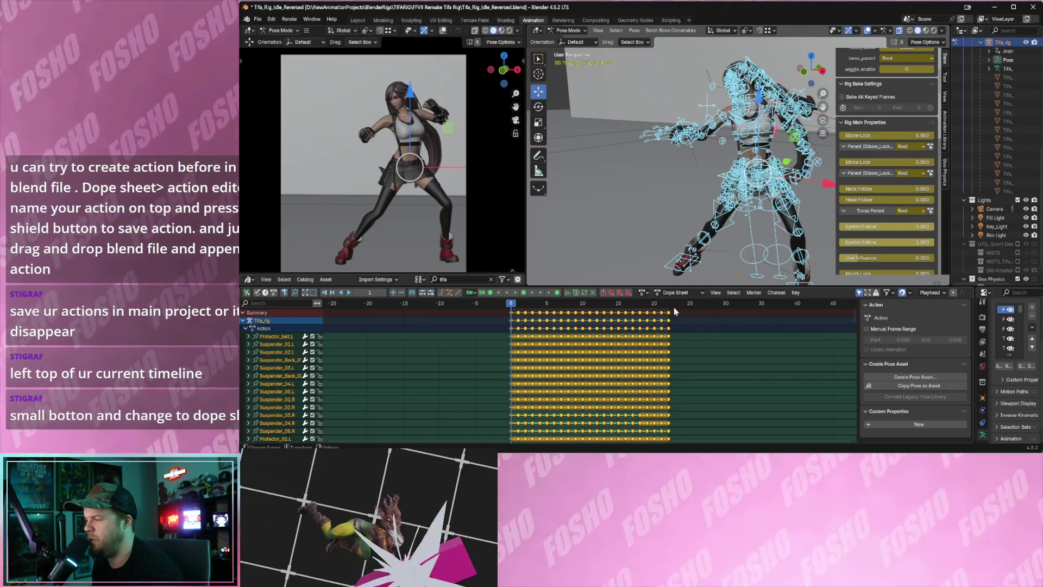
click(675, 322)
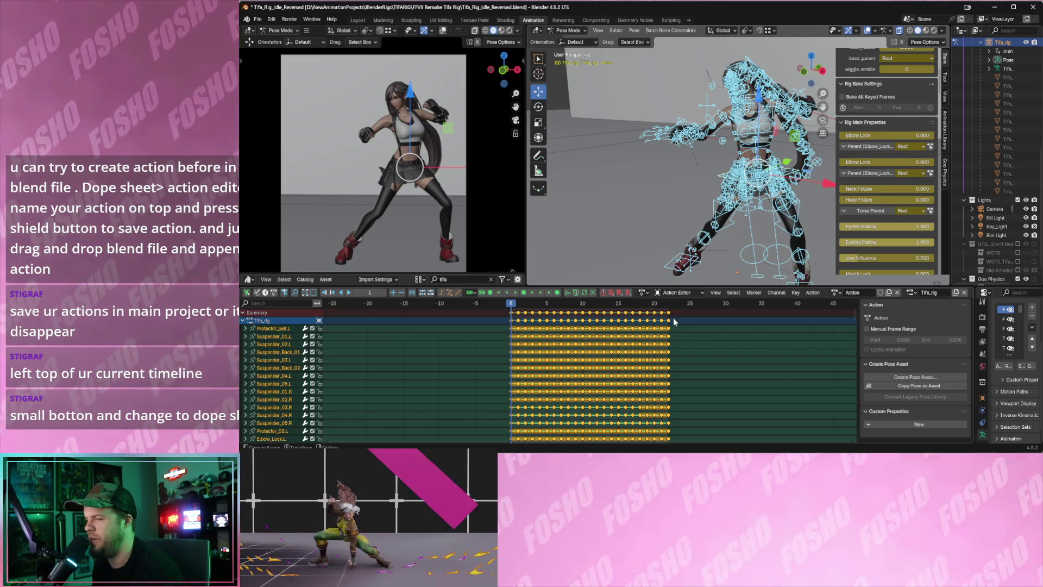
click(673, 293)
click(667, 316)
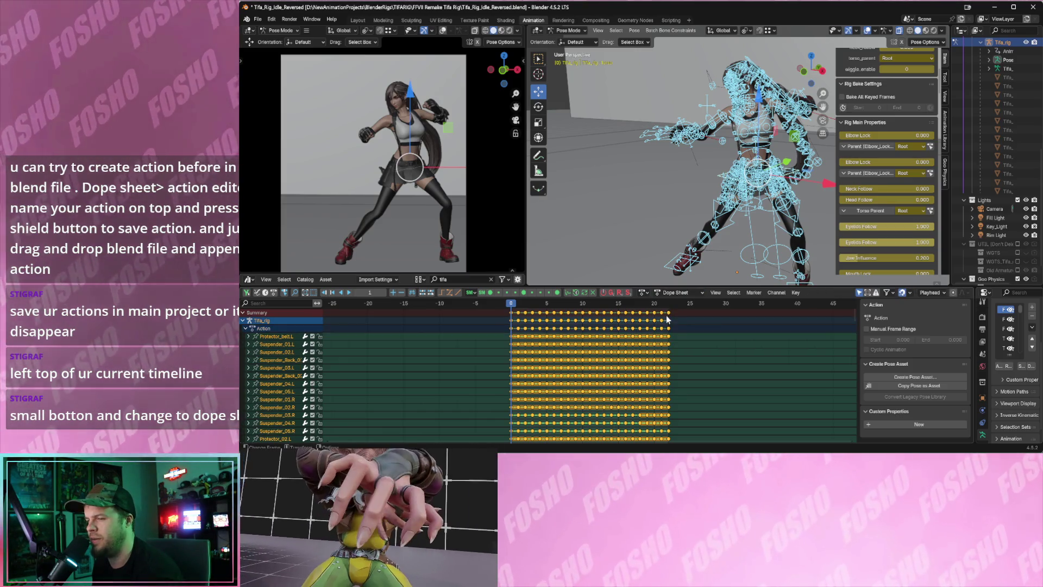
Set the Dope Sheet mode to Action Editor so Tifa_rig's action is shown.
scroll(336, 386, up, 2)
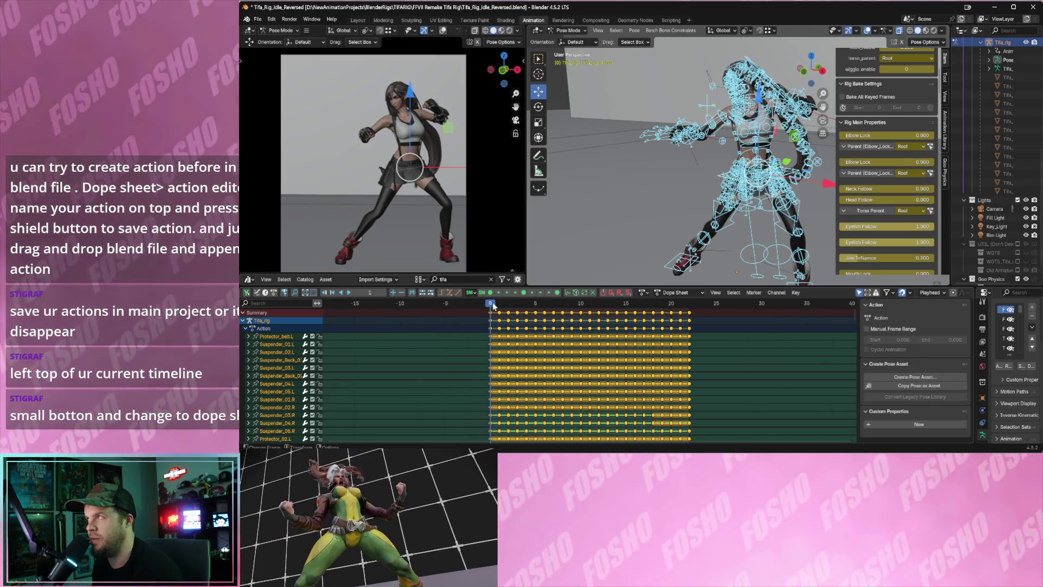
click(679, 293)
click(680, 294)
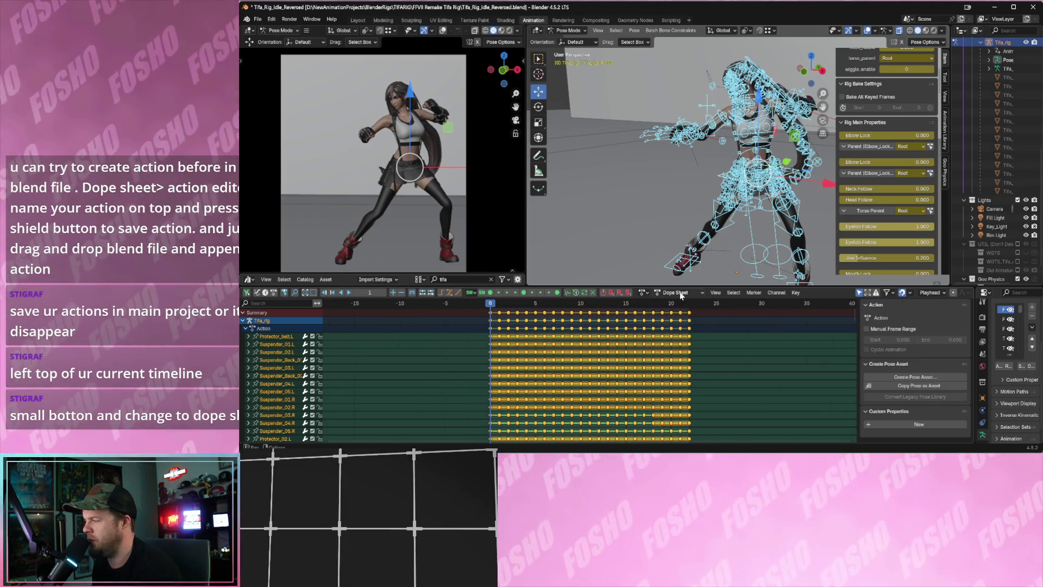
click(716, 294)
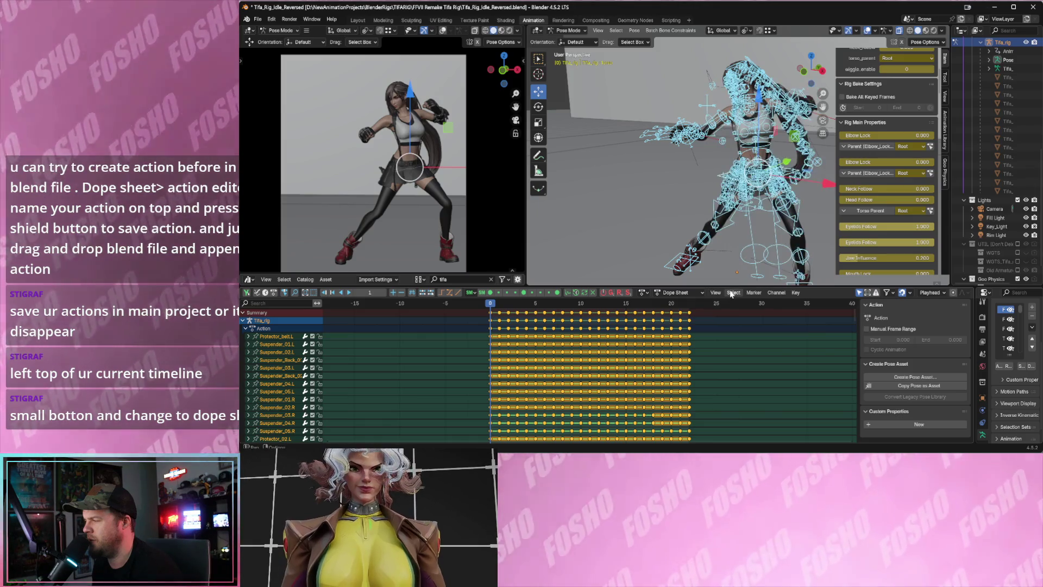
click(676, 293)
click(674, 326)
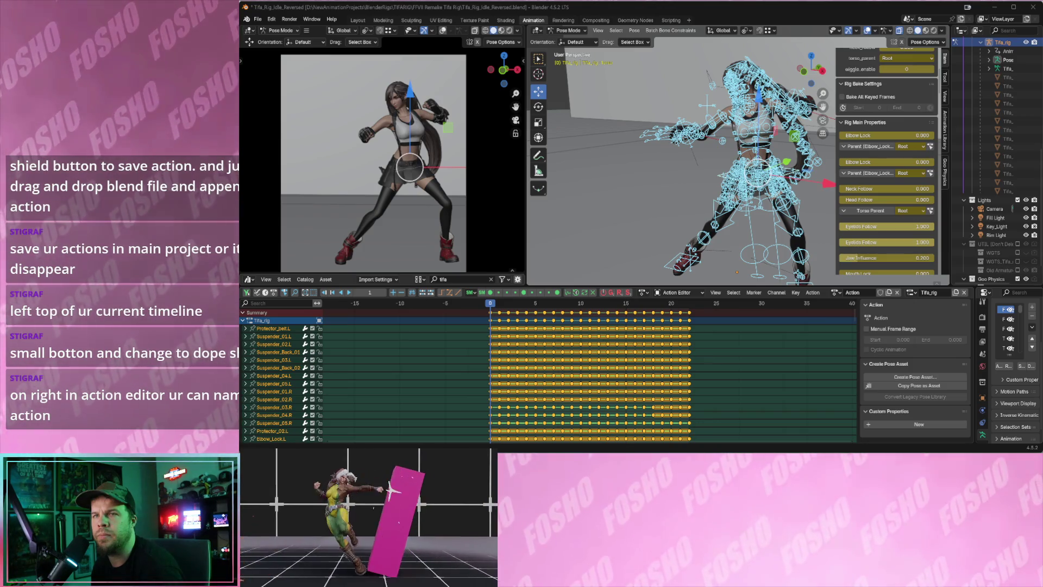
click(683, 295)
click(688, 295)
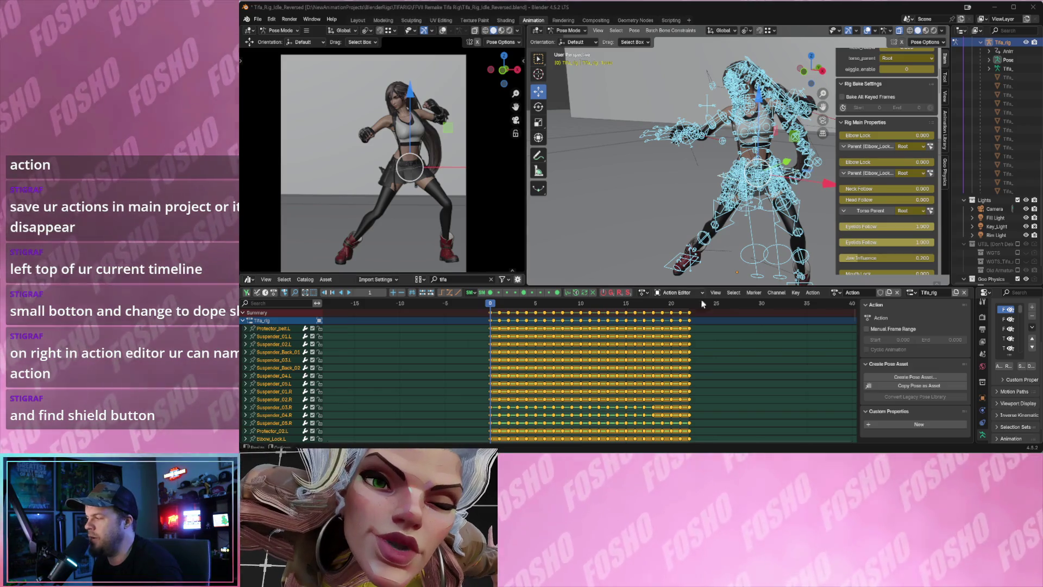
Replace the action name in the Action Editor header with IdleTifa and toggle its Fake User shield.
click(881, 292)
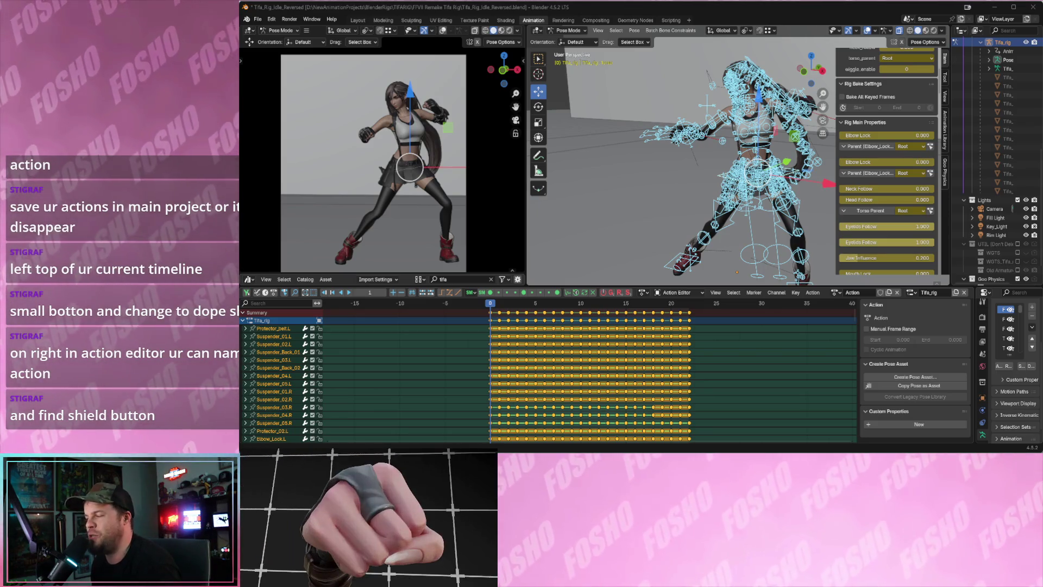
double_click(864, 292)
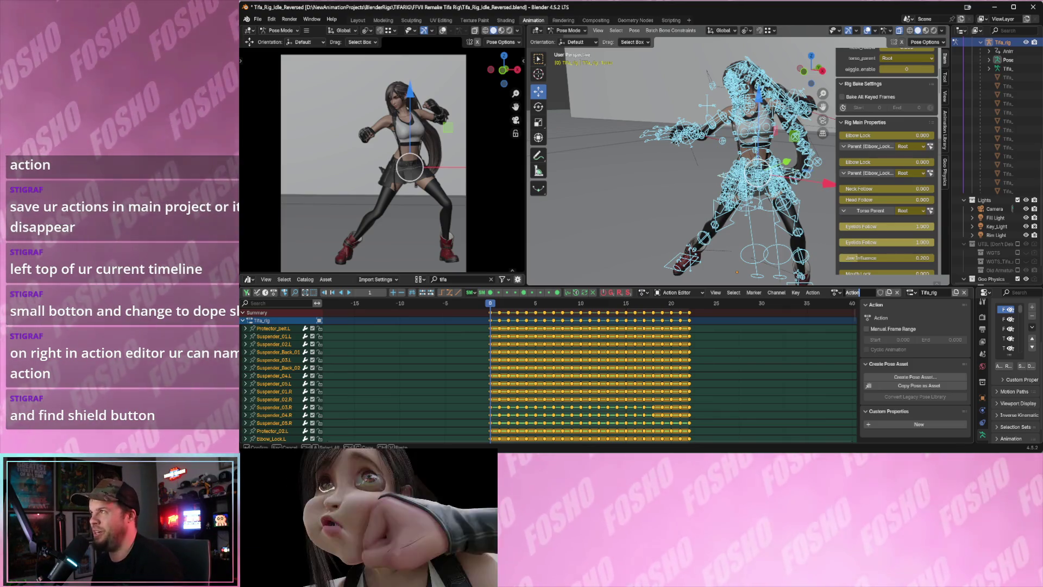
key(BackSpace)
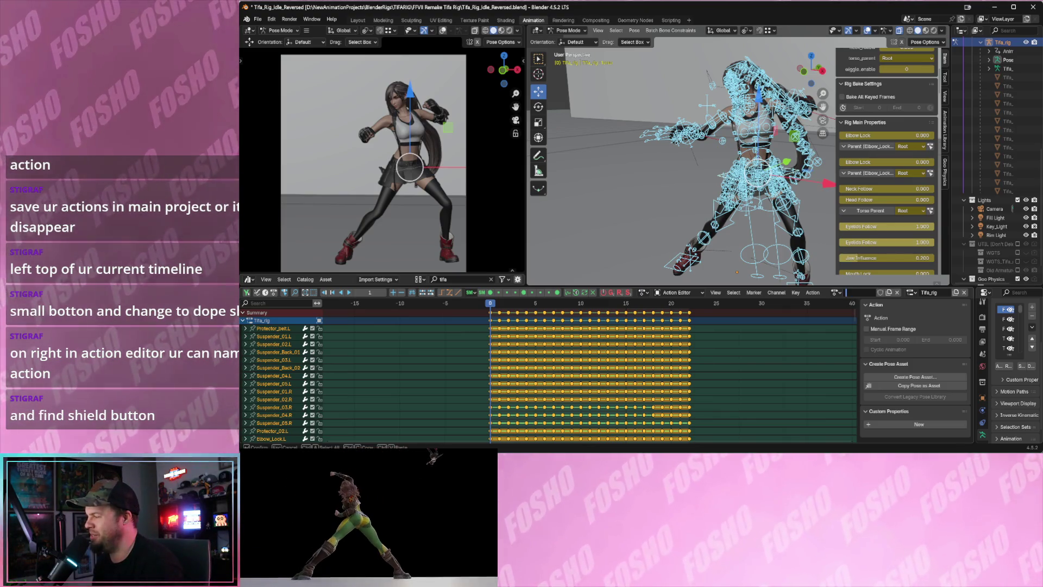
text(Idle)
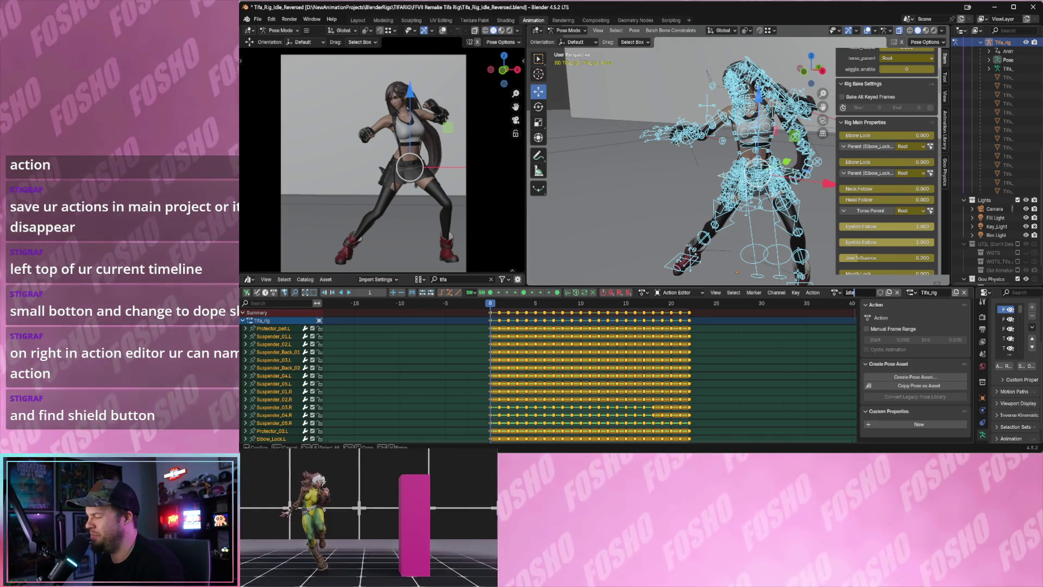
text(Tifa)
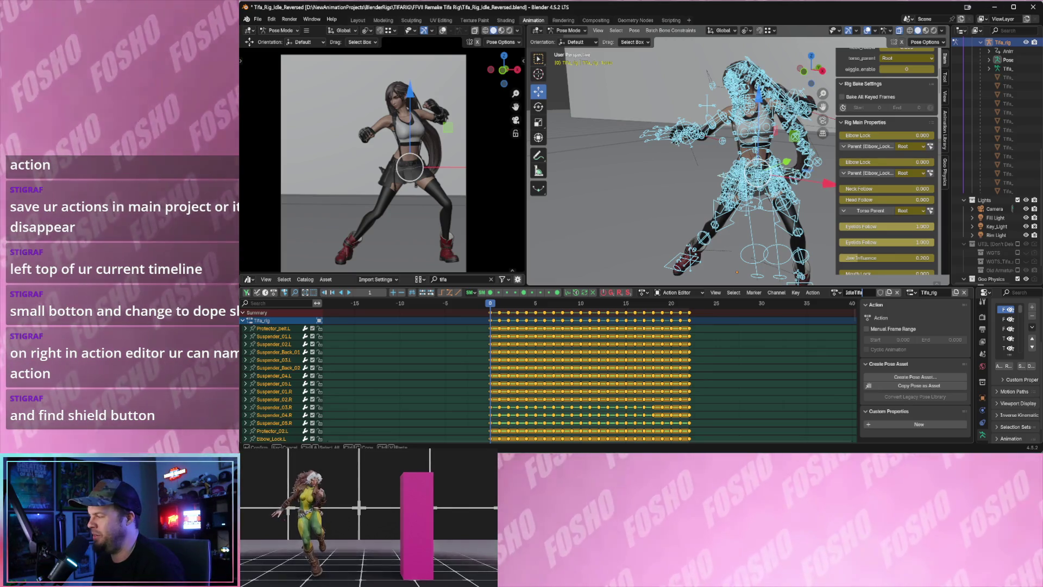
click(881, 292)
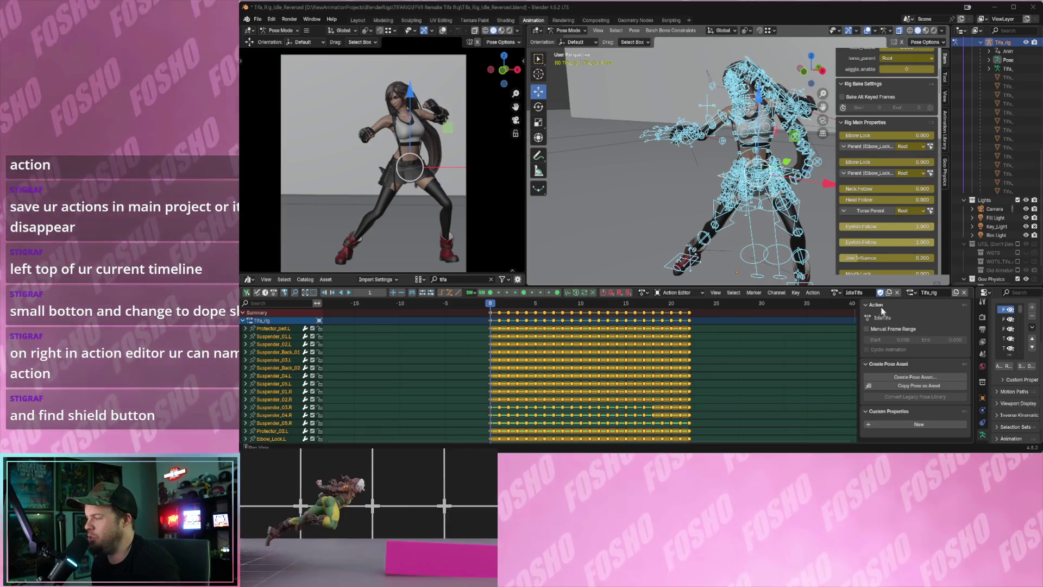
Check IdleTifa in the action browse list, then save Tifa_Rig_Idle_Reversed.blend with Ctrl+S.
click(869, 293)
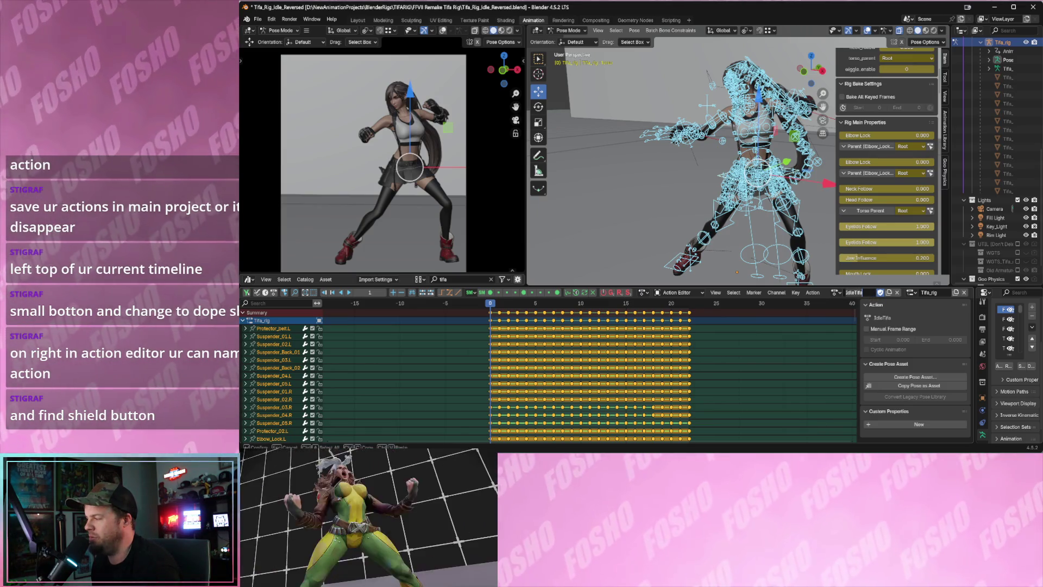
click(835, 292)
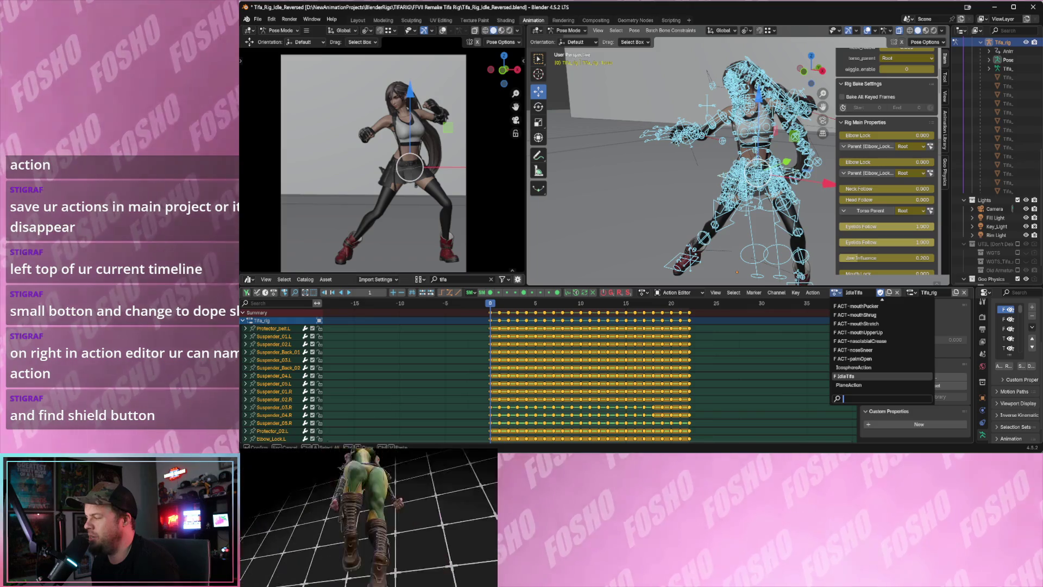
key(Escape)
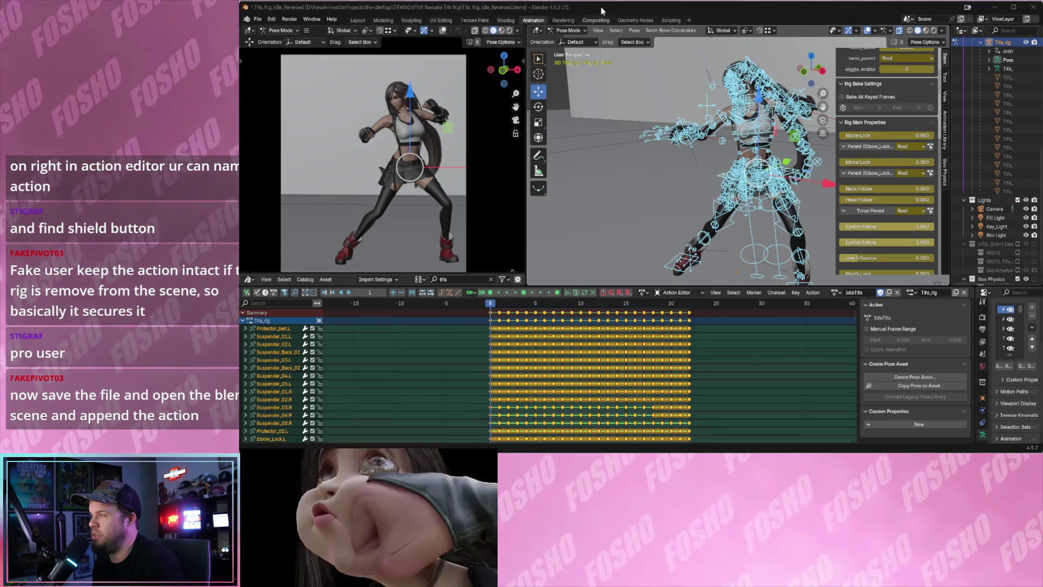
key(ctrl+s)
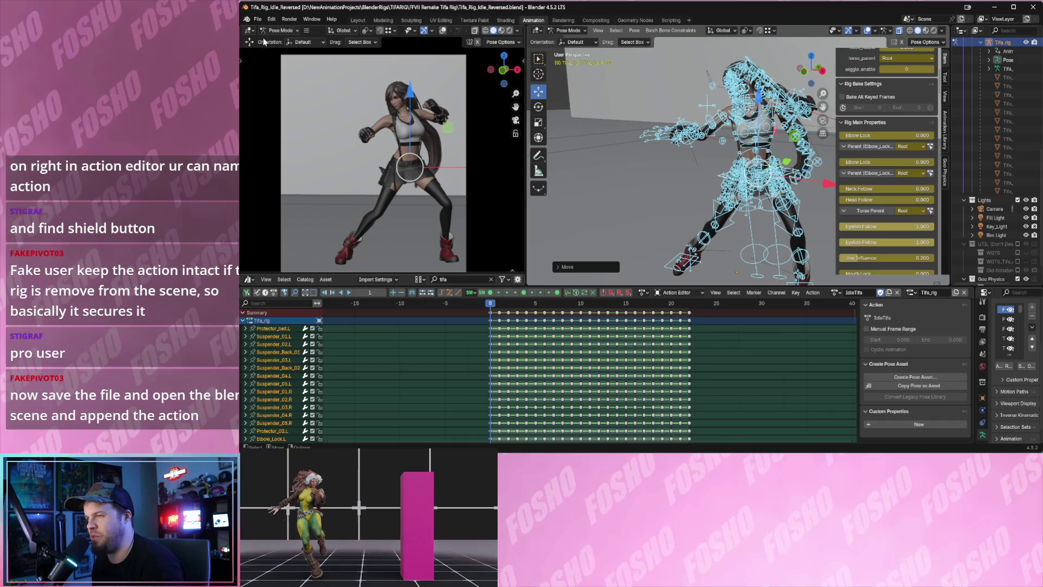
Reopen MR_Rogue_Rig_v2_FightCombo_Superbck.blend from the File menu.
click(260, 20)
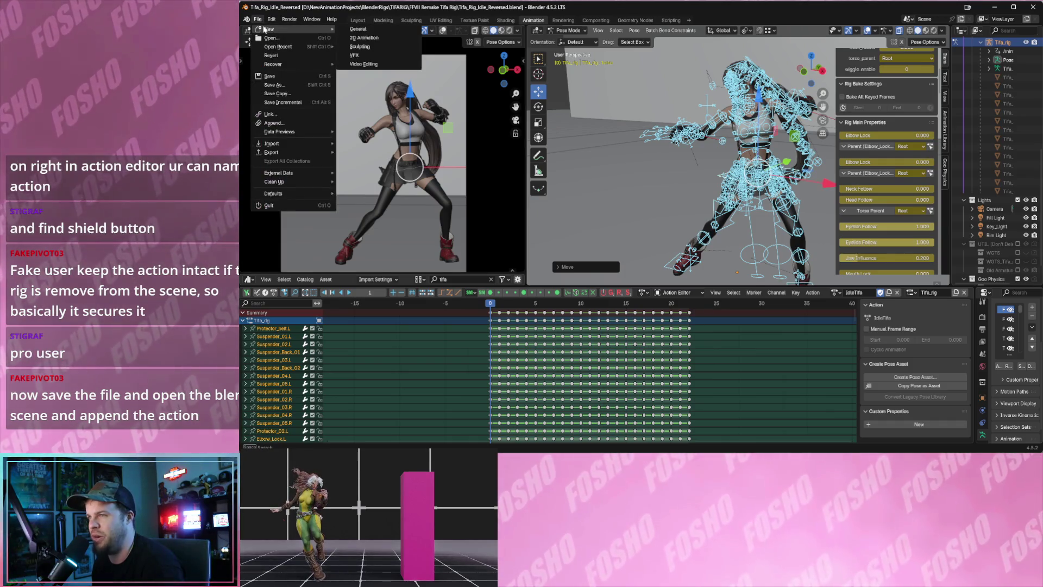
mouse_move(270, 21)
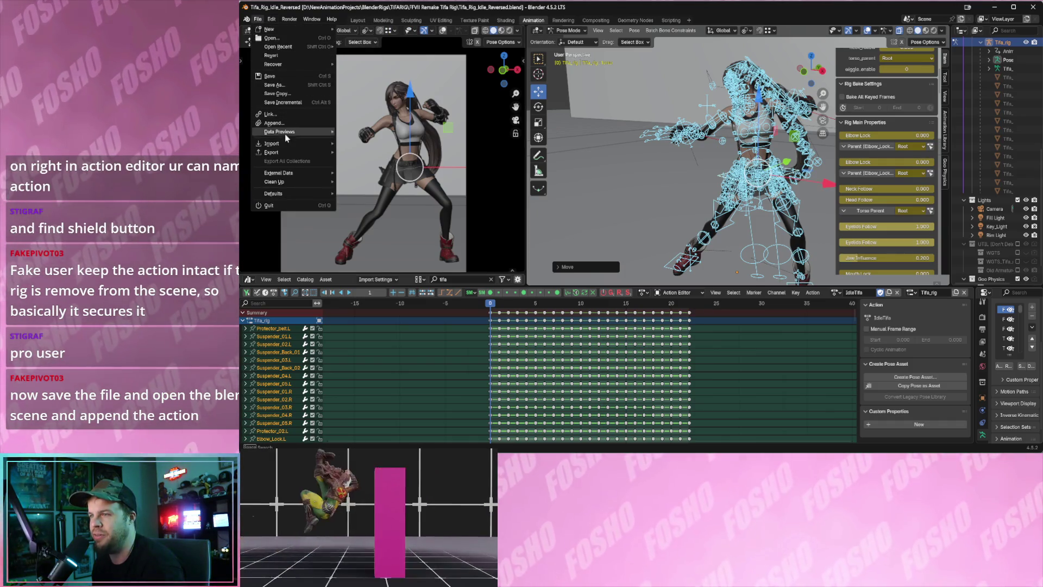
mouse_move(289, 151)
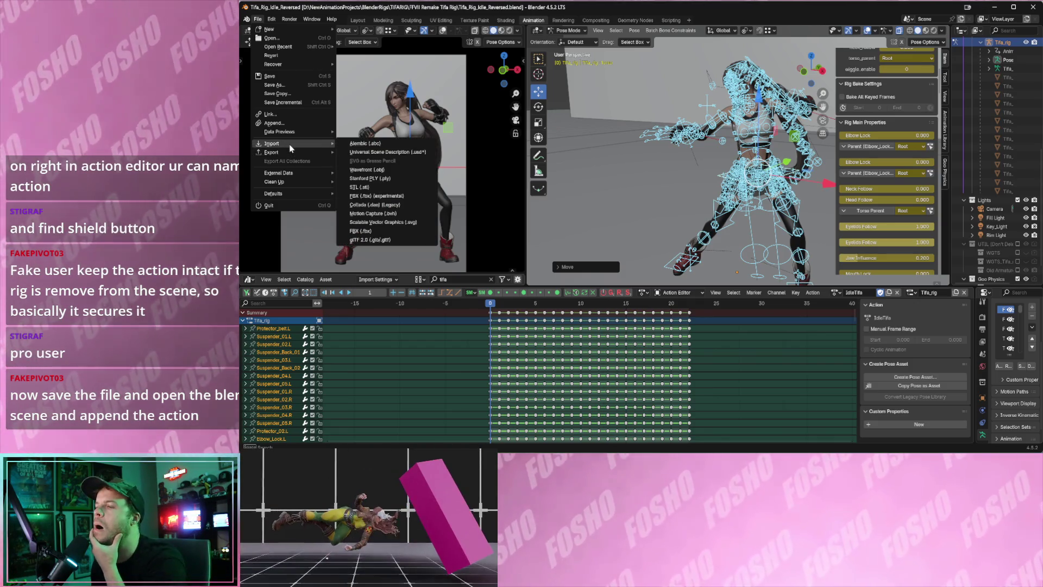
mouse_move(298, 48)
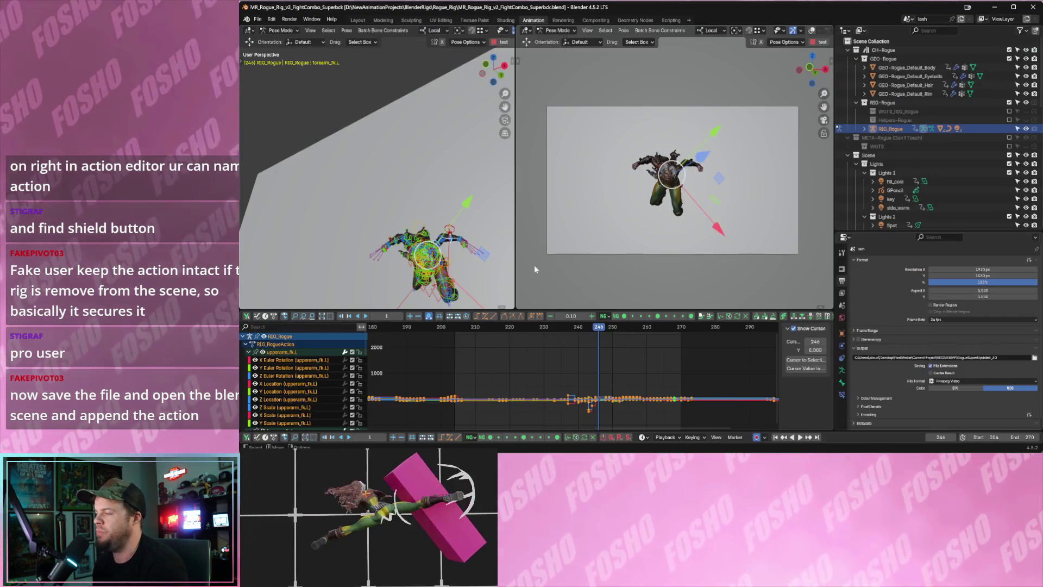
Review the Rogue animation: jump to frame 203, fit all curves, box-select keys, and play briefly.
drag(598, 327, 451, 328)
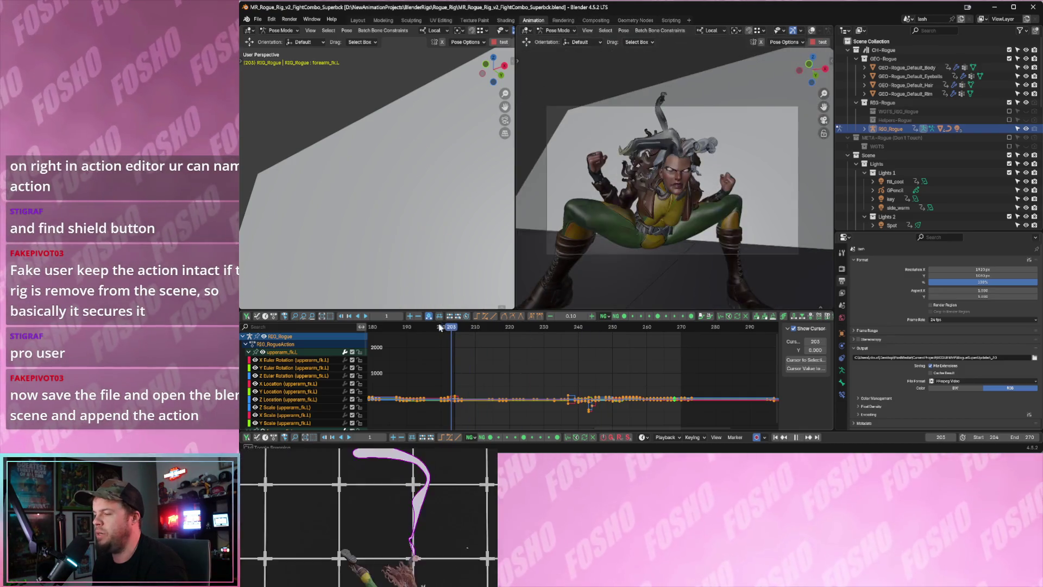
key(Home)
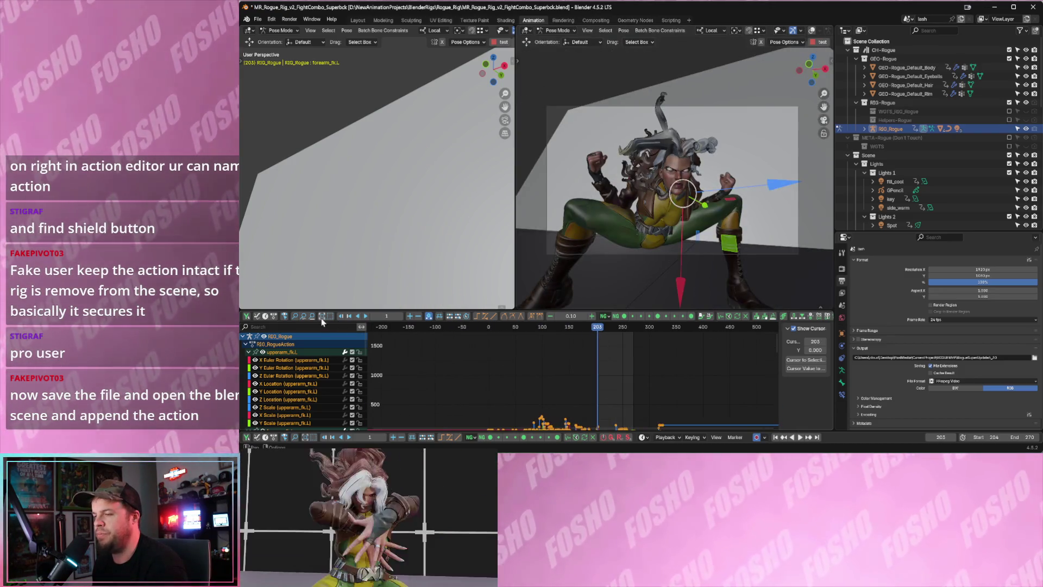
mouse_move(487, 338)
mouse_down()
mouse_move(581, 354)
mouse_move(487, 350)
mouse_up()
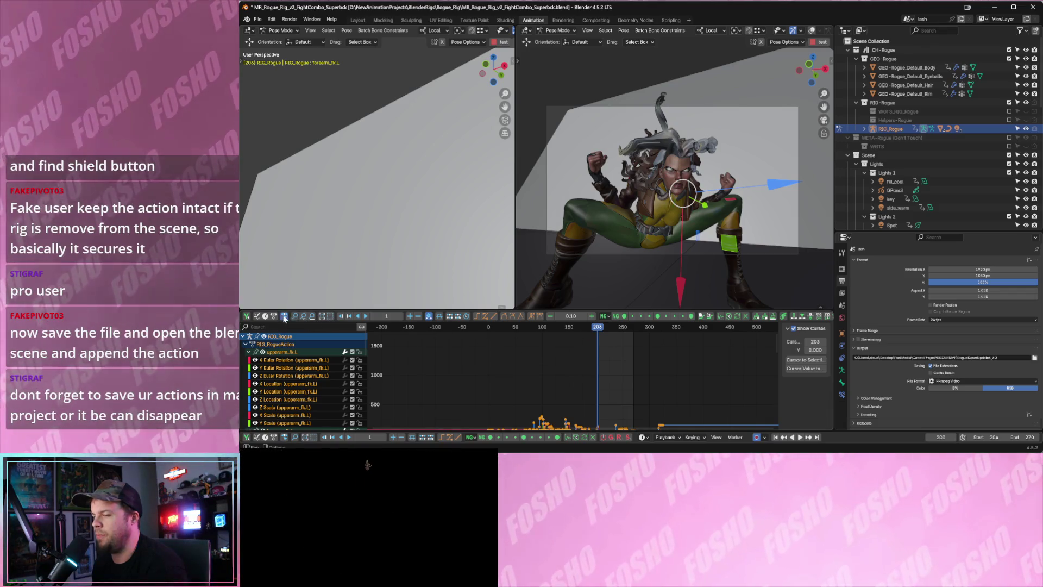
key(space)
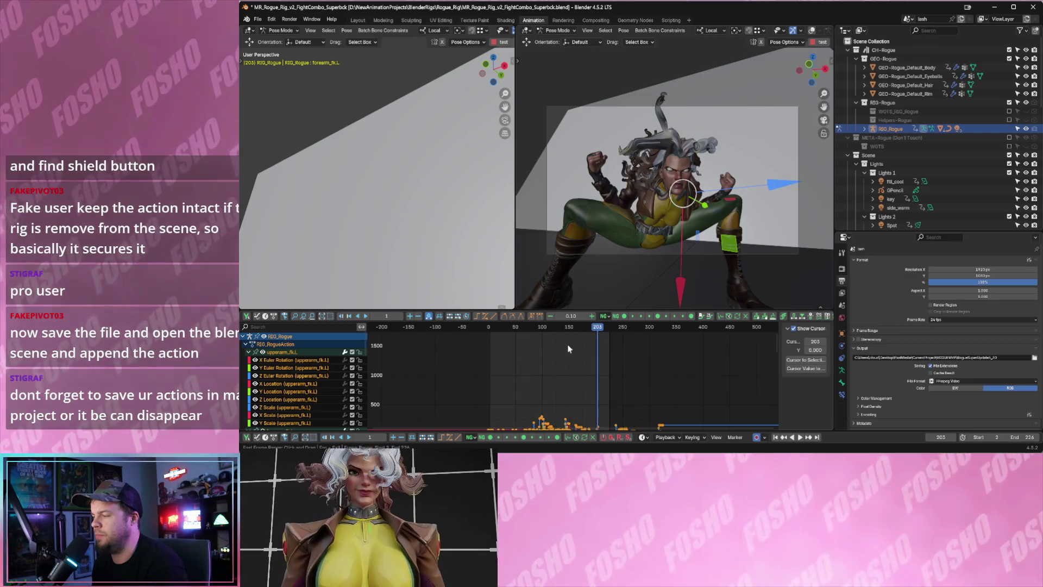
key(Escape)
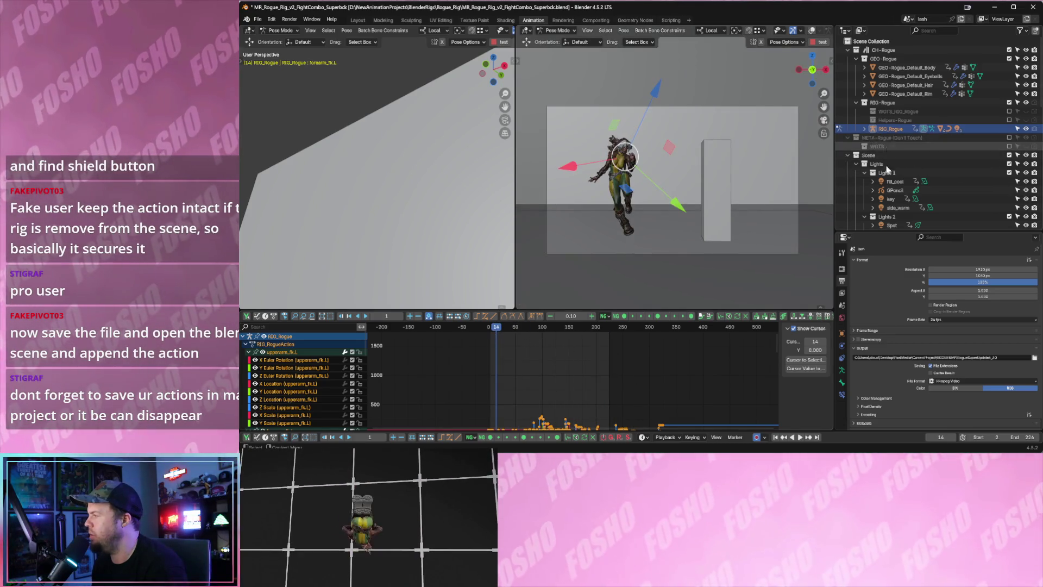
Make the FFVII_Remake_Tifa collection visible, widen the left view, and deselect the Rogue bones.
scroll(900, 141, down, 10)
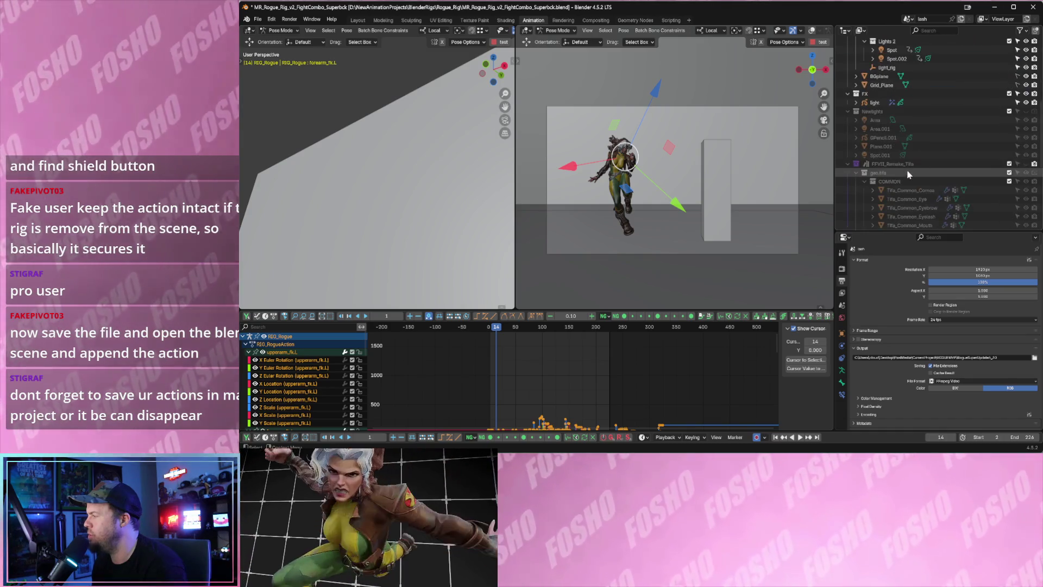
click(1025, 164)
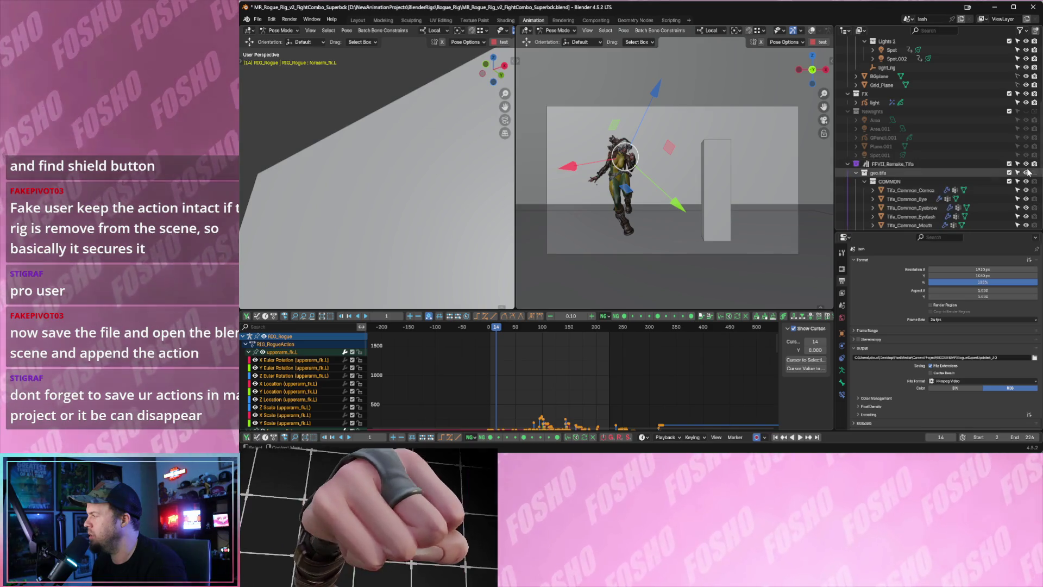
scroll(1010, 163, up, 4)
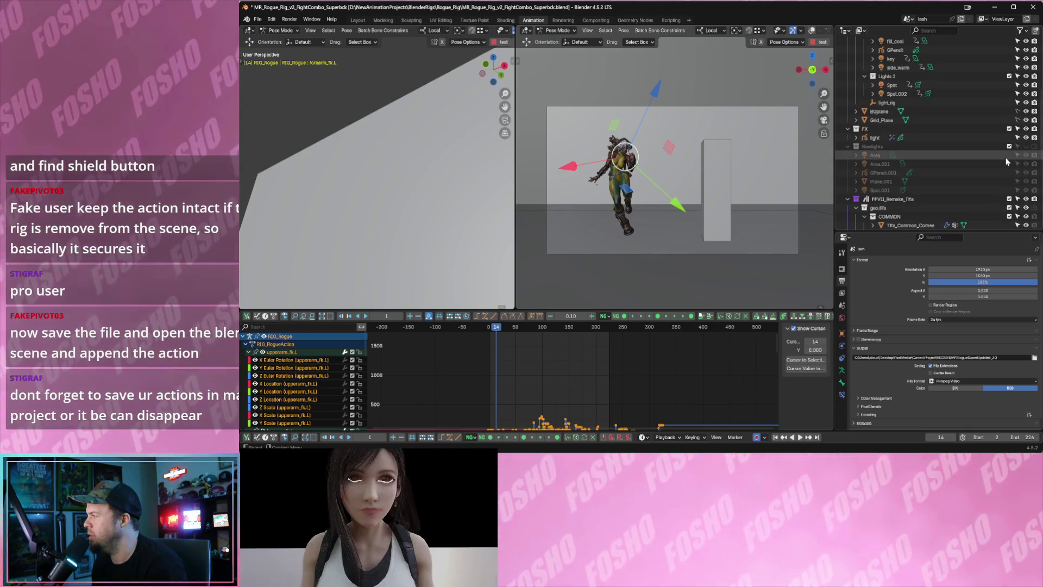
mouse_move(480, 222)
middle_down()
mouse_move(354, 302)
mouse_move(360, 199)
mouse_move(414, 216)
mouse_move(385, 239)
middle_up()
click(315, 64)
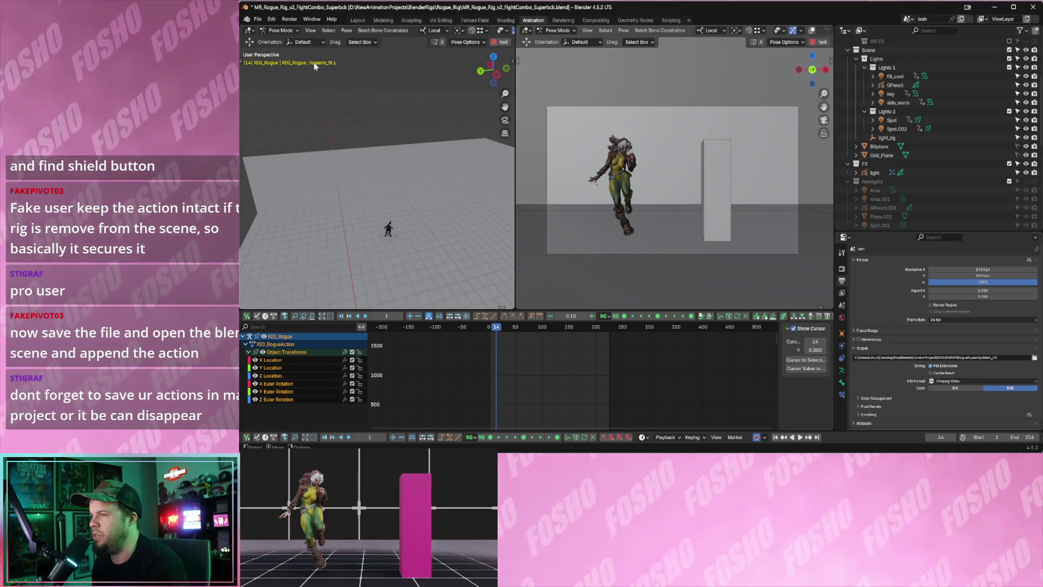
Select Tifa's rig in Object Mode and switch it into Pose Mode.
click(293, 31)
click(281, 40)
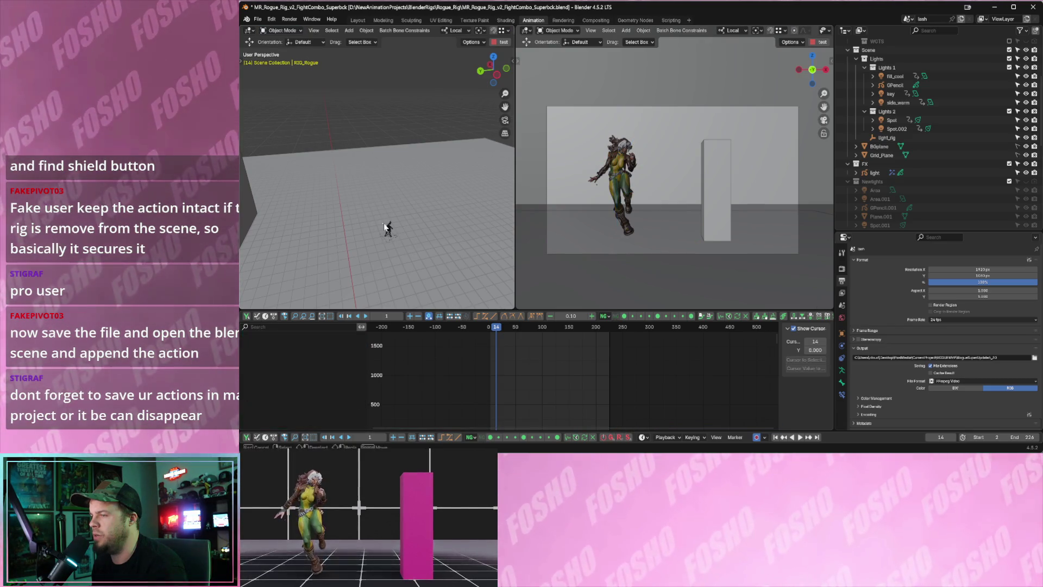
click(387, 228)
click(293, 31)
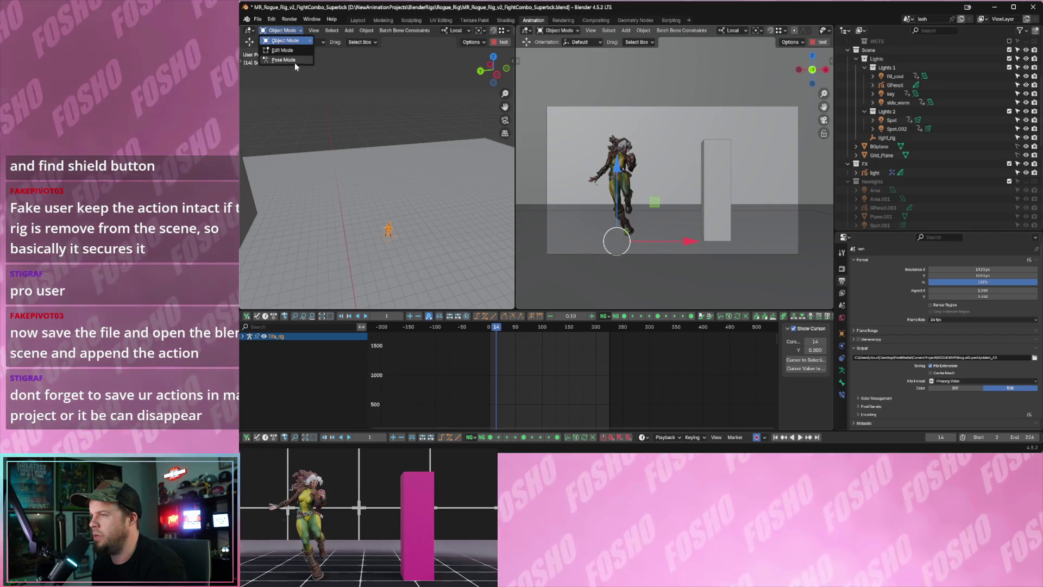
click(283, 60)
Frame Tifa's rig, select all her bones, and bring up the Append file browser.
key(KP_Decimal)
scroll(410, 214, down, 5)
key(a)
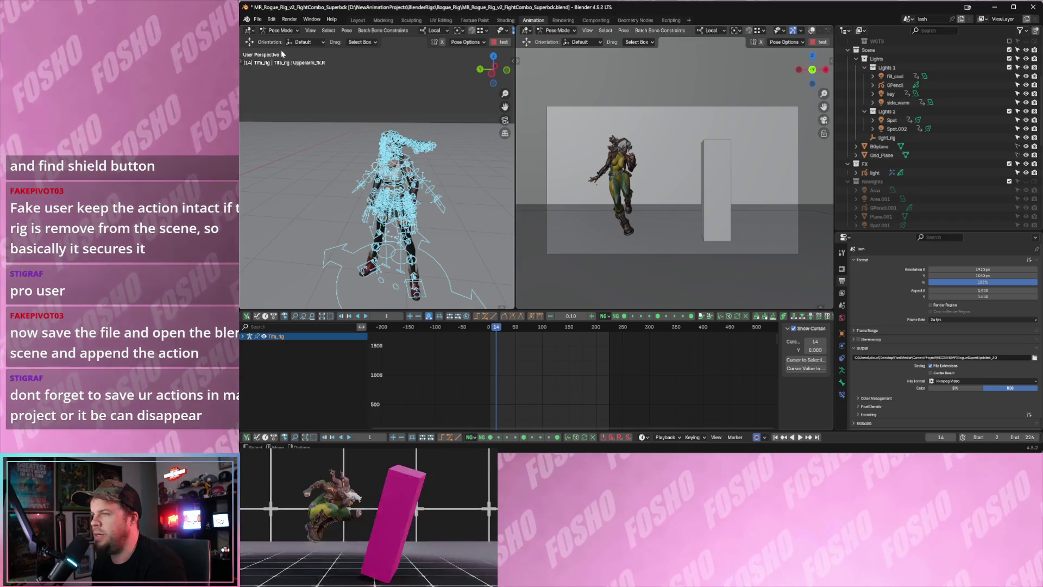
click(256, 19)
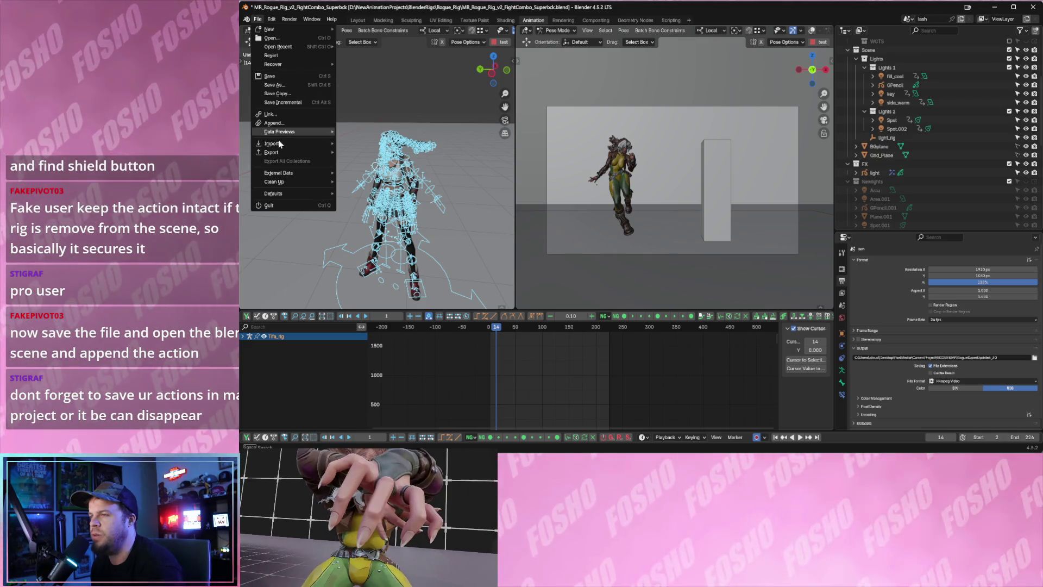
click(290, 123)
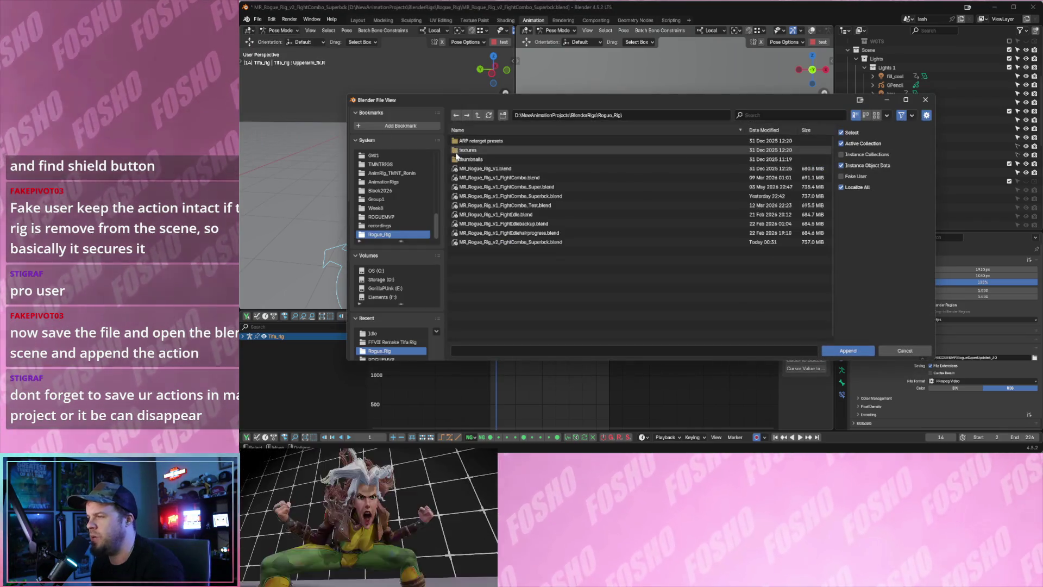
Explore the BlenderRigs folders, peeking into Rogue_Rig, TIFARIG and FFVII Remake Tifa Rig.
click(477, 115)
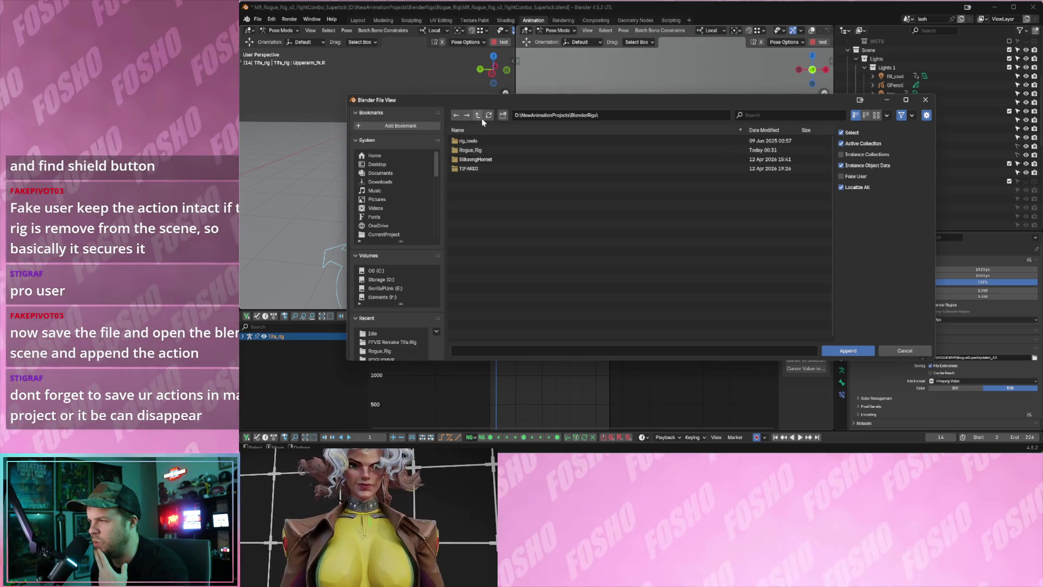
double_click(471, 151)
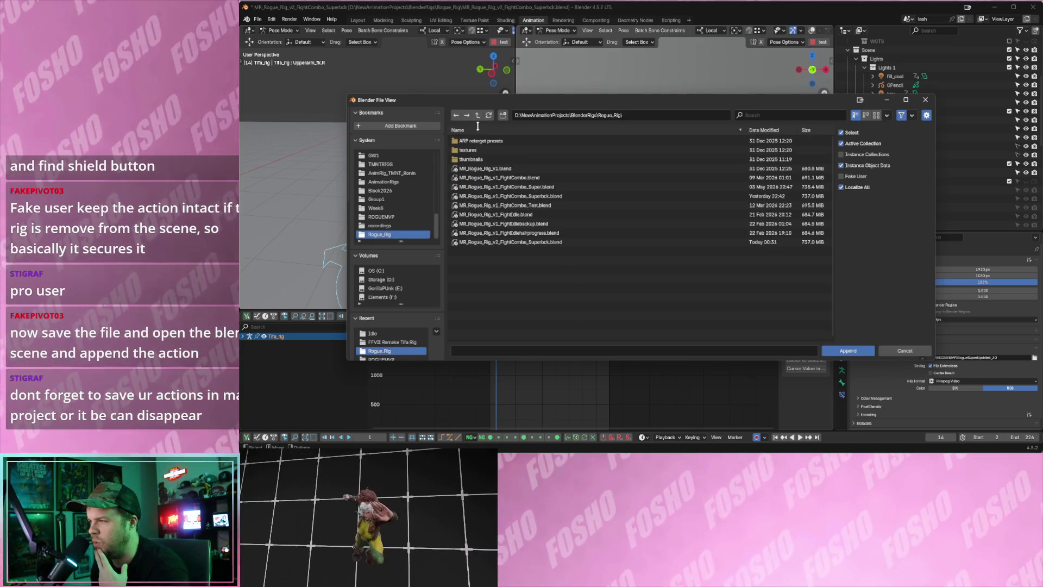
click(477, 115)
double_click(471, 169)
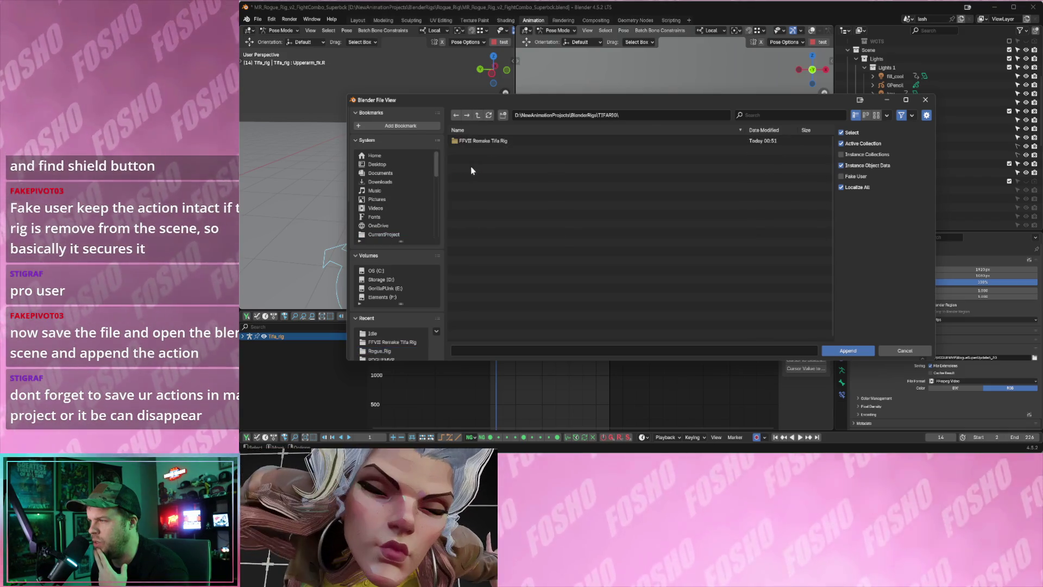
double_click(472, 142)
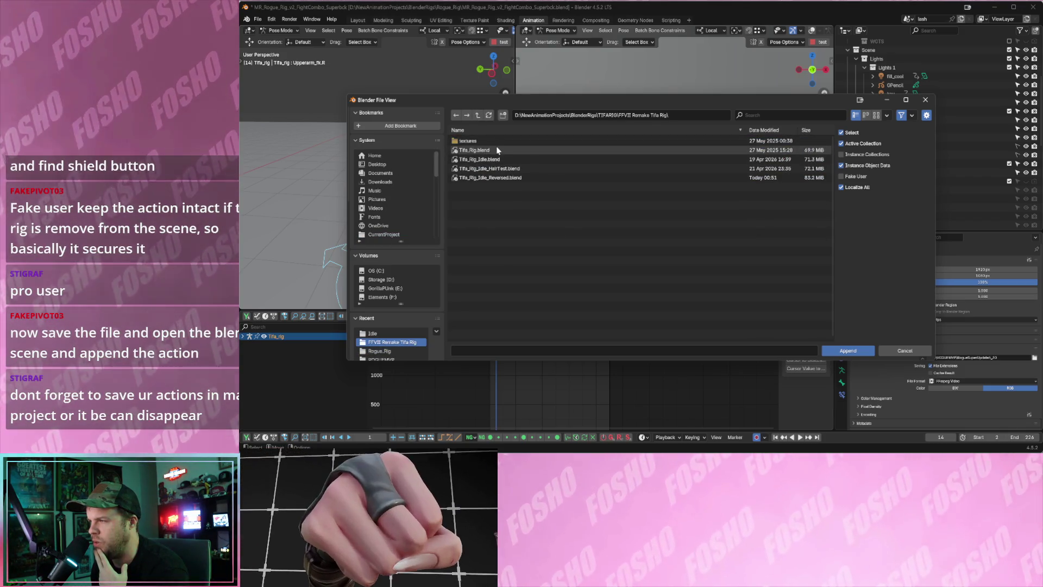
click(478, 115)
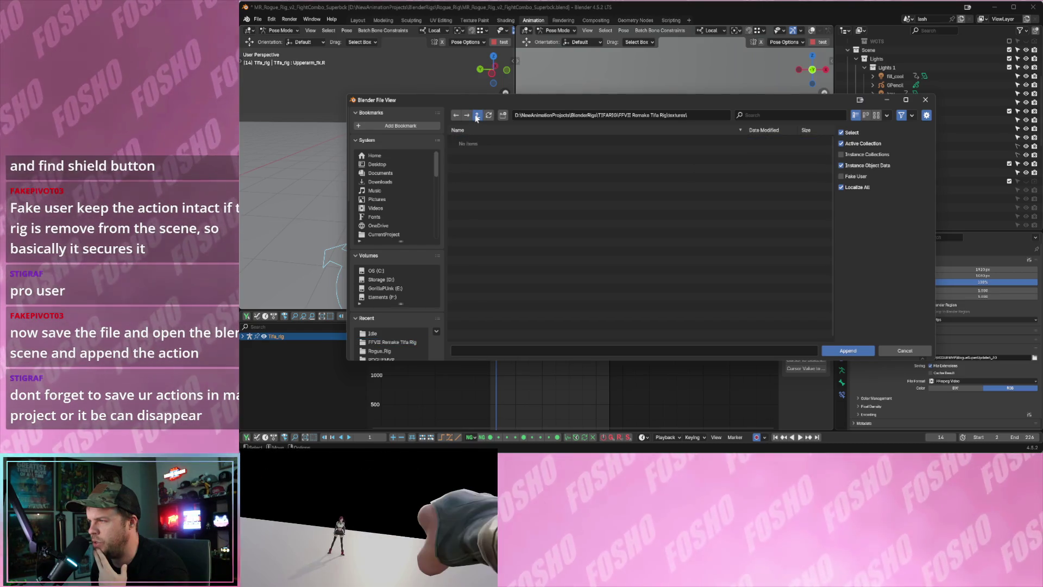
double_click(471, 142)
click(477, 117)
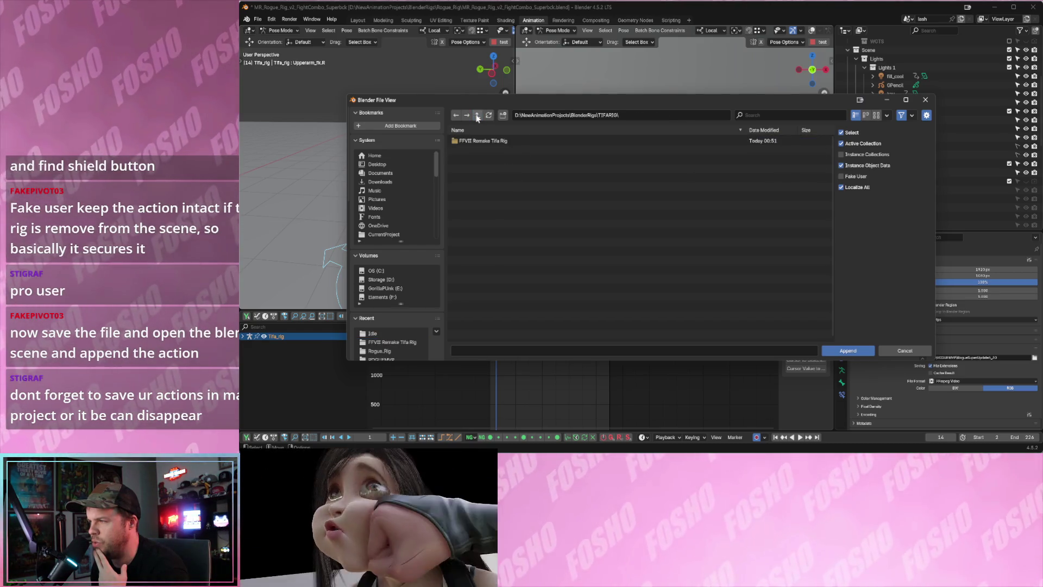
click(477, 118)
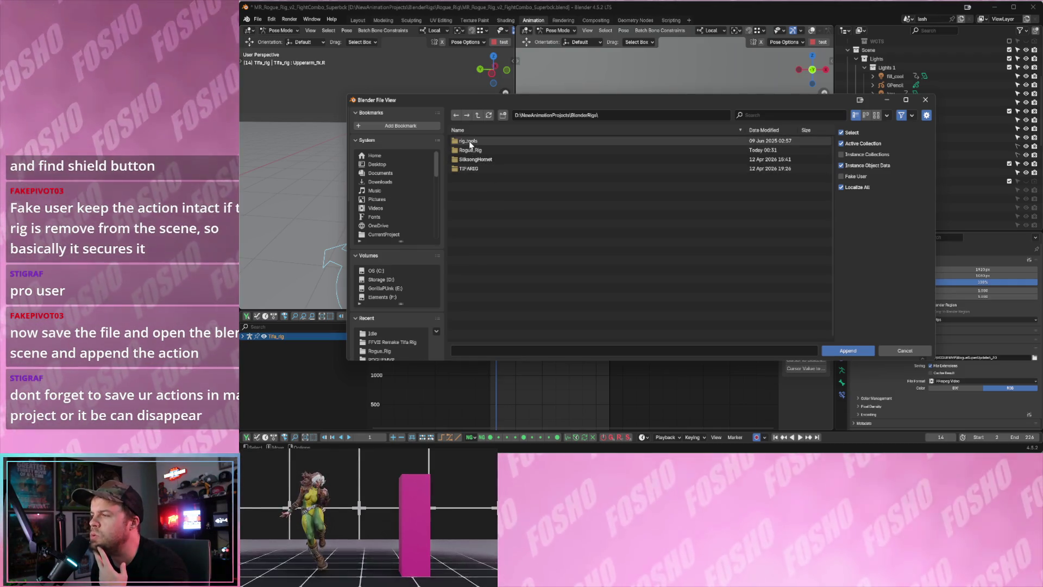
Check the empty rig_tools and Rogue_Rig folders, then settle in TIFARIG > FFVII Remake Tifa Rig.
double_click(468, 141)
click(478, 115)
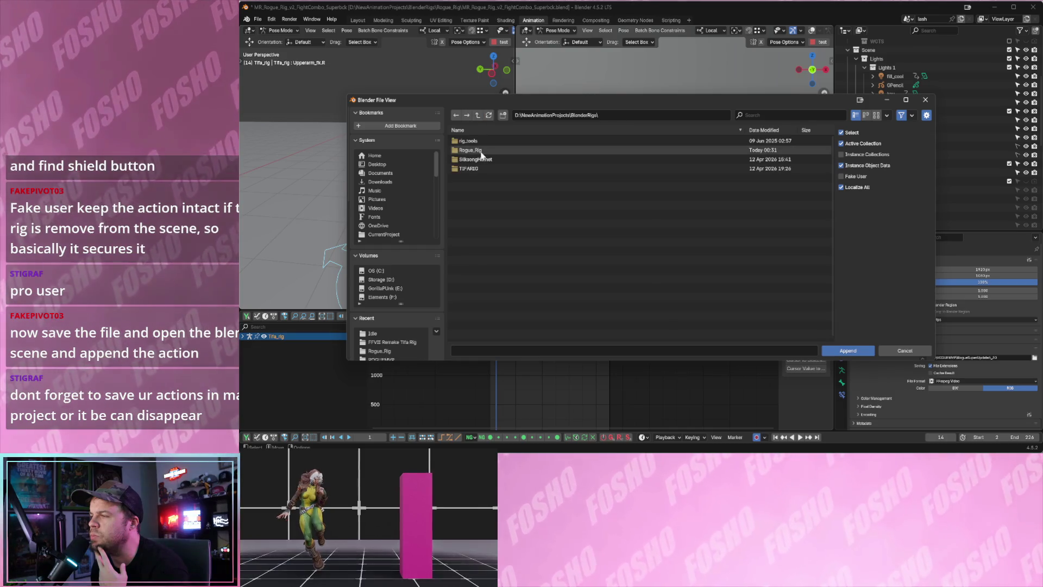
double_click(481, 155)
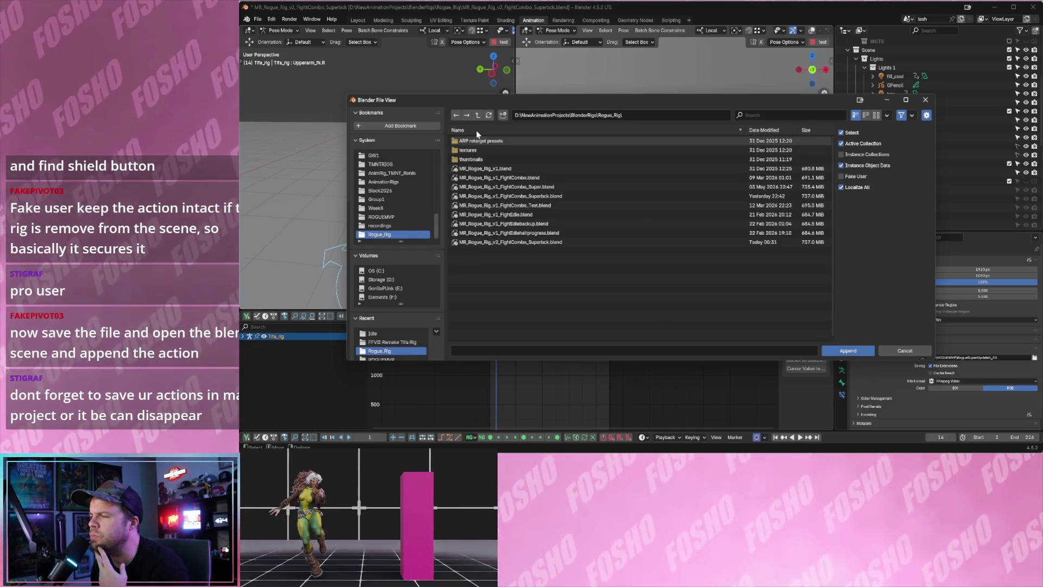
click(478, 115)
double_click(470, 167)
double_click(478, 140)
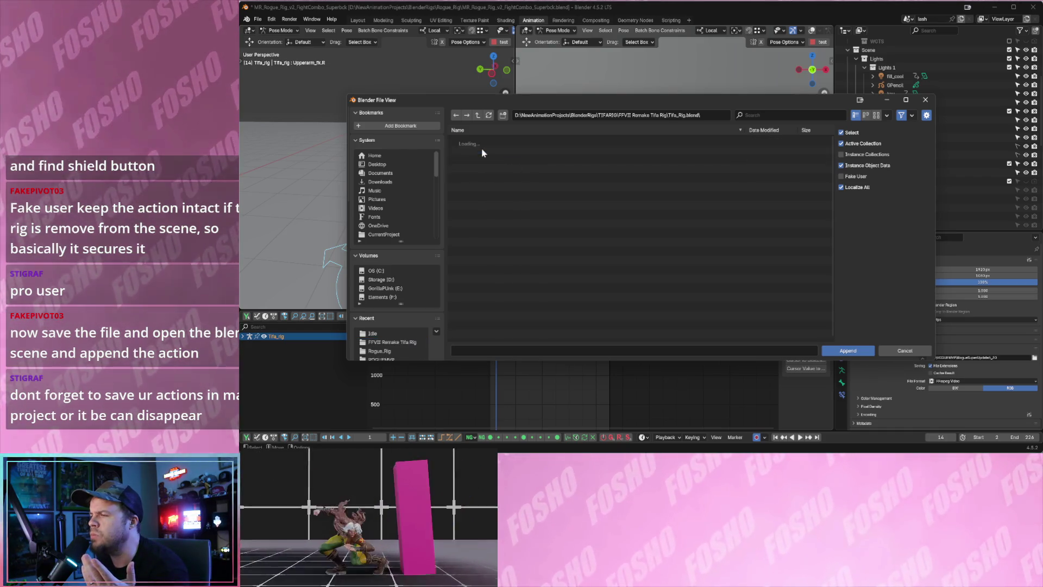
Look through the Action datablocks in Tifa_Rig.blend, then return to the Tifa rig project folder.
double_click(481, 151)
double_click(471, 143)
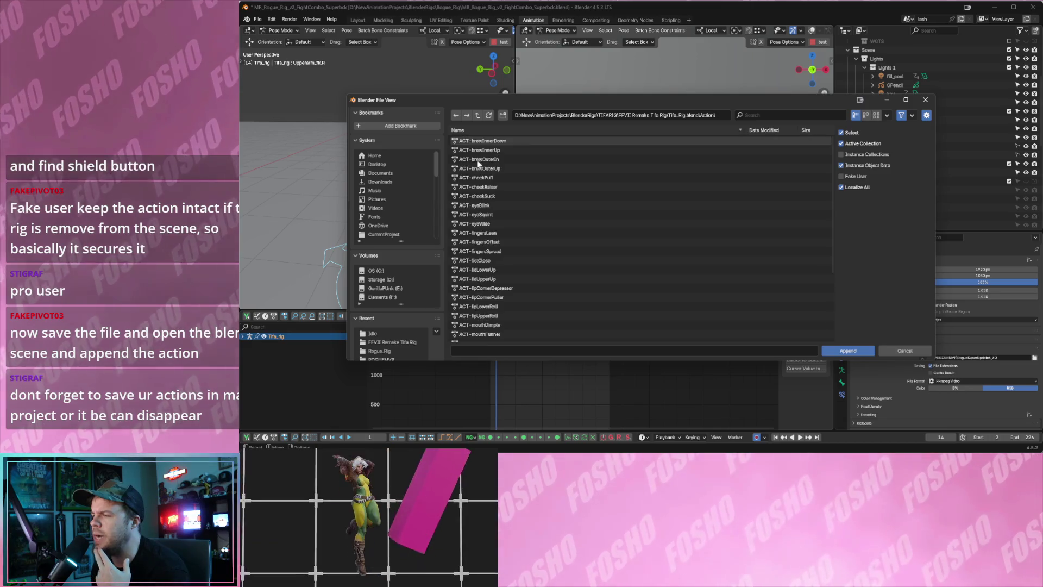
scroll(484, 300, down, 10)
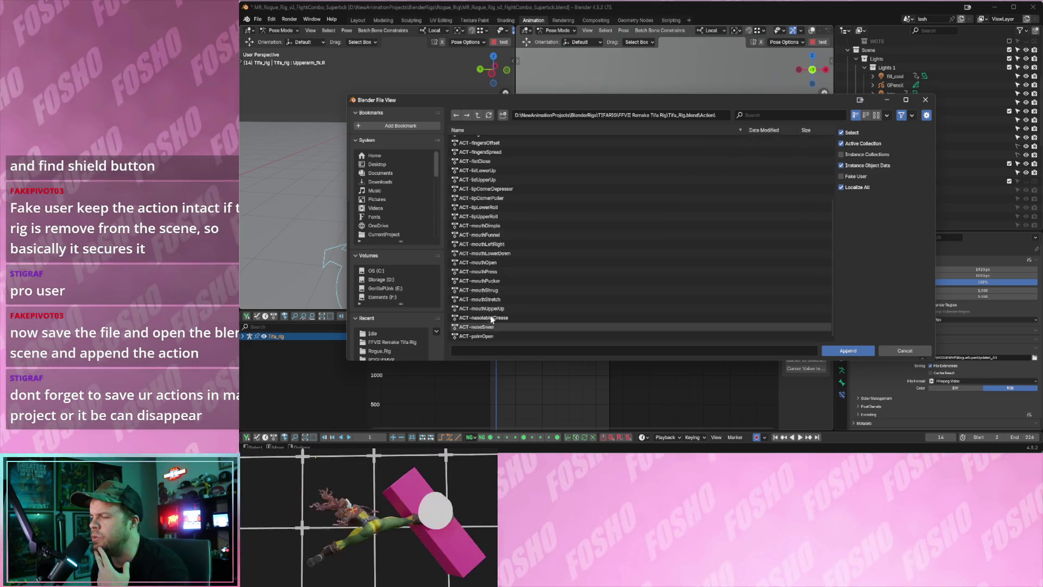
scroll(484, 298, up, 5)
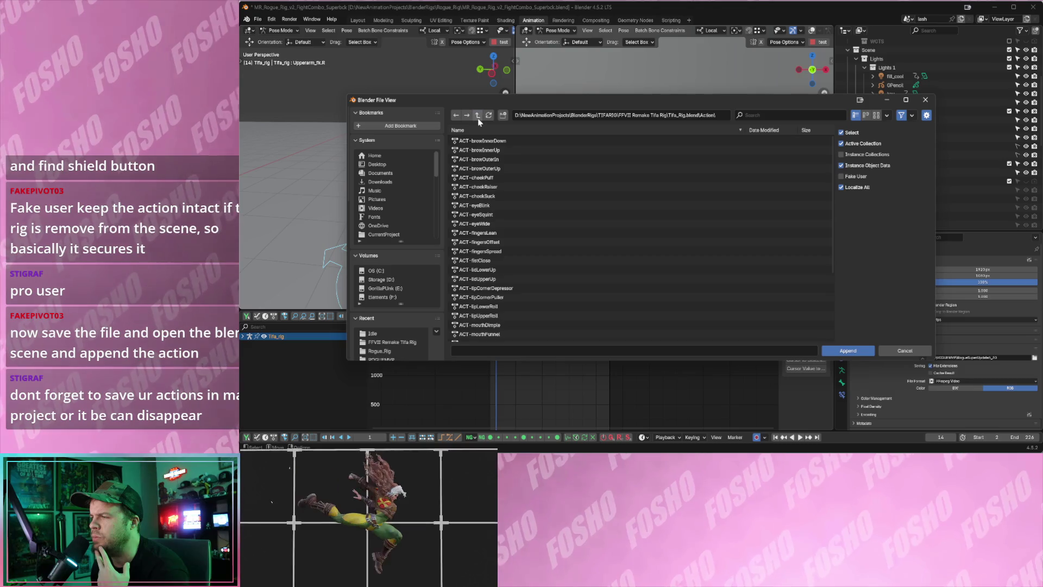
click(477, 114)
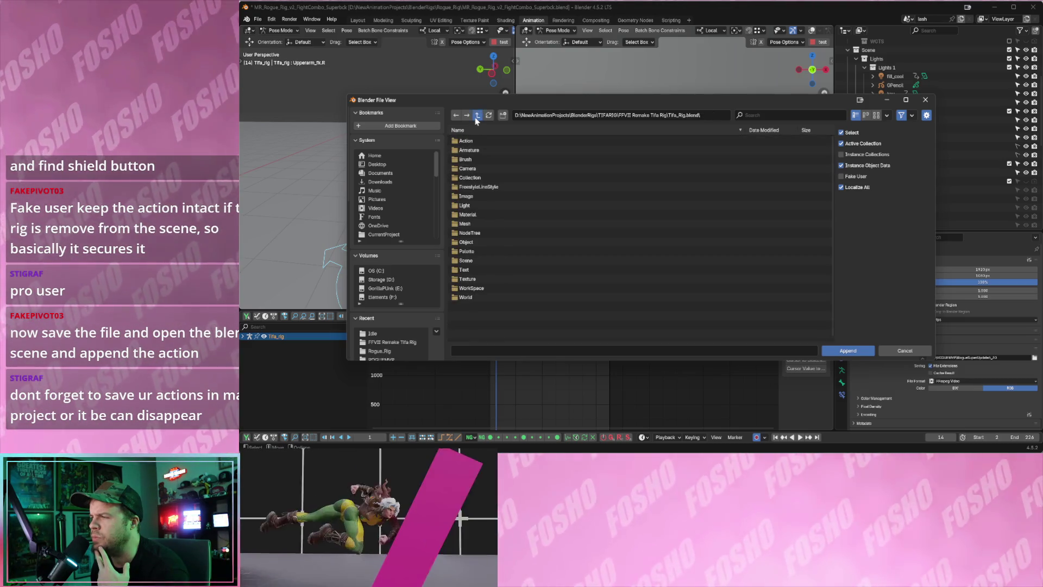
click(478, 115)
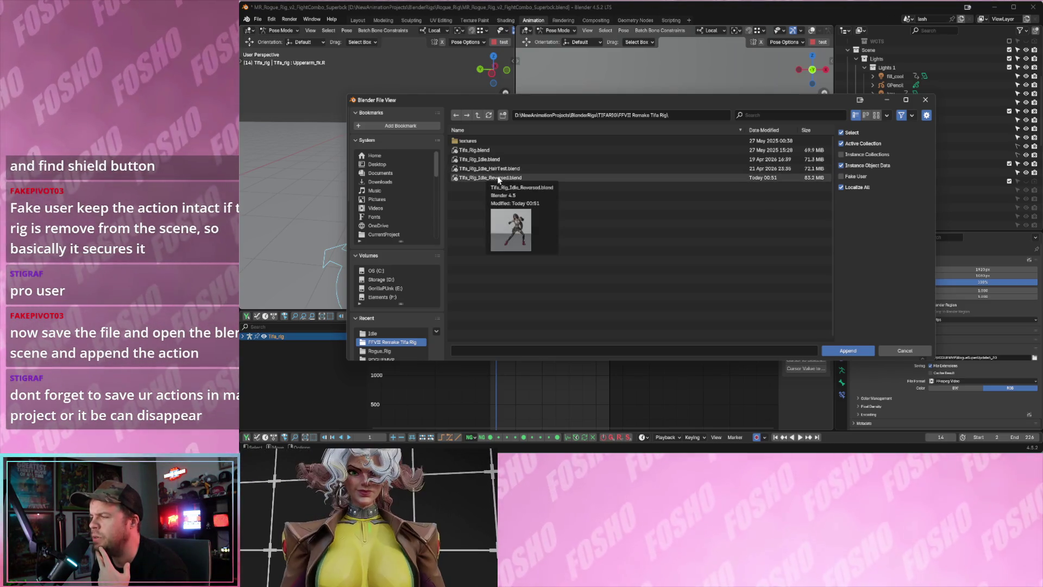
Append the IdleTifa action from Tifa_Rig_Idle_Reversed.blend > Action.
double_click(498, 178)
double_click(486, 141)
scroll(488, 242, down, 5)
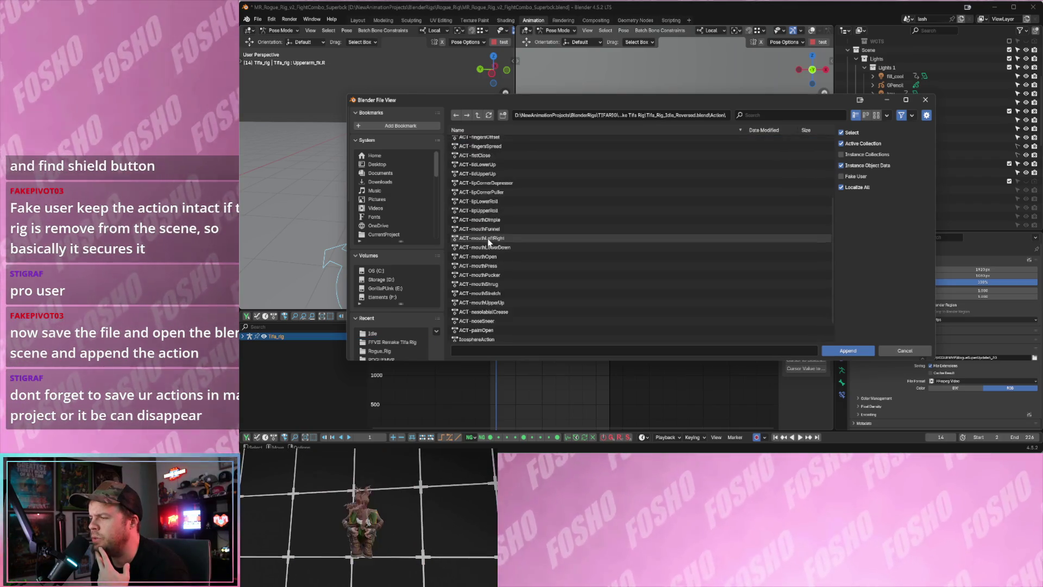
scroll(488, 242, down, 2)
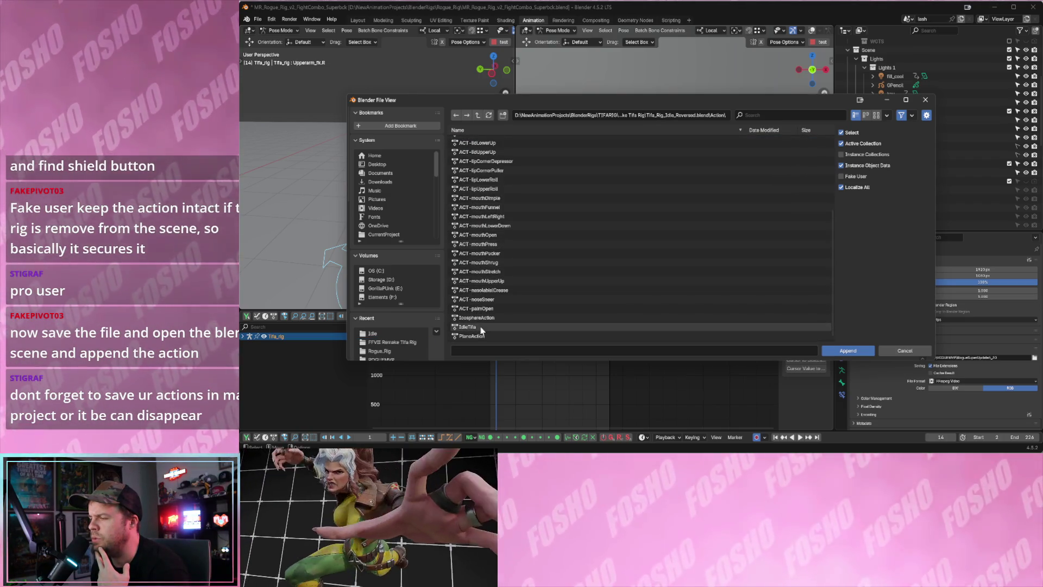
double_click(481, 328)
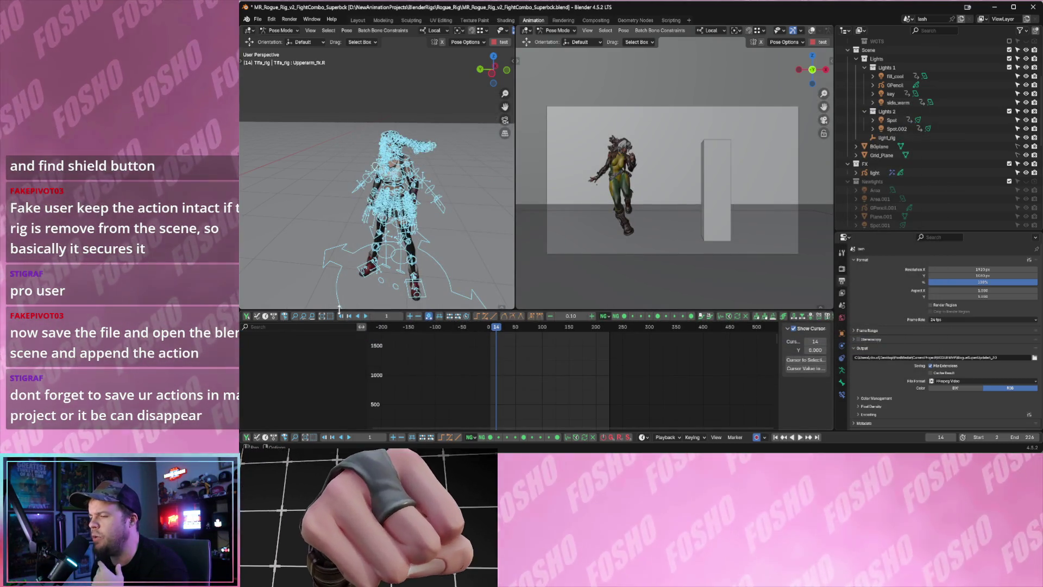
Orbit the left viewport around the rig and toggle the lower area between Dope Sheet and Timeline.
mouse_move(454, 260)
middle_down()
mouse_move(438, 253)
mouse_move(447, 248)
middle_up()
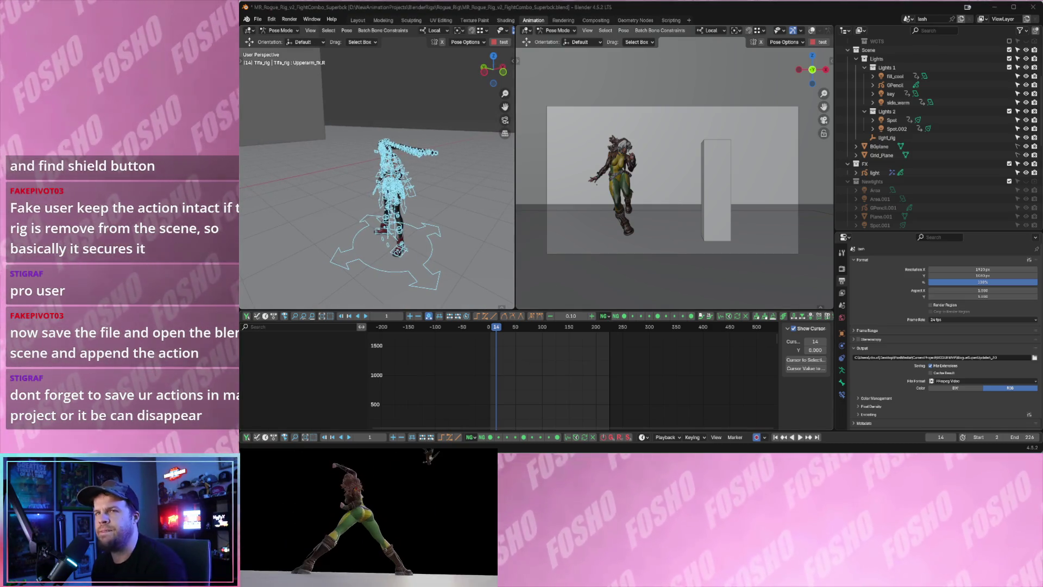
click(274, 316)
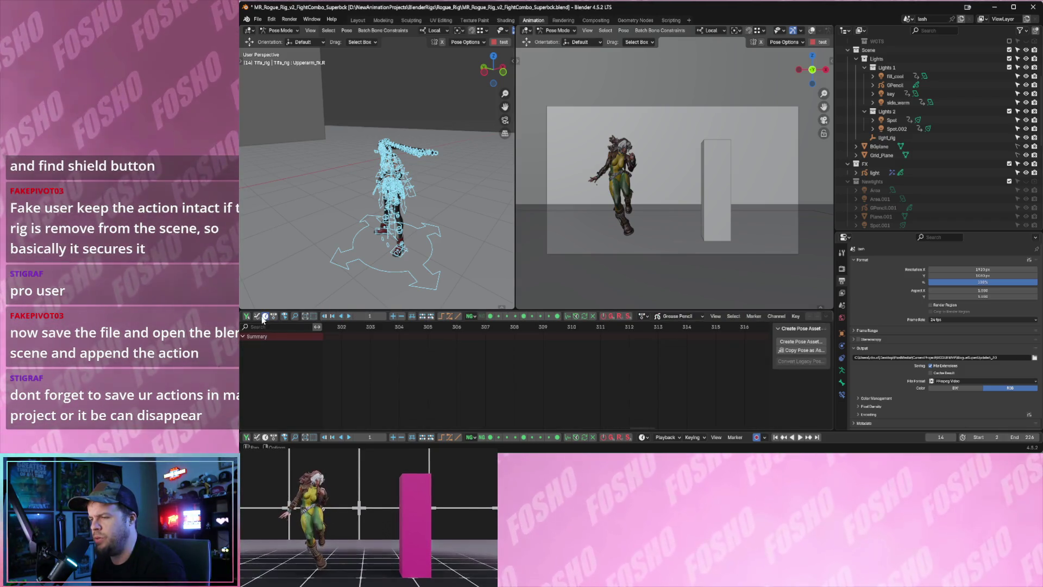
click(262, 319)
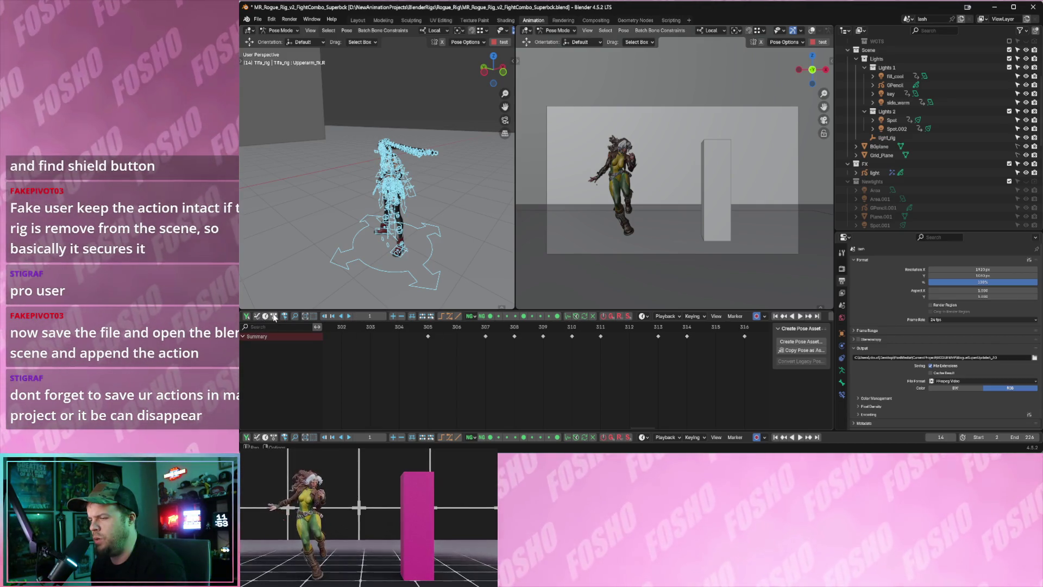
click(274, 318)
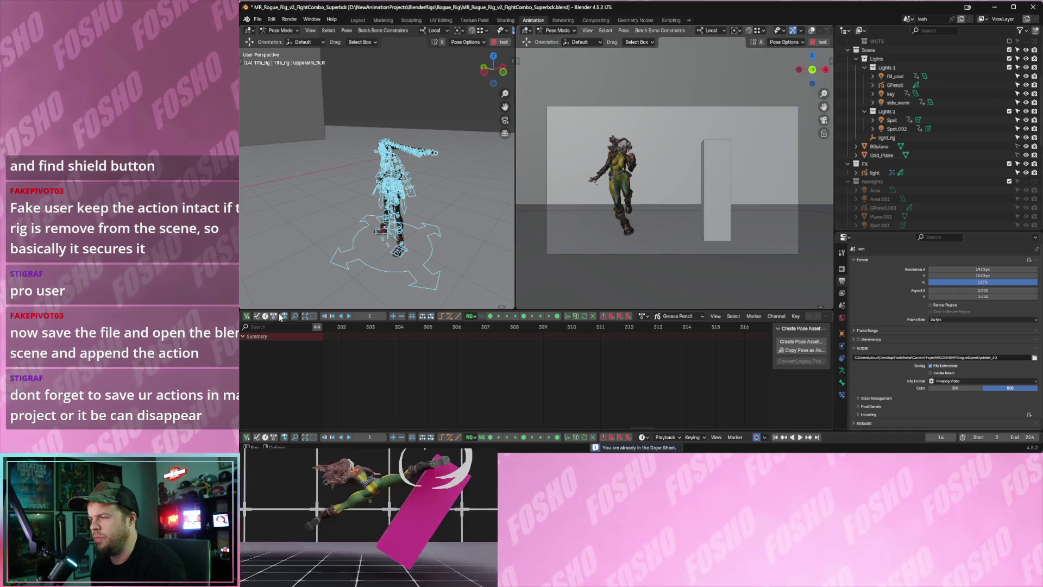
Widen the right-hand camera view and set the lower area to the Graph Editor.
drag(834, 297, 950, 298)
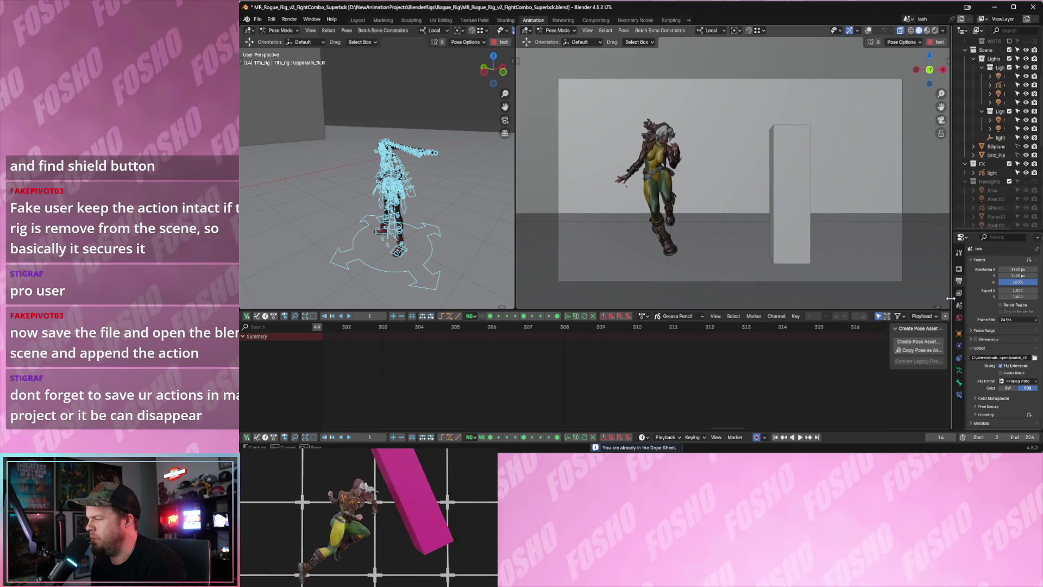
click(266, 316)
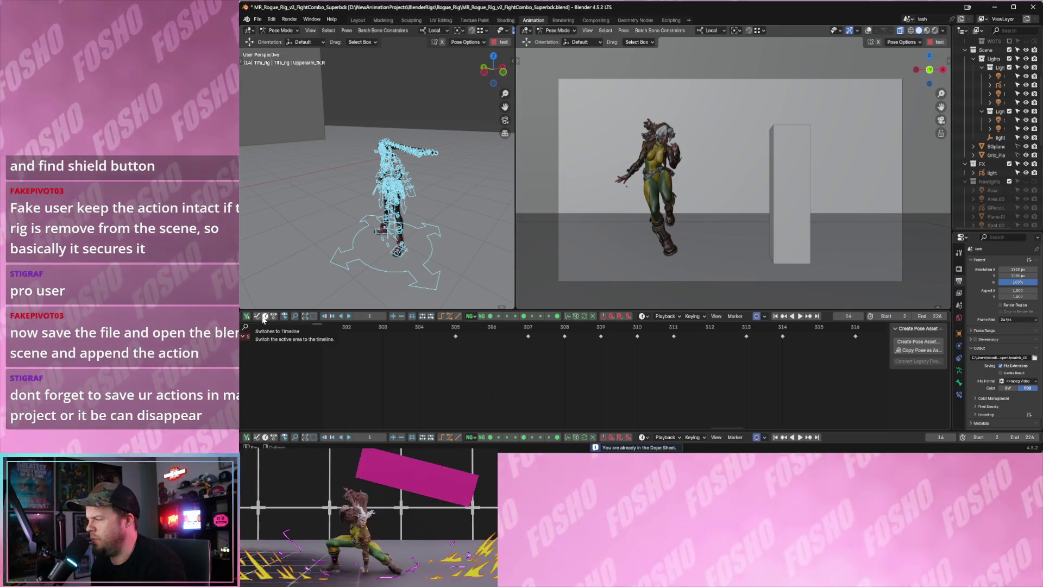
click(258, 320)
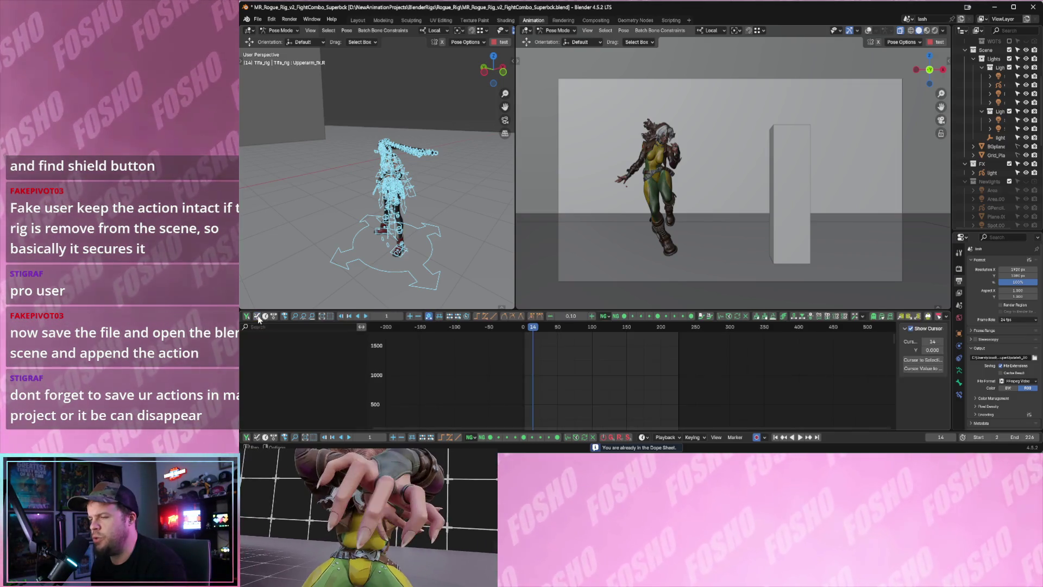
Deselect all of Tifa's rig bones and switch the lower area from Dope Sheet to Timeline.
click(342, 230)
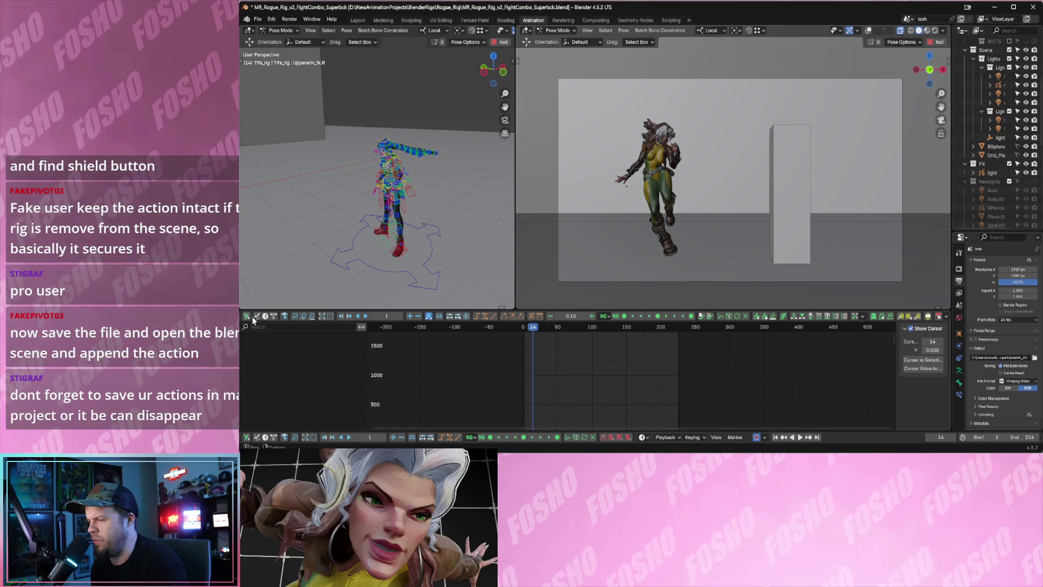
key(ctrl+Tab)
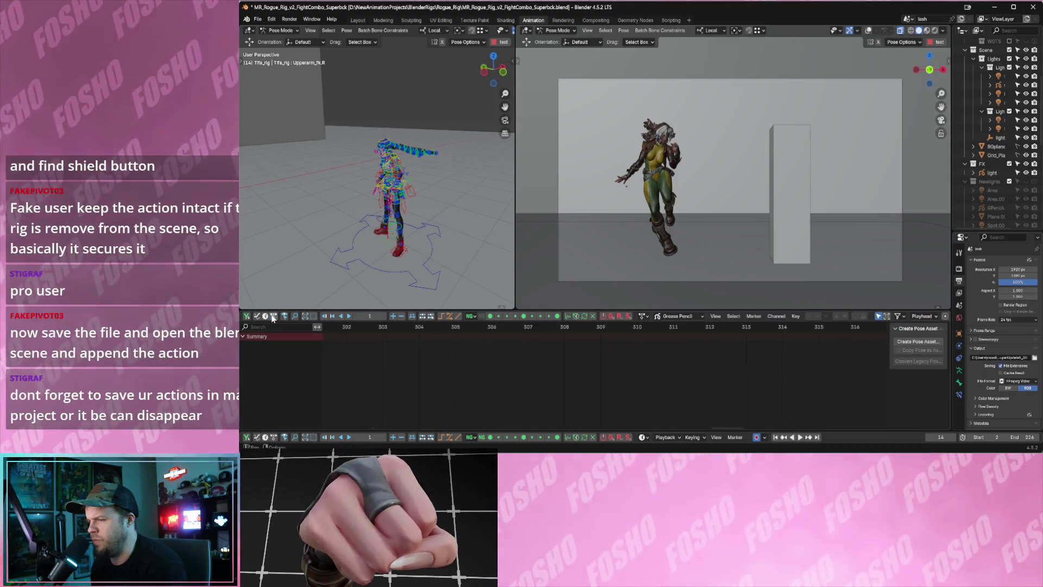
click(270, 315)
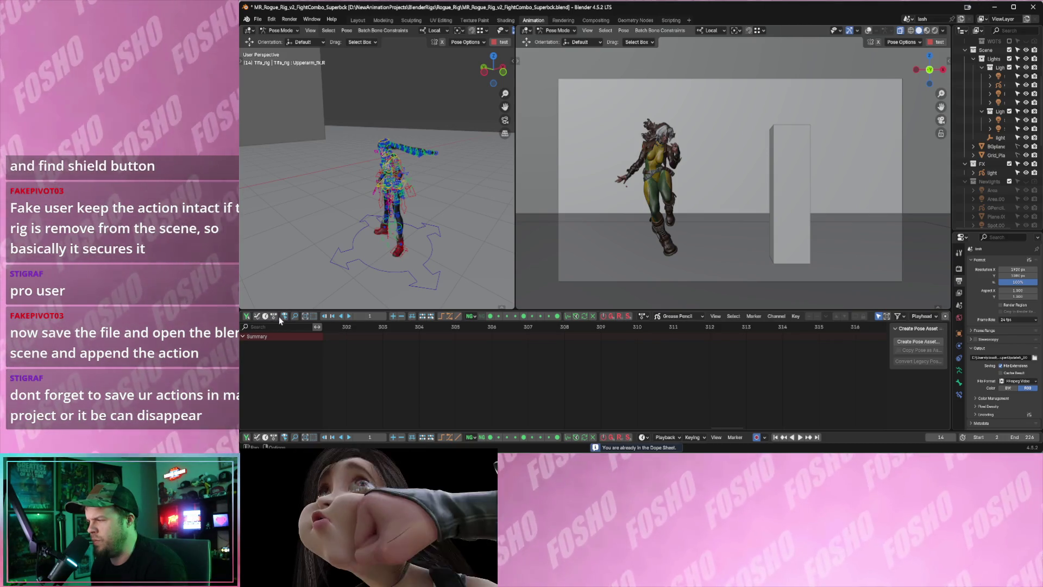
click(274, 317)
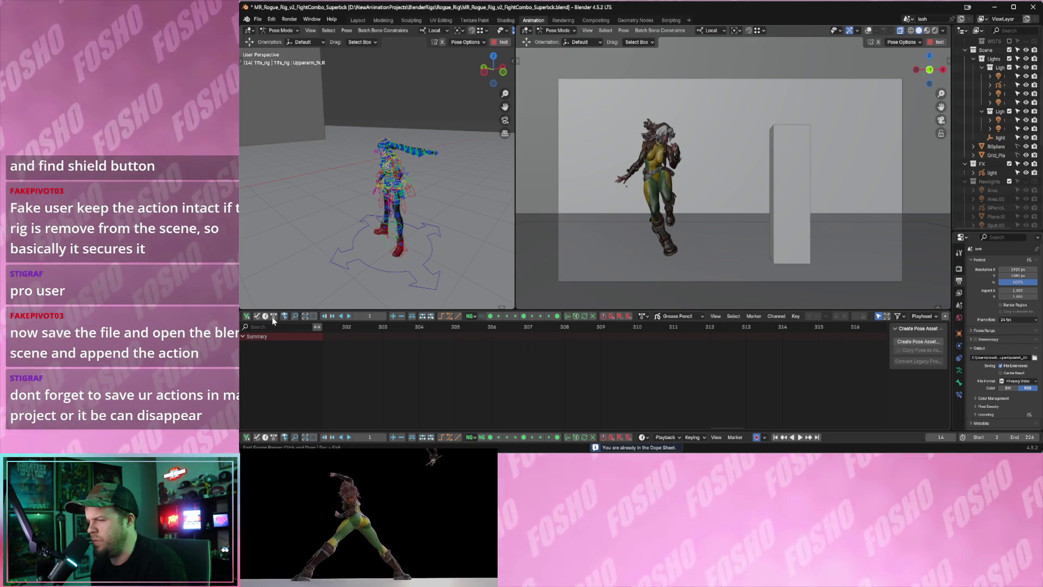
click(266, 317)
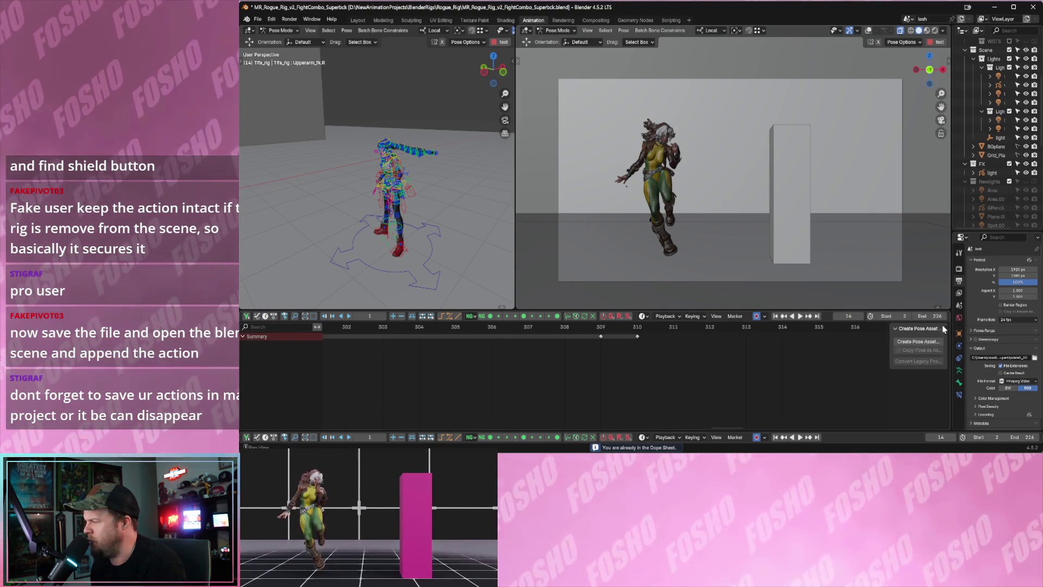
Nudge the viewport border and bring up the lower area's editor-type list.
mouse_move(952, 302)
mouse_down()
mouse_move(923, 302)
mouse_move(938, 302)
mouse_up()
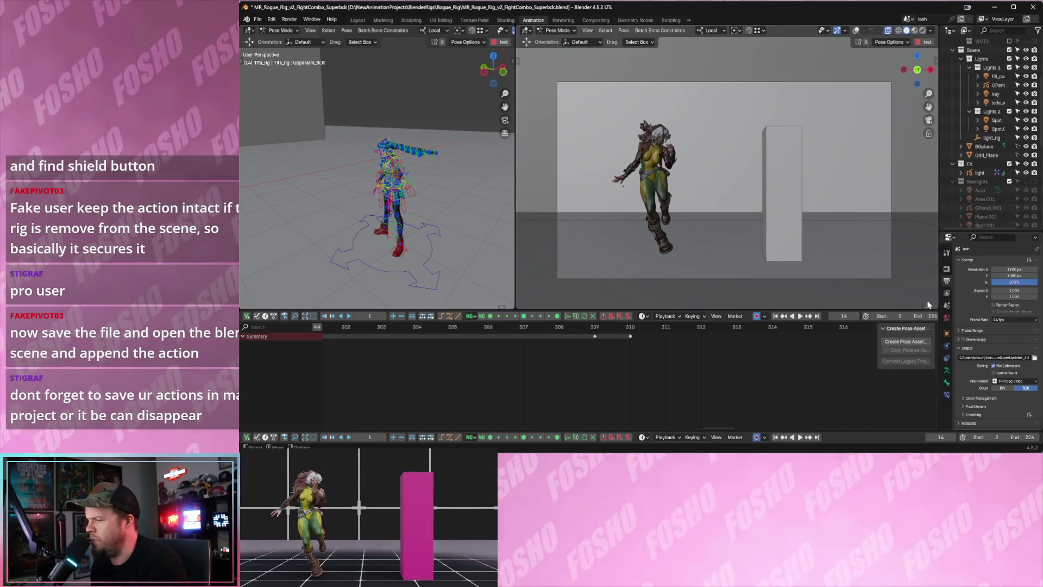
click(281, 31)
click(291, 33)
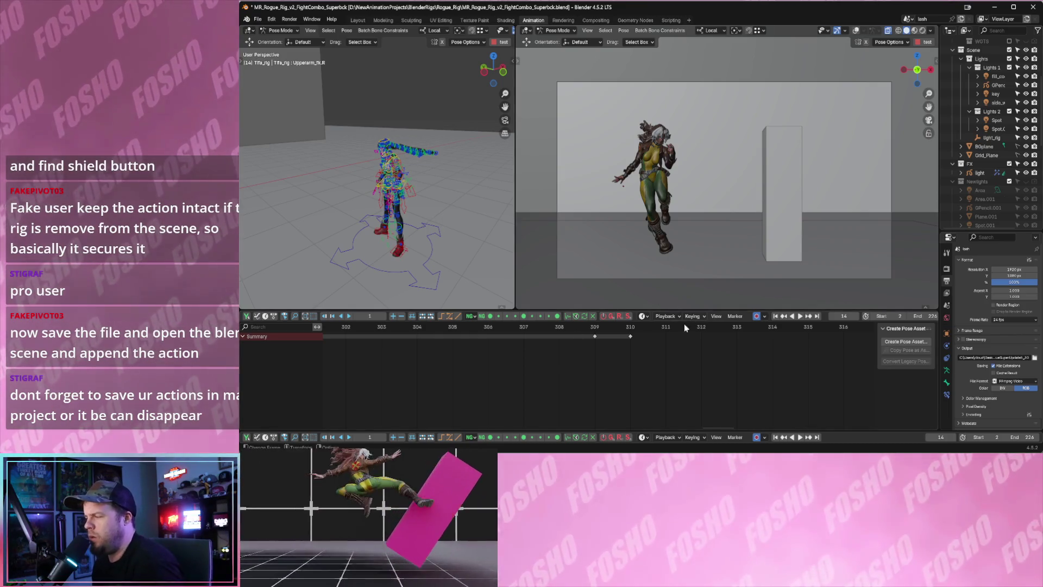
click(644, 317)
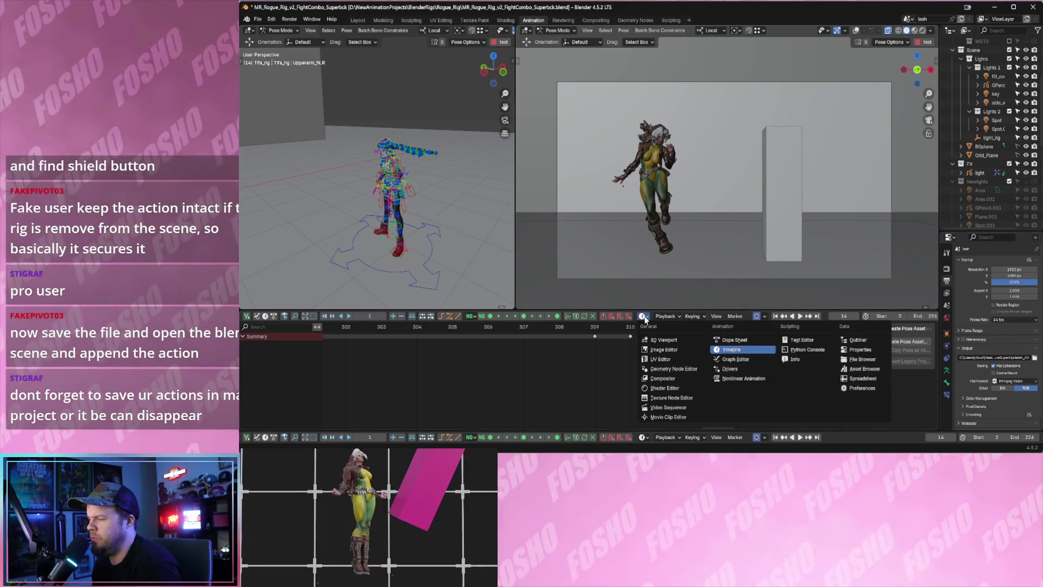
Turn the lower area into a Dope Sheet and widen the right-hand camera view.
key(Escape)
click(645, 316)
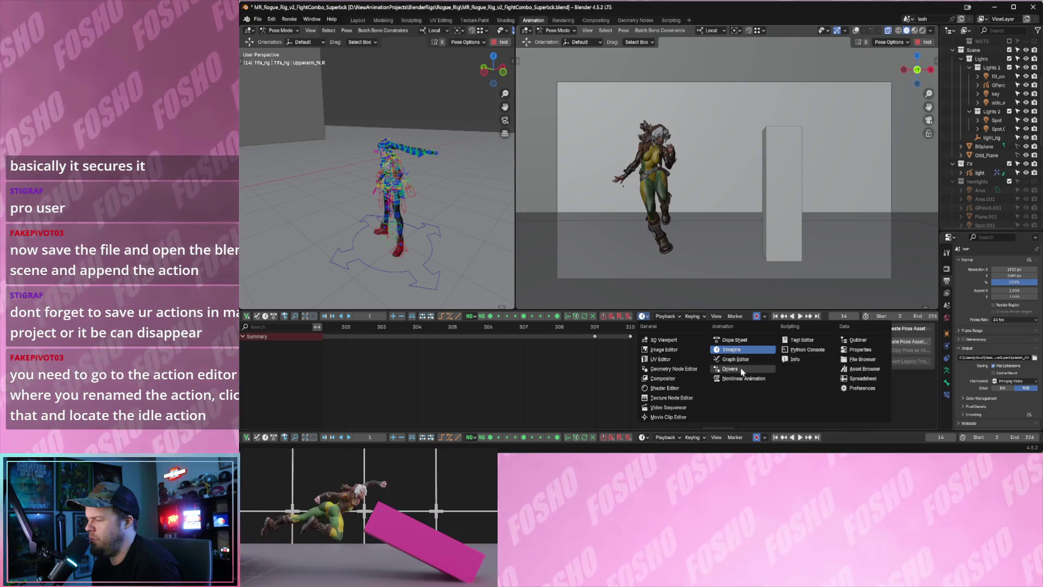
click(742, 340)
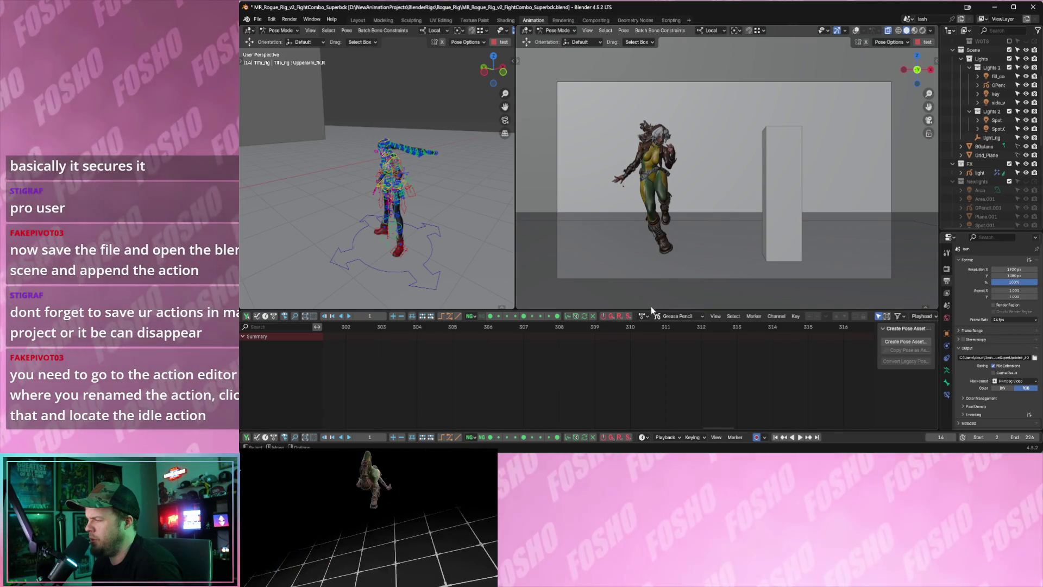
mouse_move(939, 309)
mouse_down()
mouse_move(1030, 308)
mouse_move(954, 309)
mouse_up()
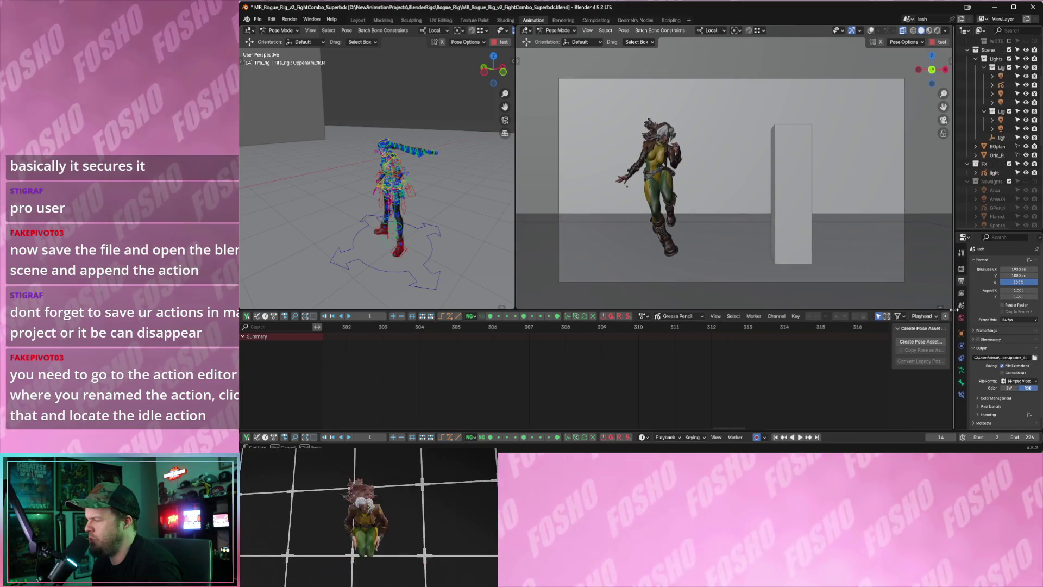
Select all of the rig's bones and advance the animation from frame 14 to 18.
click(397, 191)
key(a)
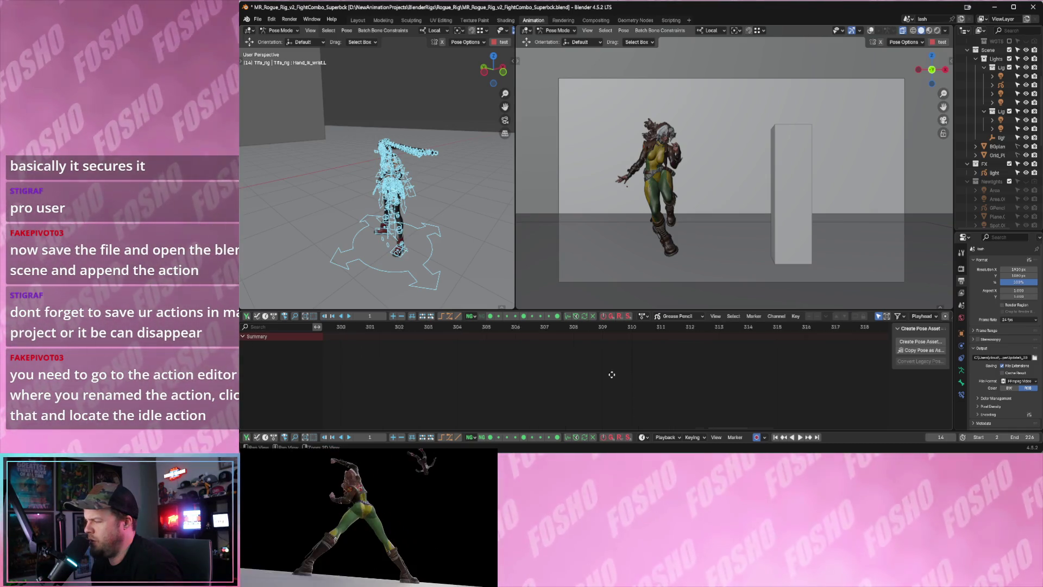
scroll(617, 376, down, 15)
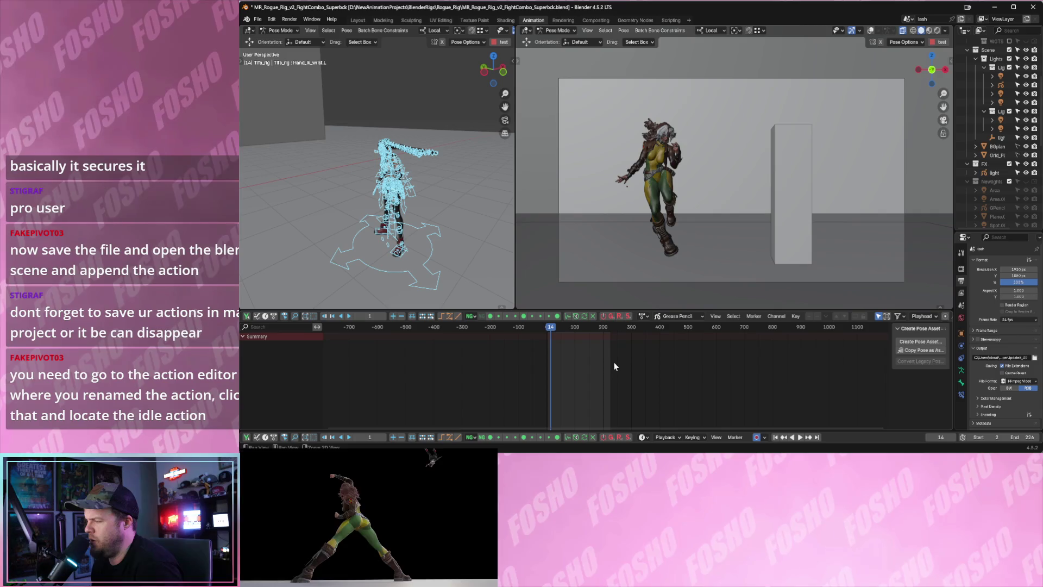
key(Right)
key(Right)
key(Right)
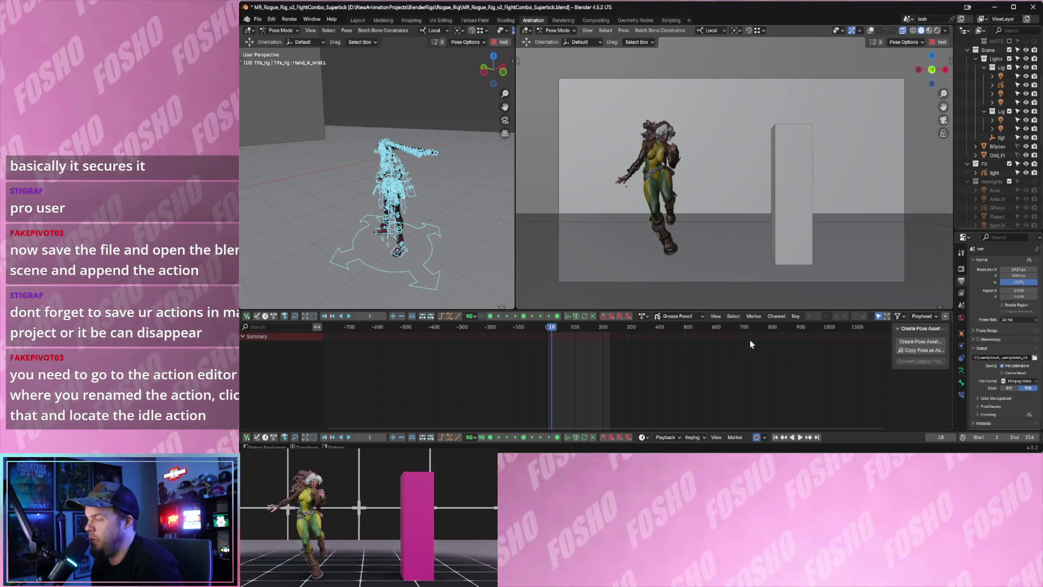
Try the Timeline editor, return to the Dope Sheet, and bring up its mode choices.
click(687, 316)
click(695, 319)
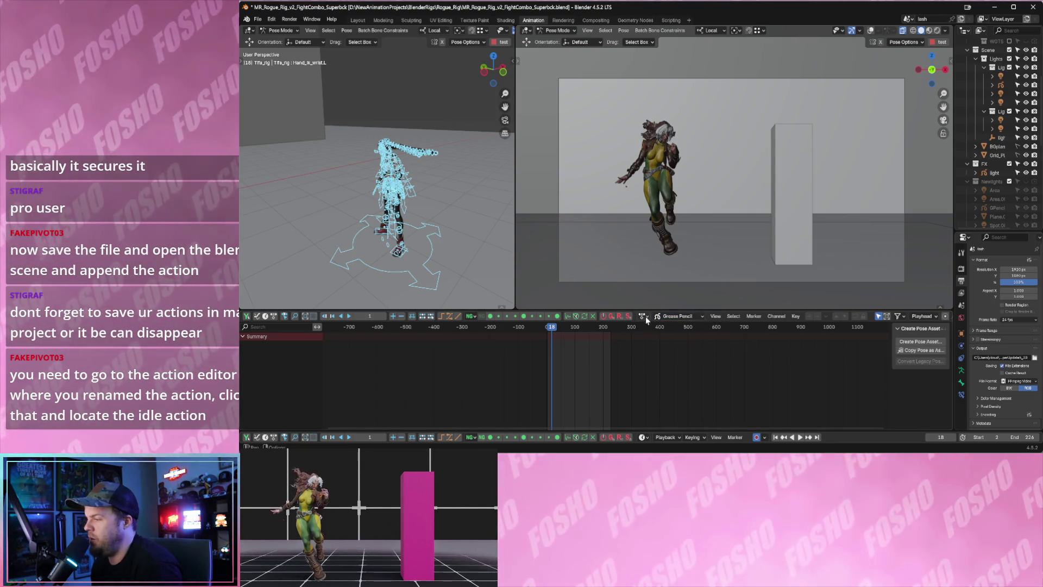
click(645, 316)
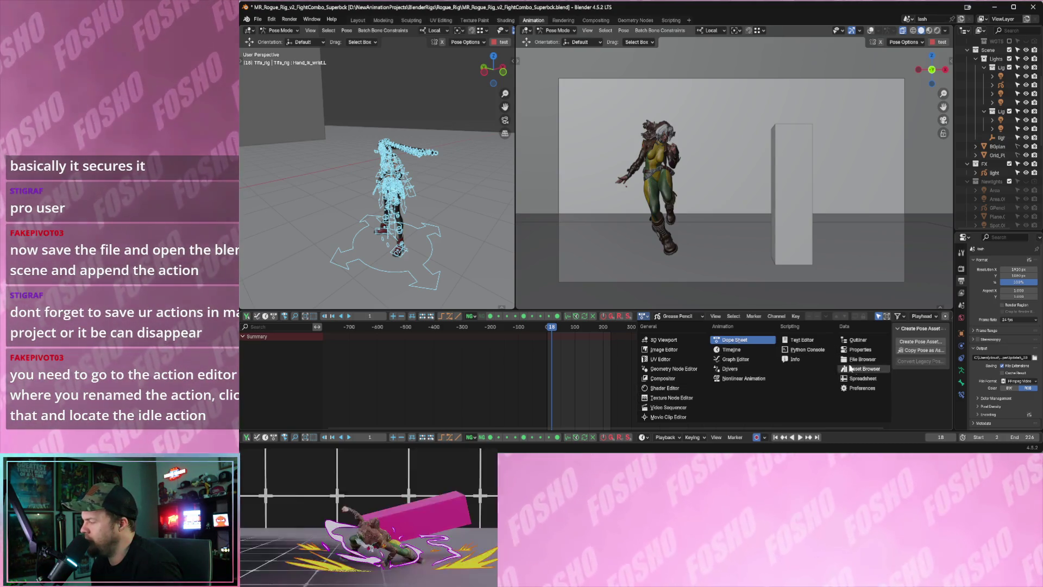
click(731, 349)
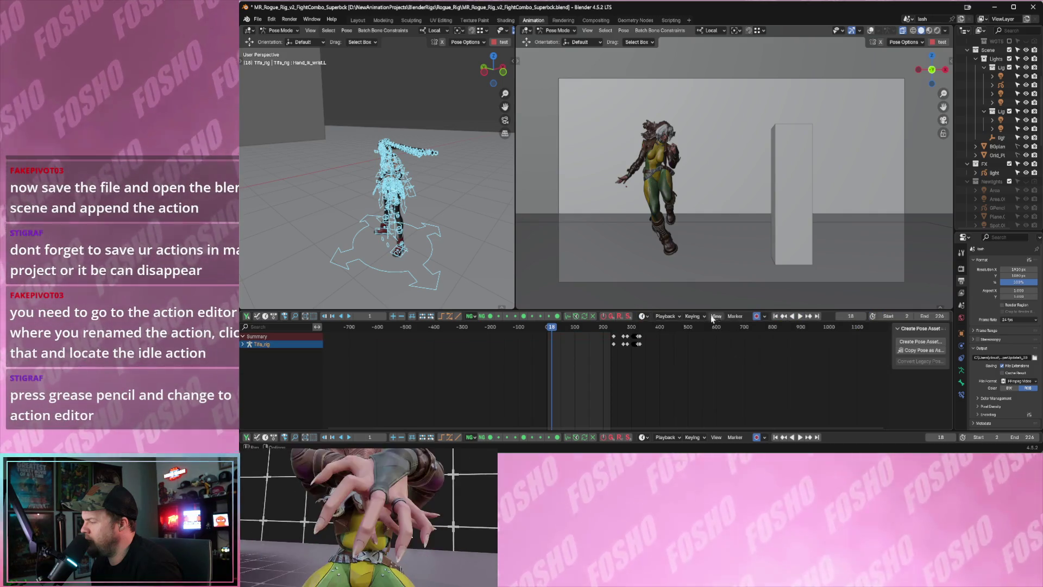
click(643, 315)
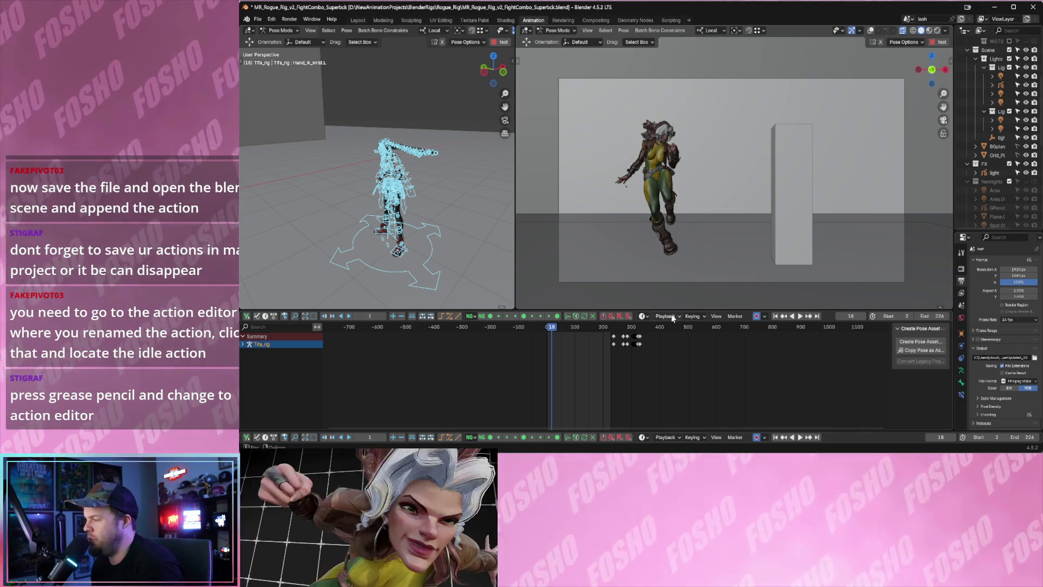
click(643, 316)
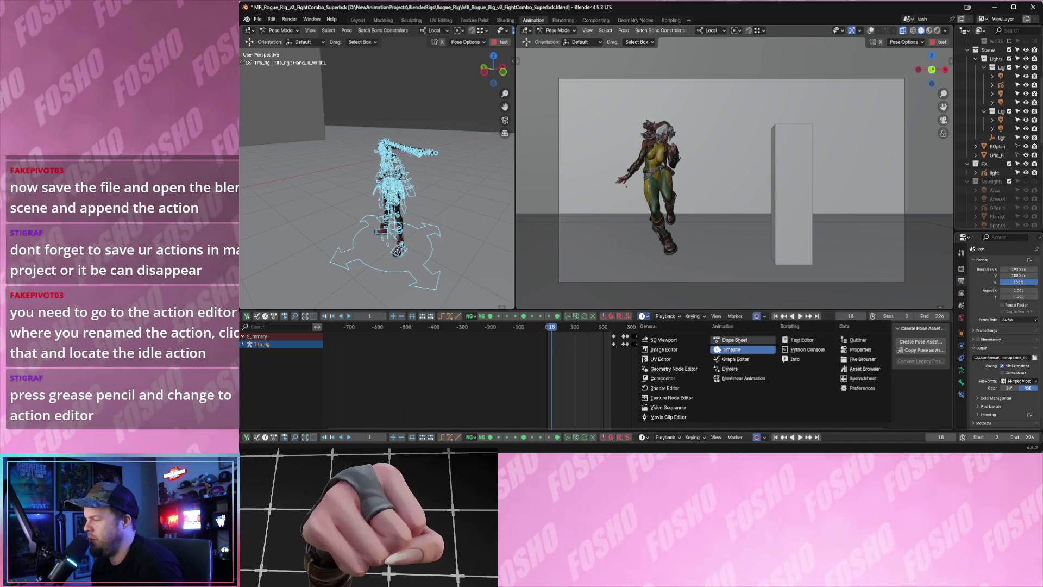
click(732, 340)
click(671, 316)
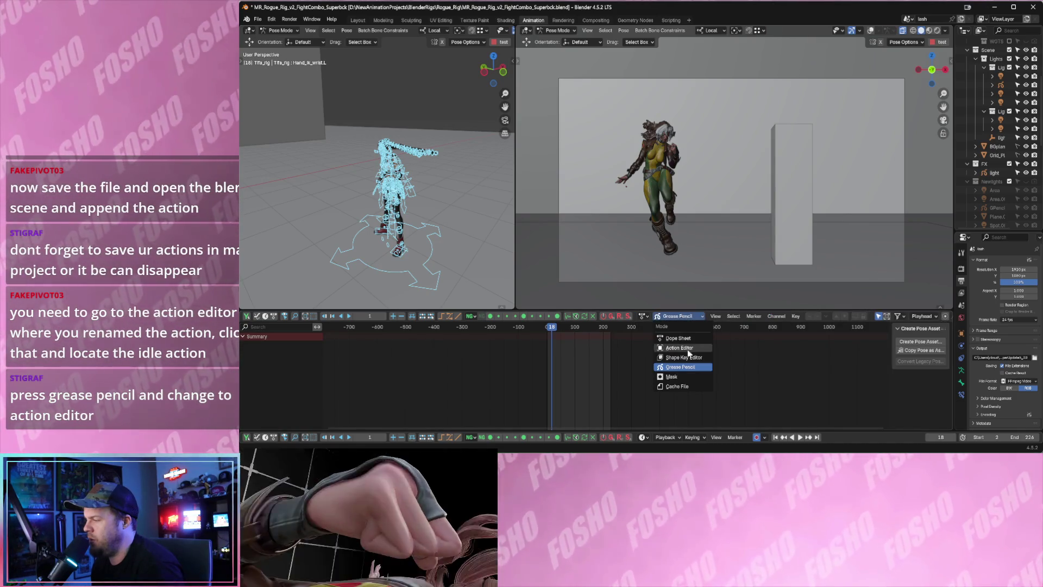
Switch the Dope Sheet to Action Editor mode and rewind the pose to an early frame.
click(681, 348)
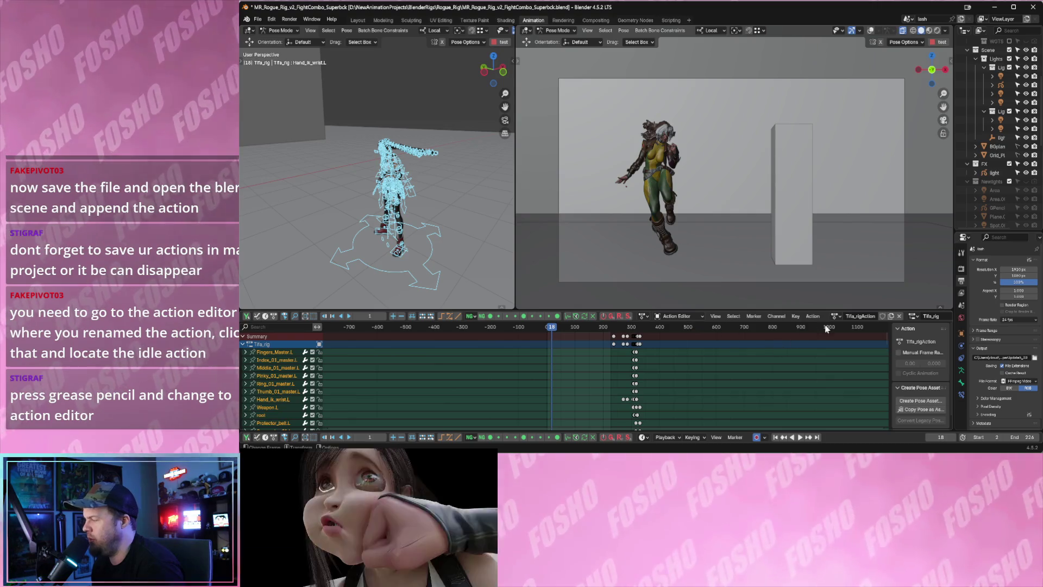
scroll(661, 357, up, 3)
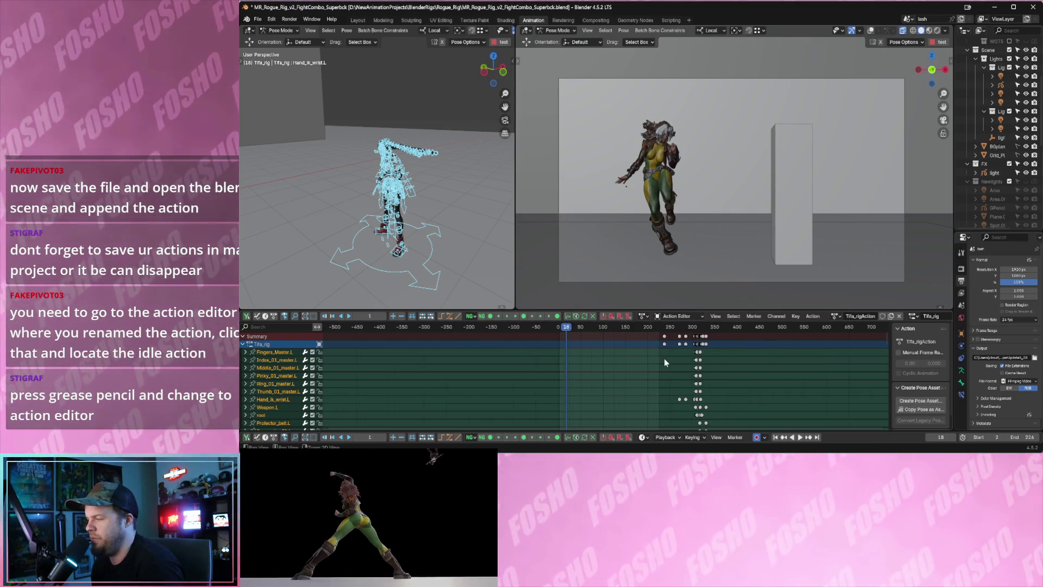
drag(565, 330, 561, 332)
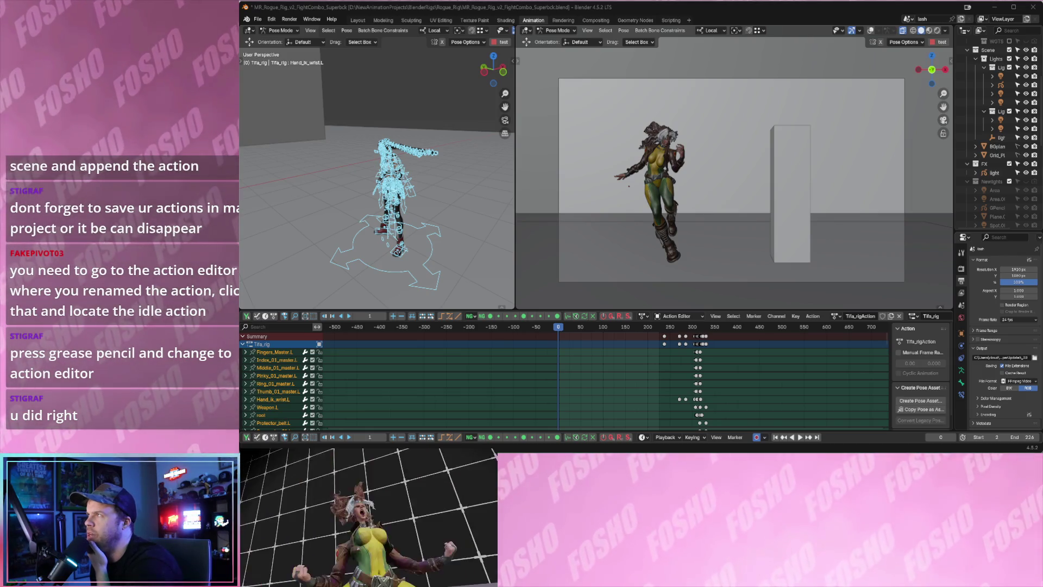
Confirm the Tifa_rigAction name and enable its Fake User shield.
double_click(860, 316)
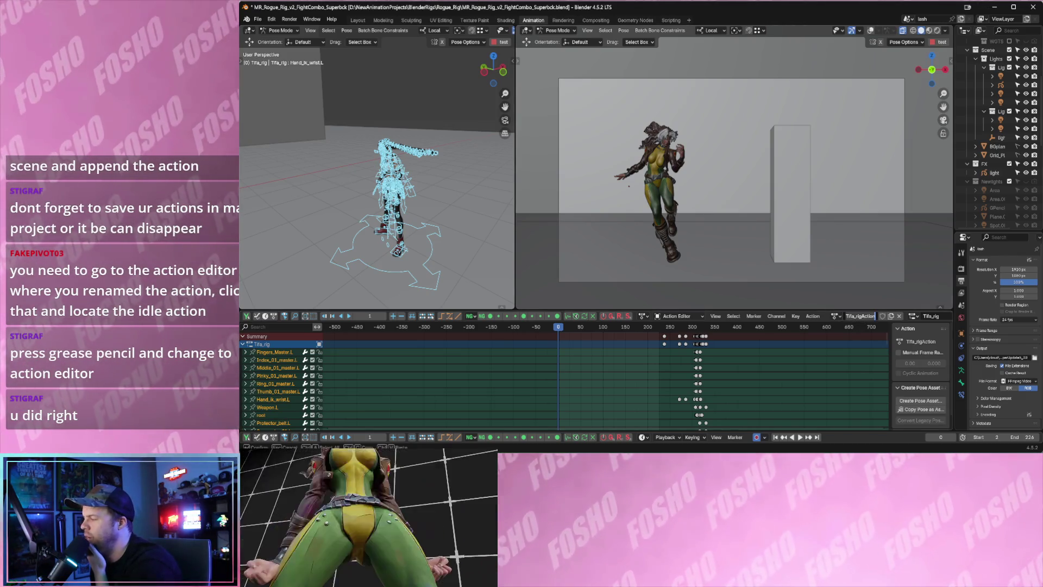
key(Return)
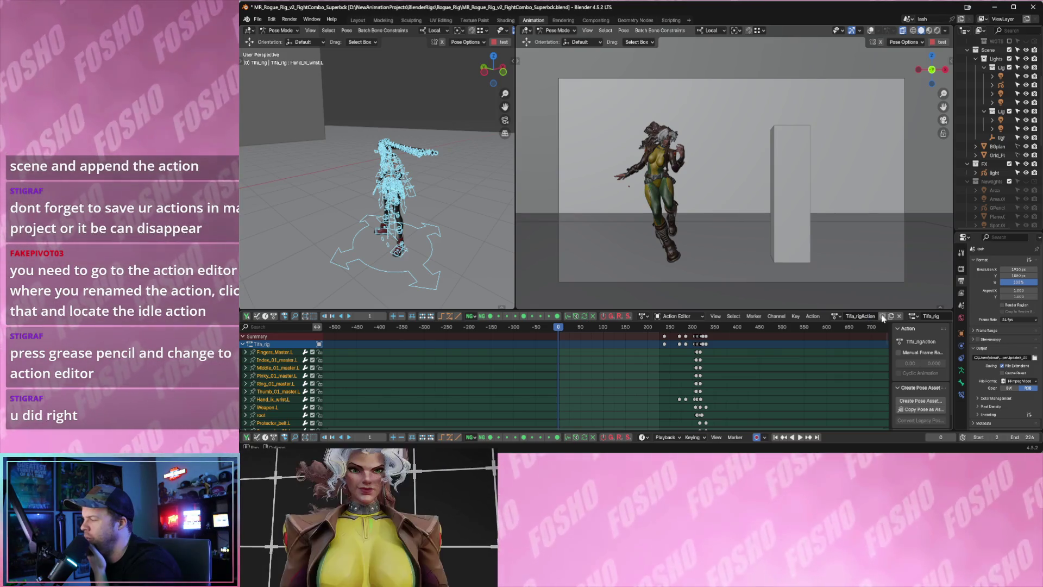
click(883, 320)
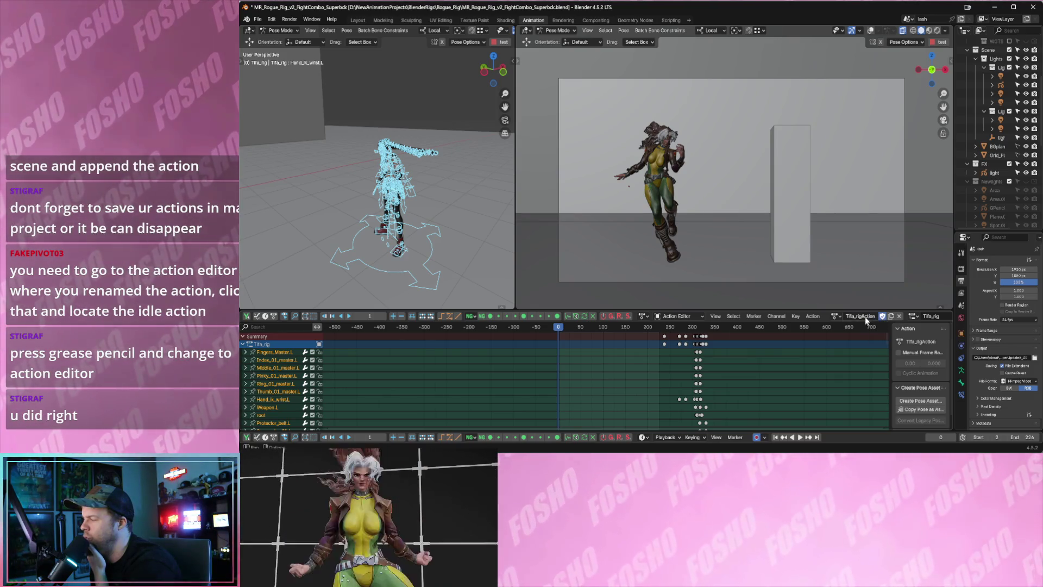
click(834, 315)
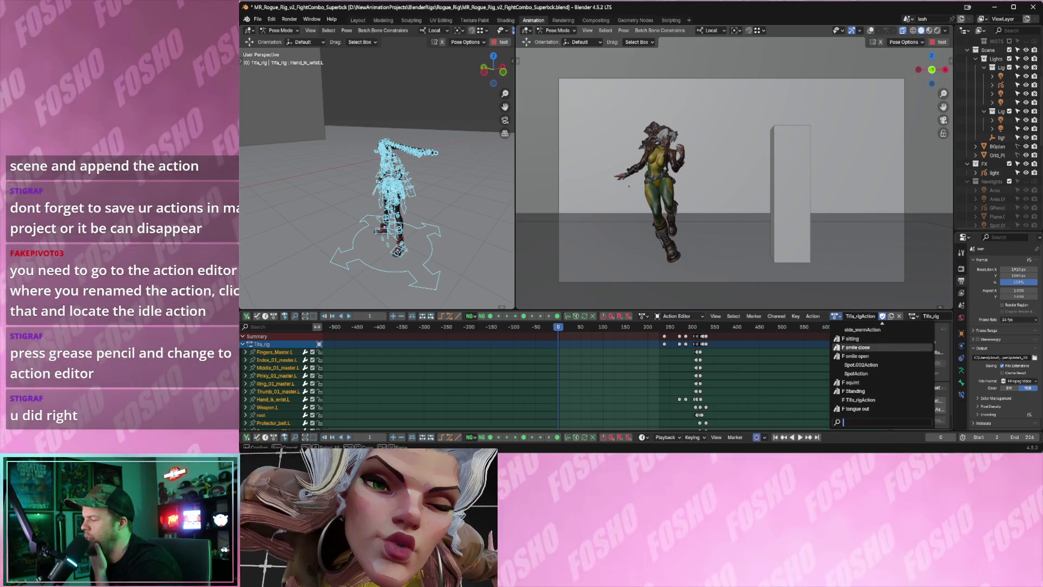
click(858, 400)
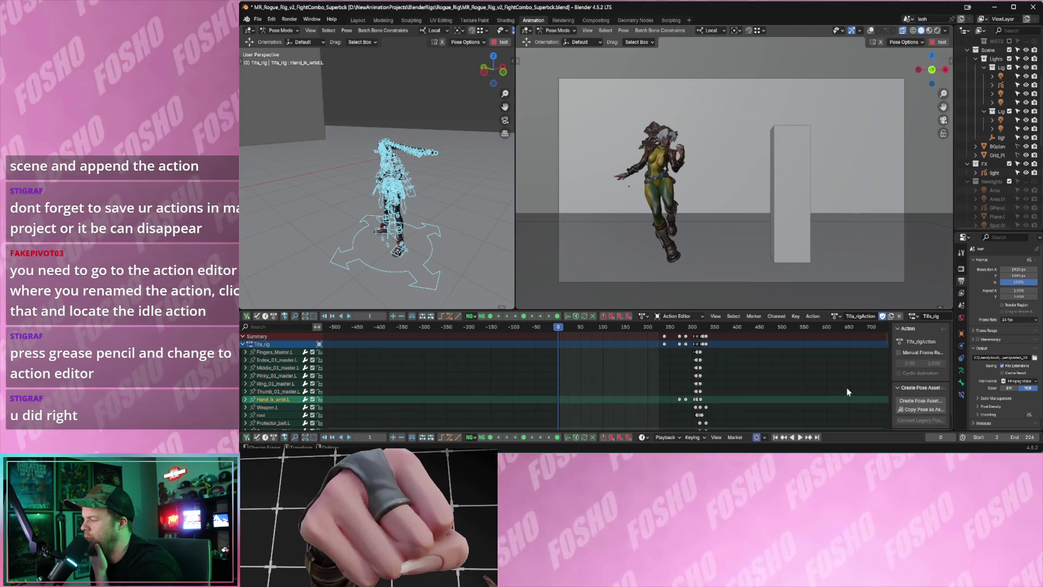
click(625, 327)
key(space)
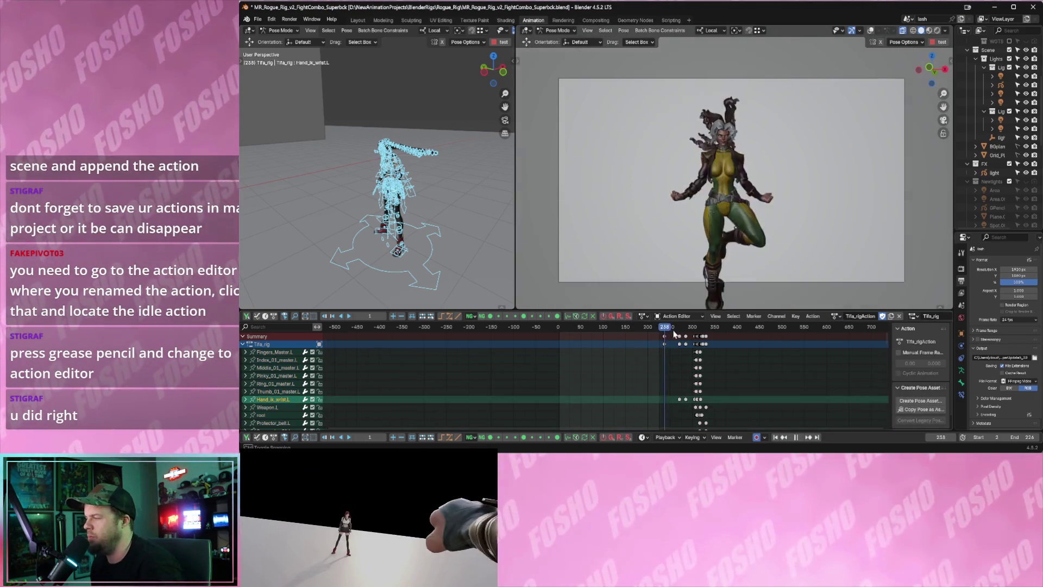
drag(658, 333, 560, 333)
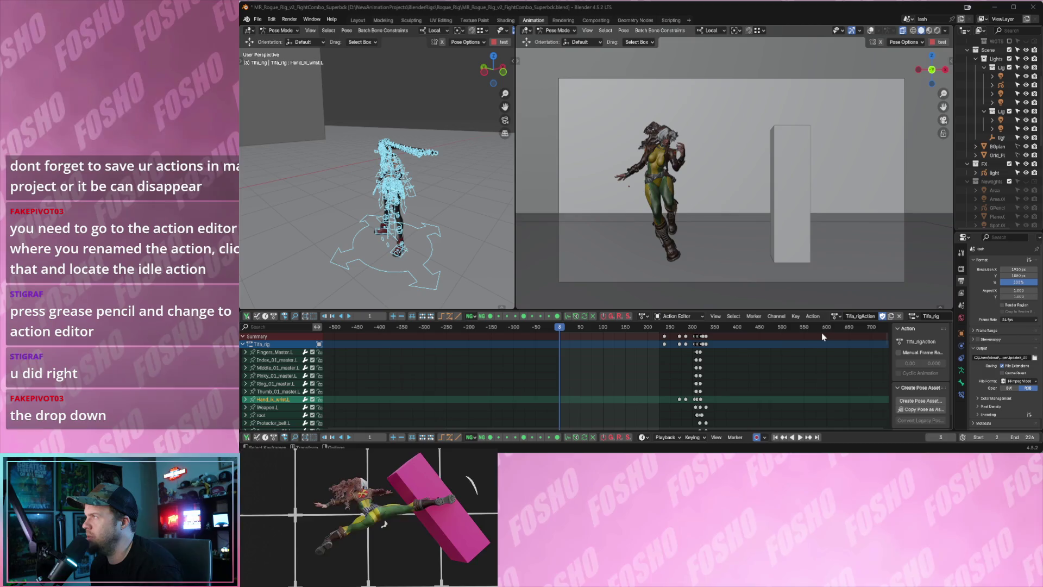
double_click(851, 316)
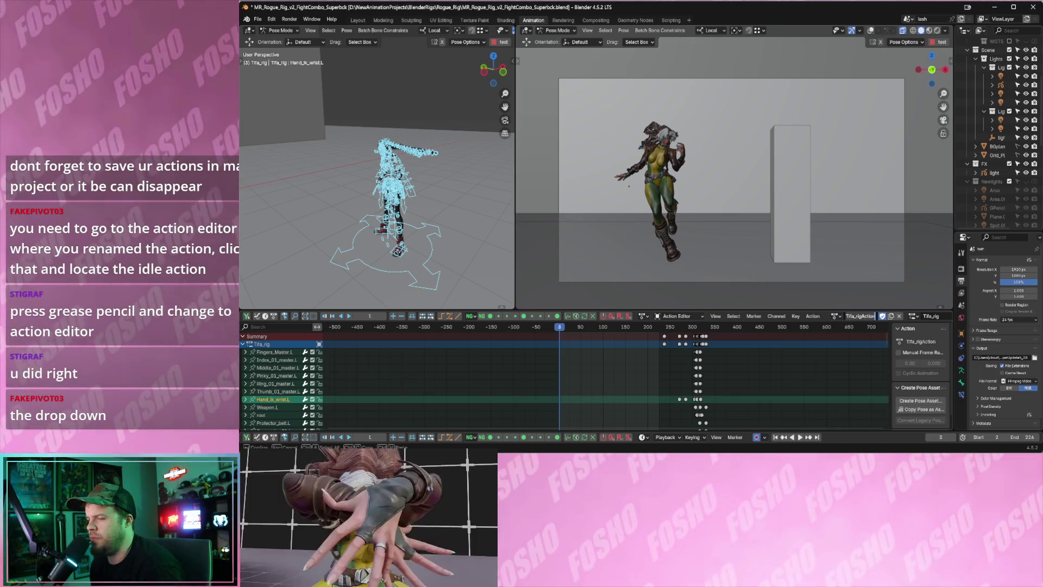
key(Return)
click(360, 201)
drag(348, 120, 457, 271)
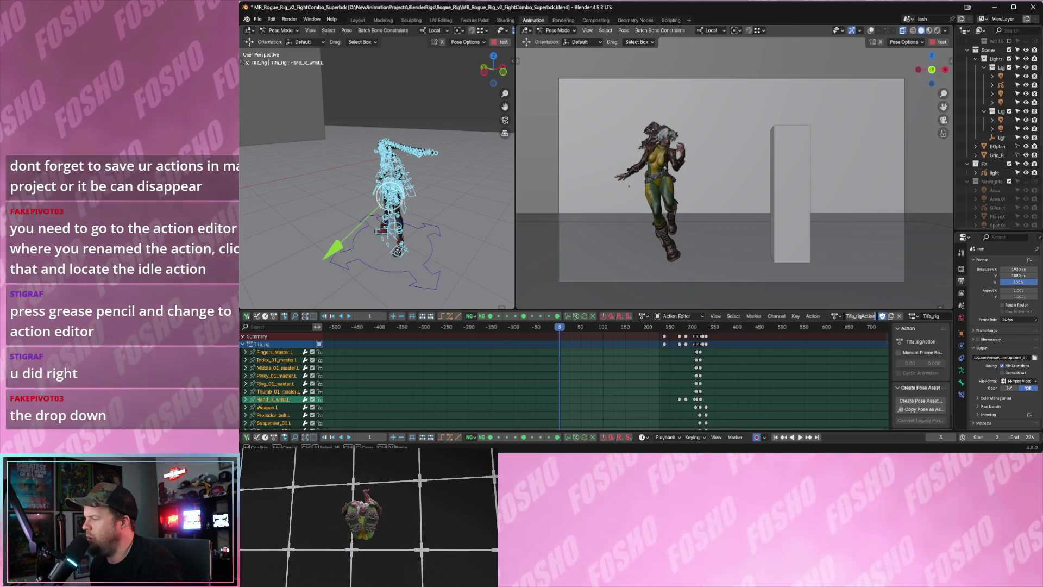
click(835, 316)
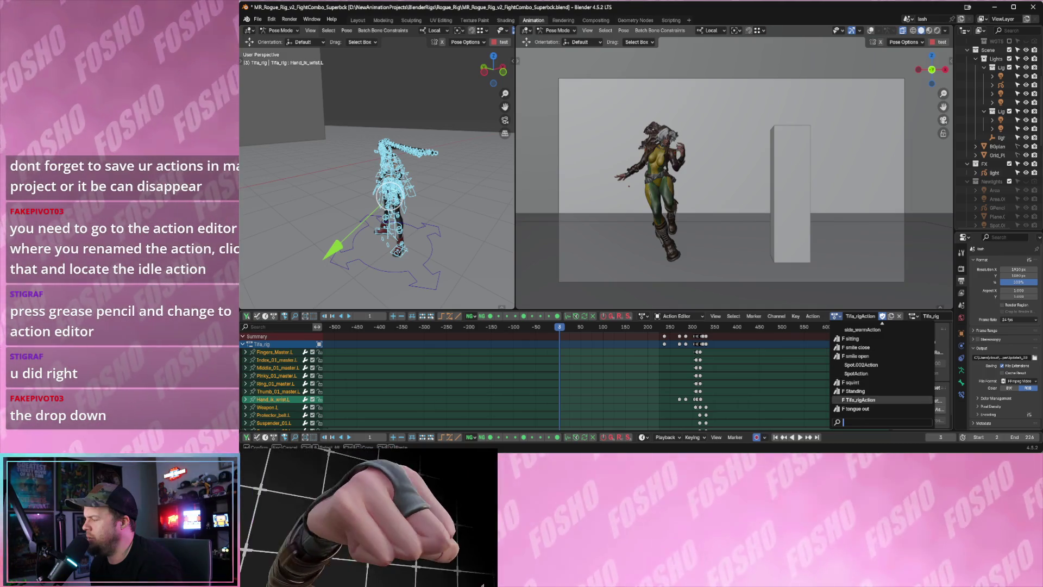
click(857, 401)
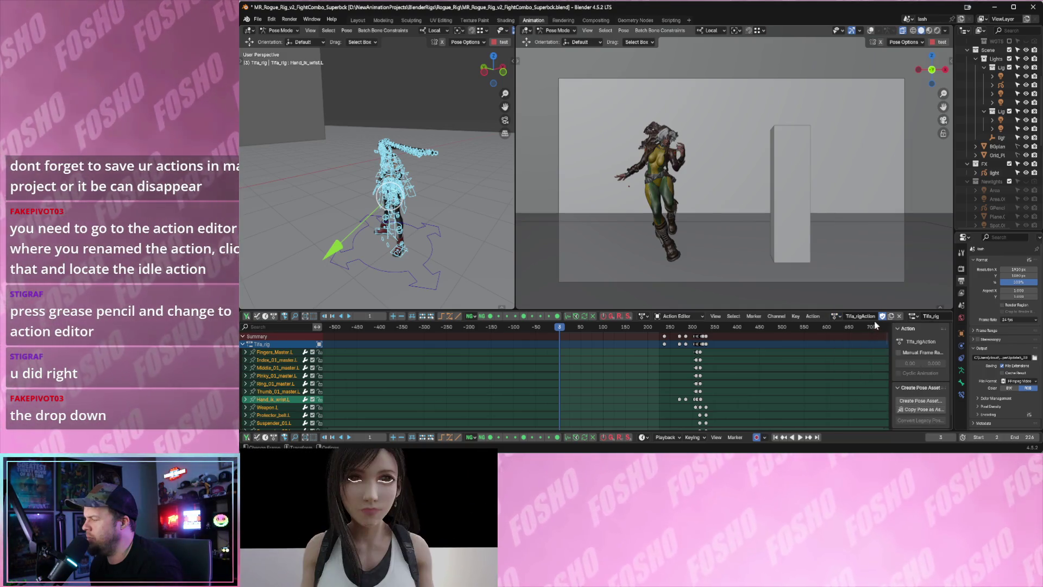
mouse_move(953, 307)
mouse_down()
mouse_move(929, 308)
mouse_move(993, 308)
mouse_up()
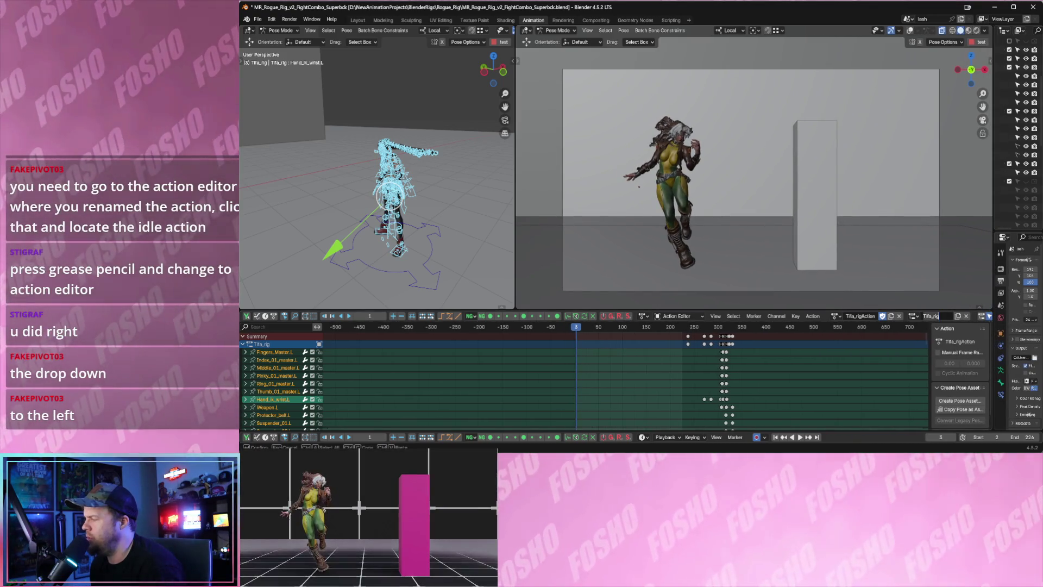
Toggle Fake User on the action and keep Tifa_rigAction assigned to Tifa_rig.
key(Escape)
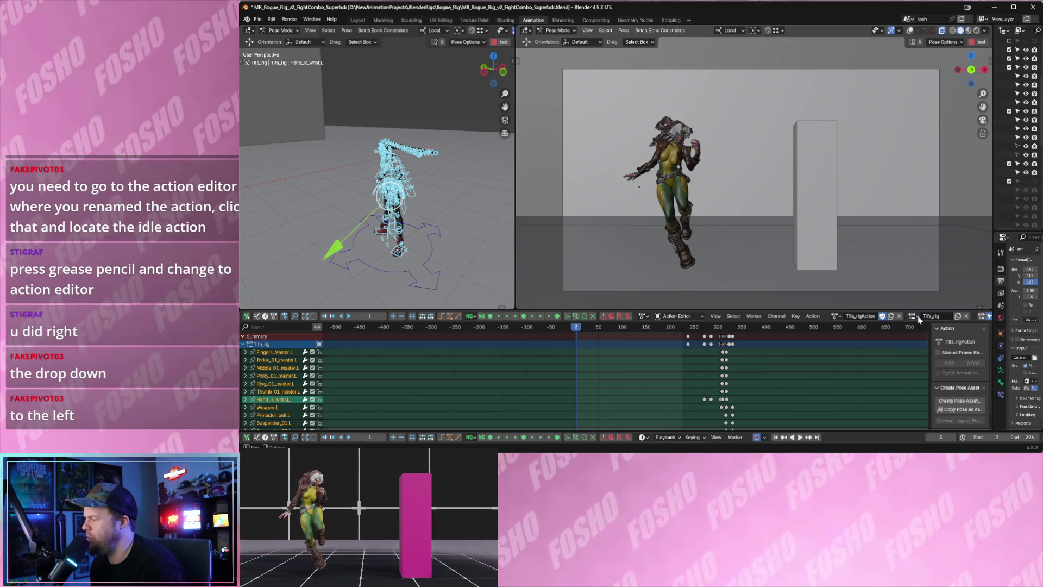
click(883, 316)
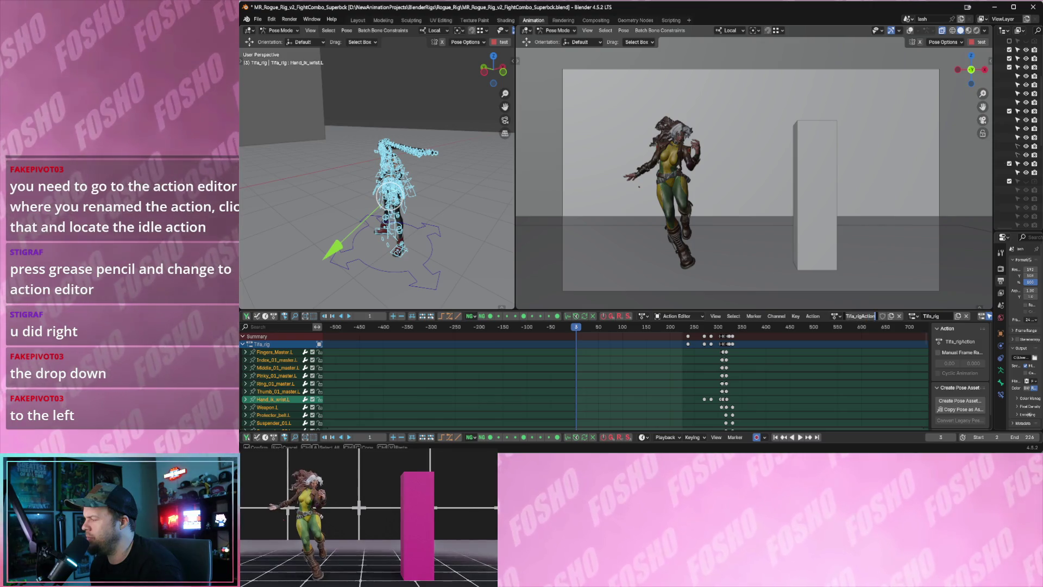
click(839, 316)
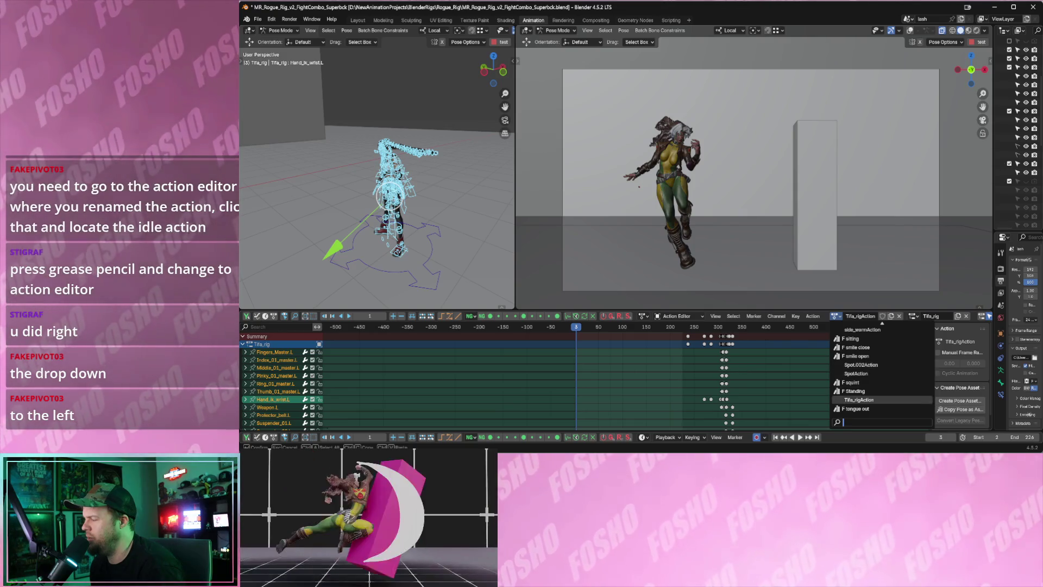
click(857, 400)
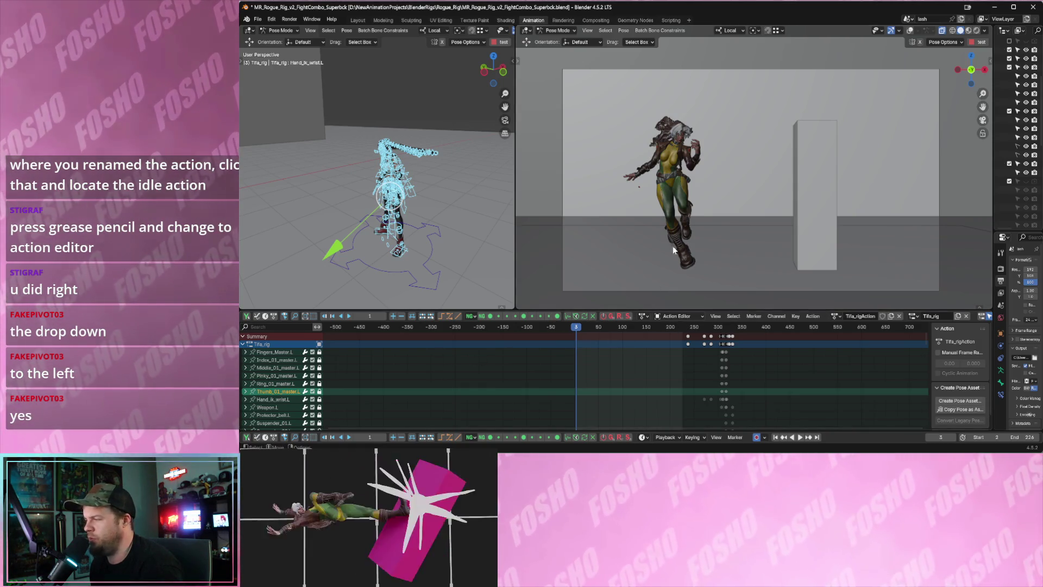
Box-select the rig's bones, review the action and mode menus, and rewind to frame 1.
drag(351, 112, 446, 270)
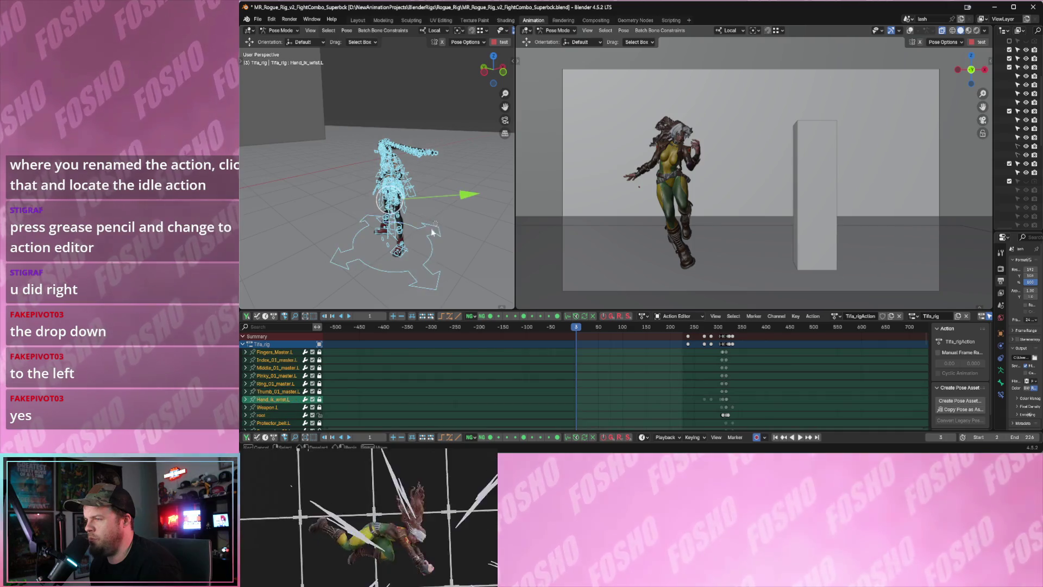
click(835, 315)
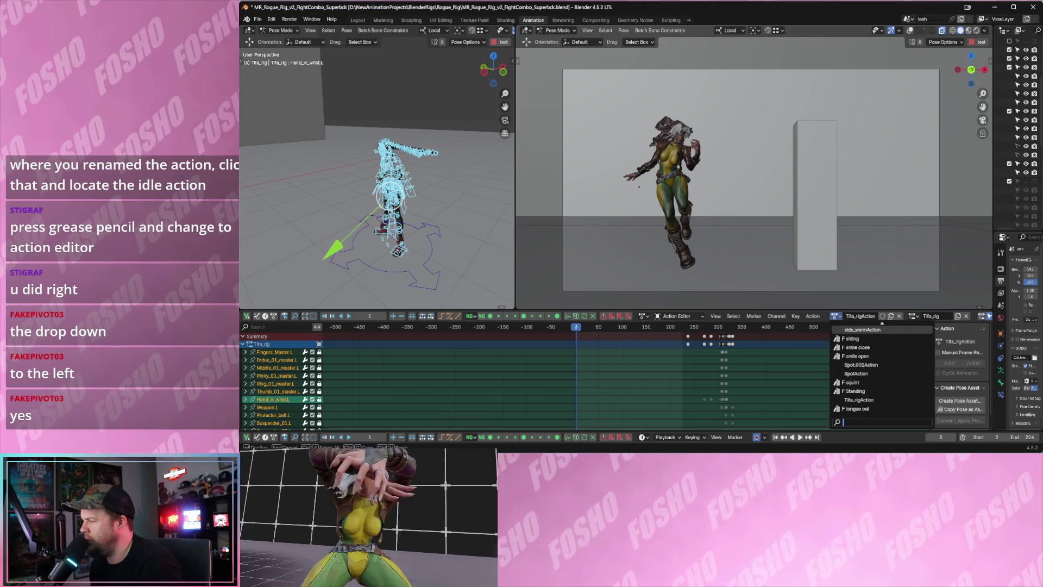
click(642, 315)
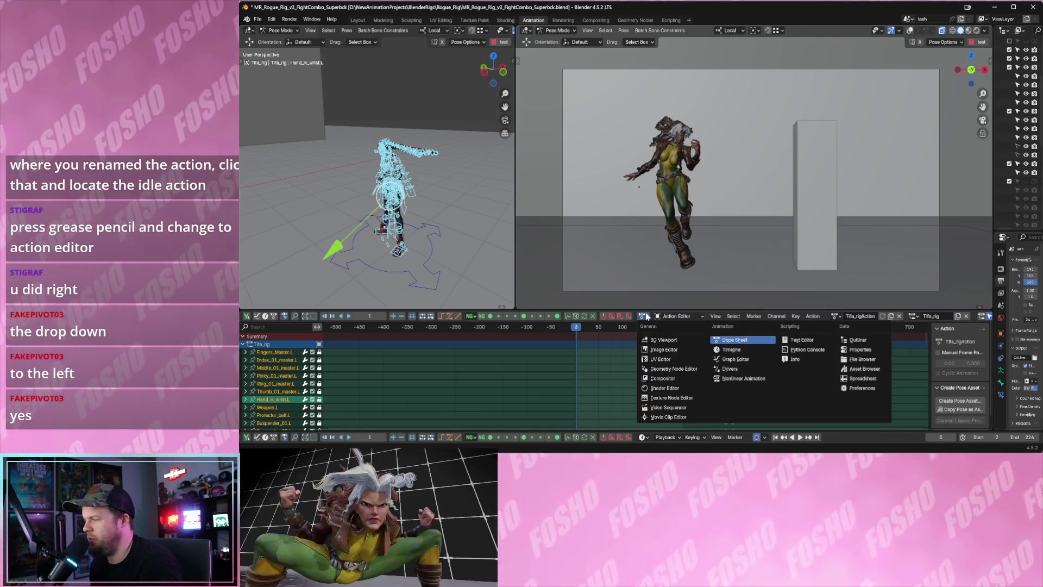
click(666, 316)
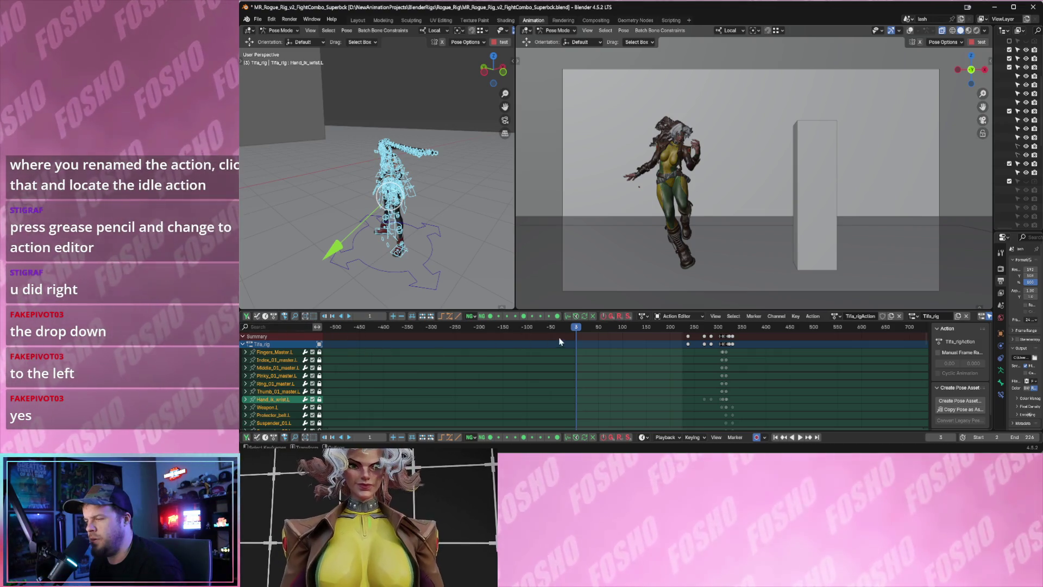
drag(581, 330, 576, 331)
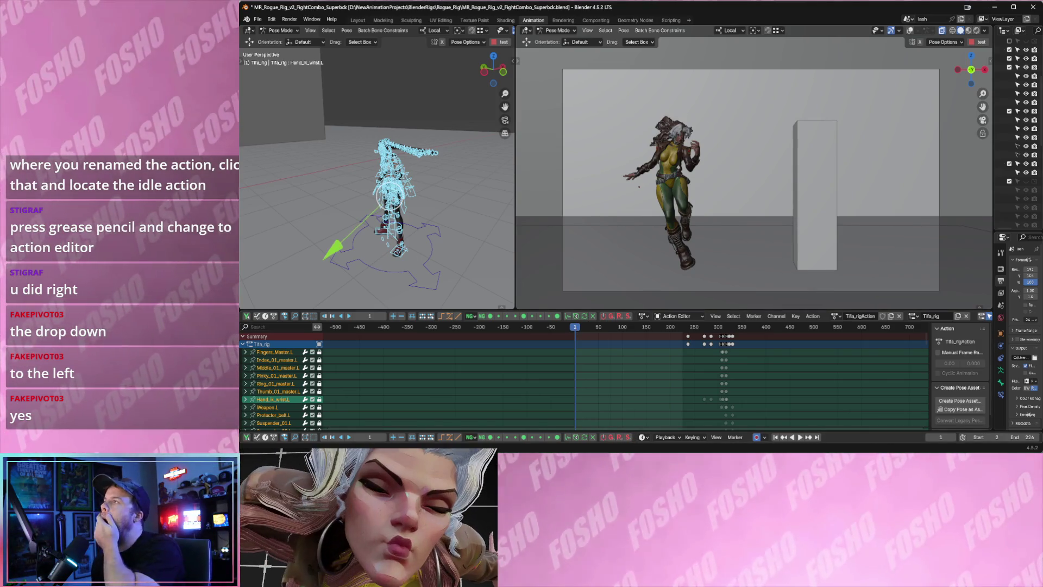